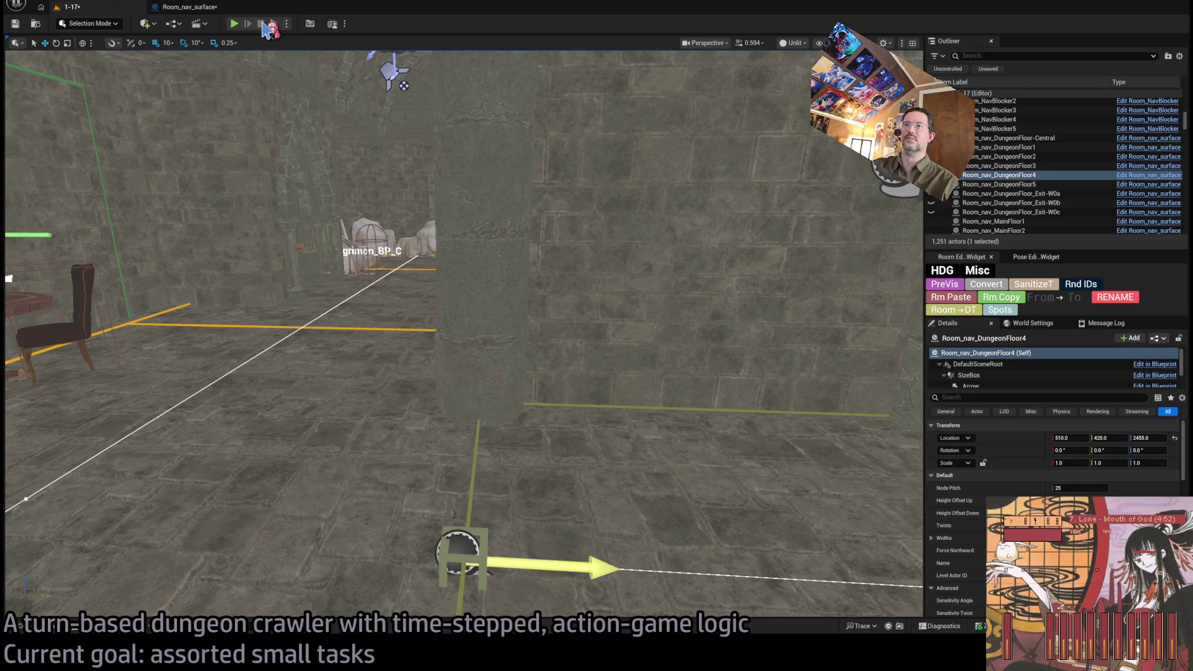
Step: Fly the viewport around the torch-lit dungeon and bring it back to the table room
drag(487, 237, 488, 236)
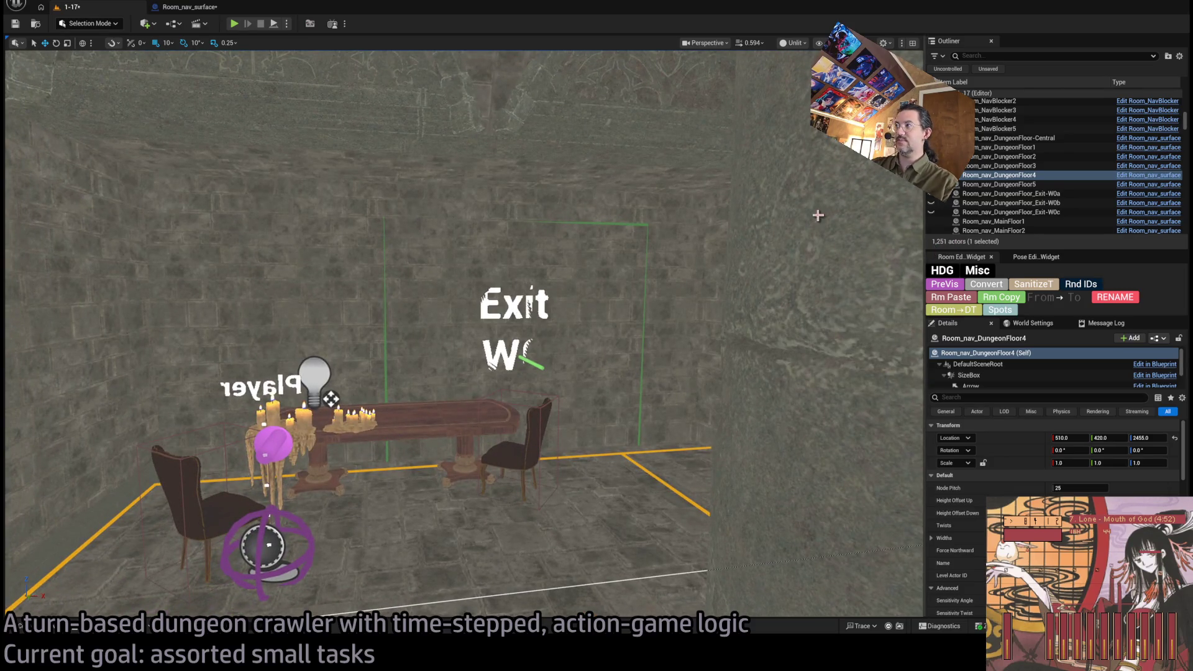
key(f)
key(ctrl+z)
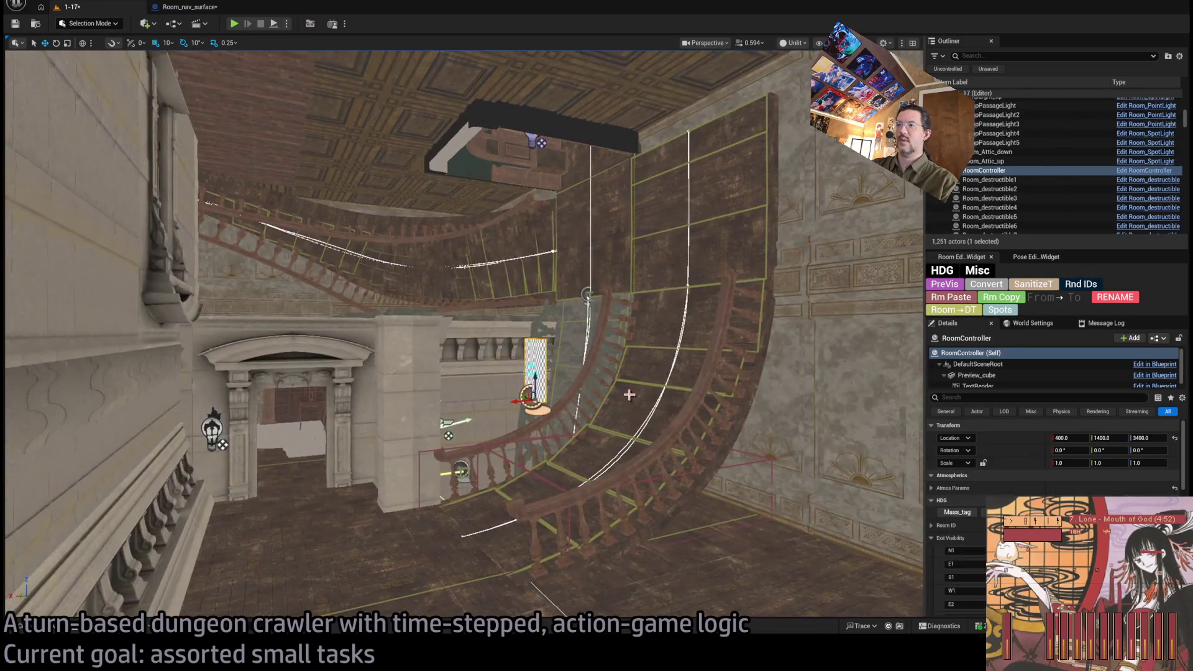
key(f)
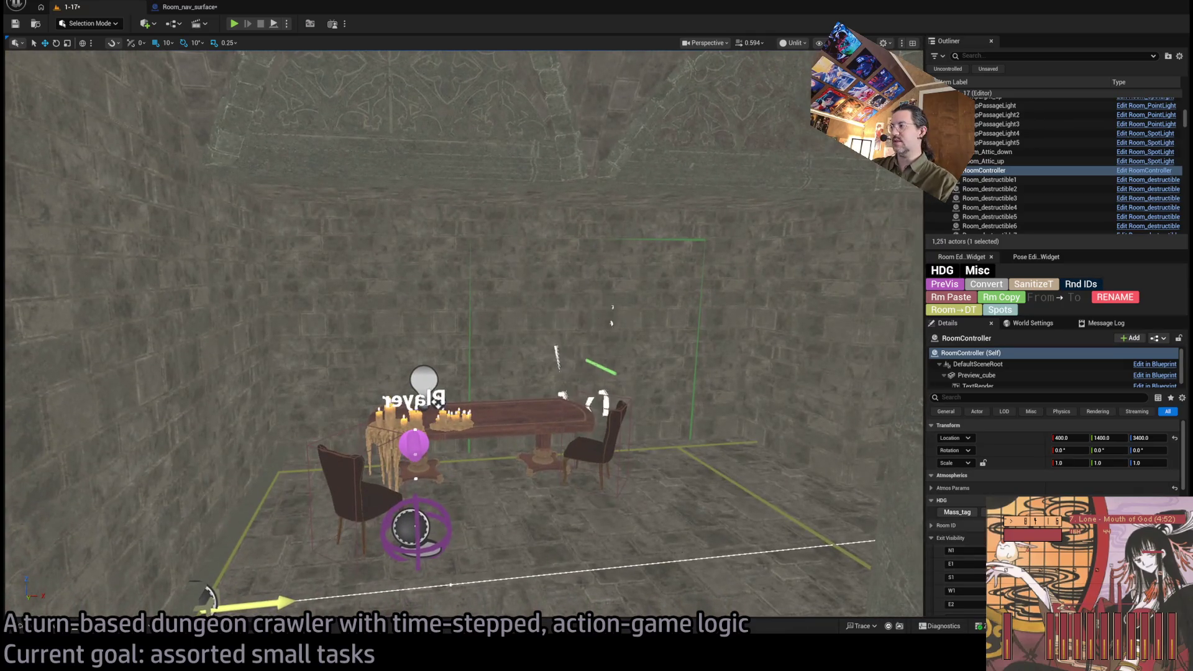
scroll(1056, 485, down, 2)
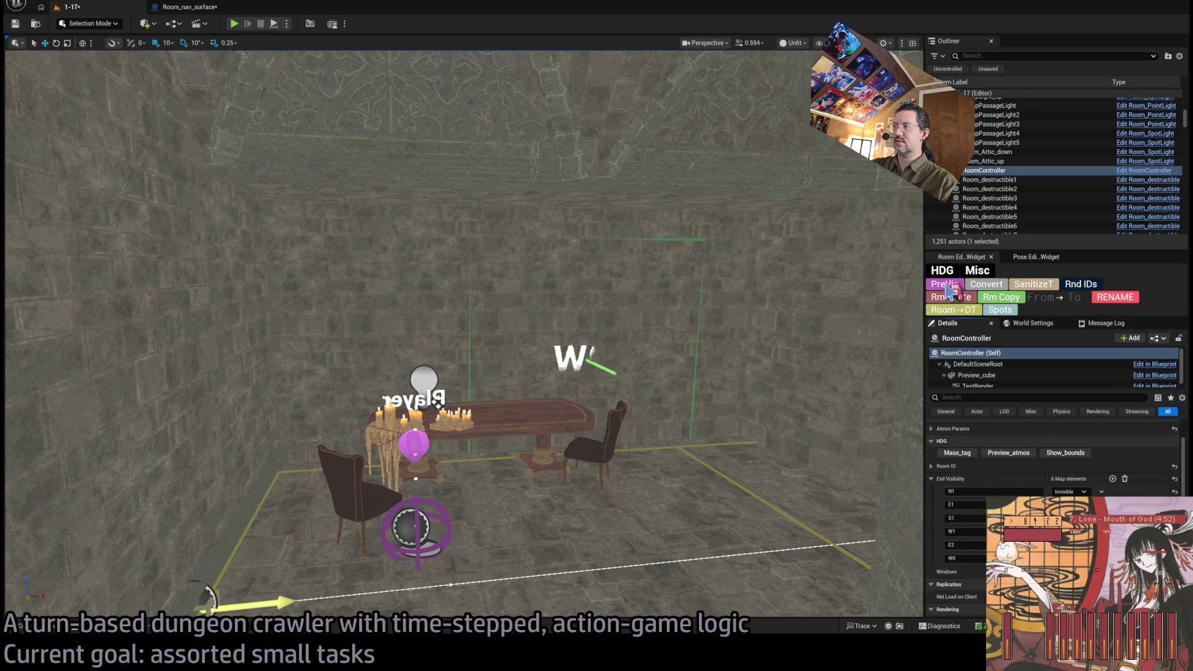
Step: Select the Exit W0 doorway marker (Exit_markerE5) and focus the view on it
drag(705, 373, 358, 335)
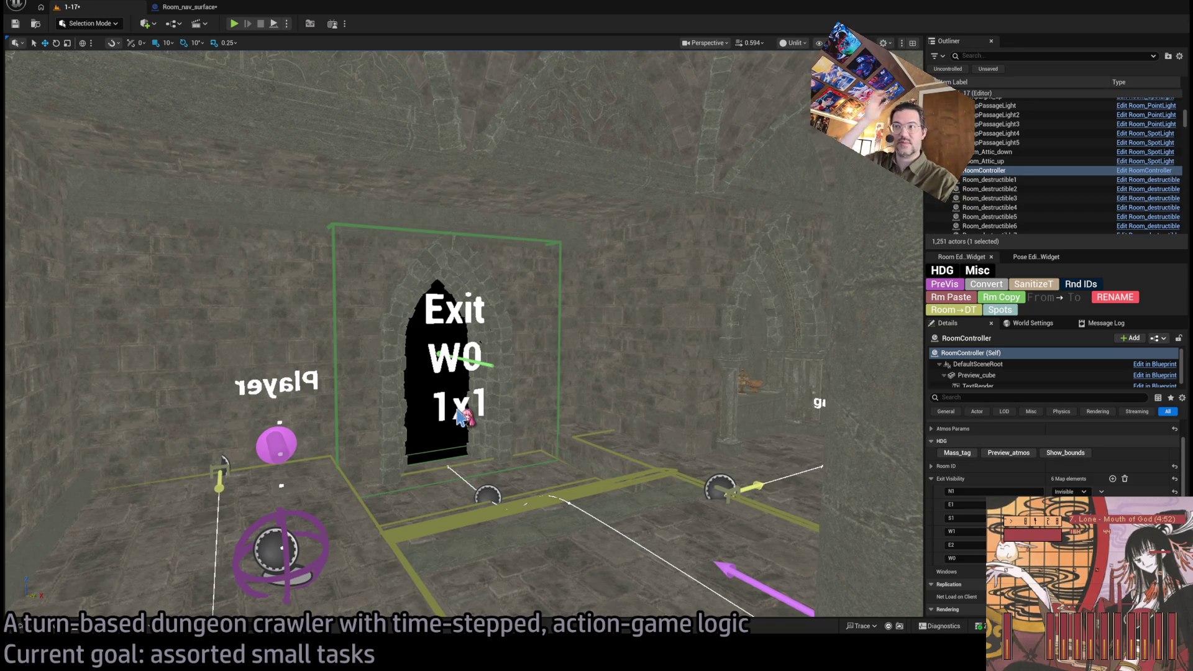
click(460, 417)
mouse_move(460, 417)
mouse_down()
mouse_move(510, 397)
mouse_move(460, 417)
mouse_up()
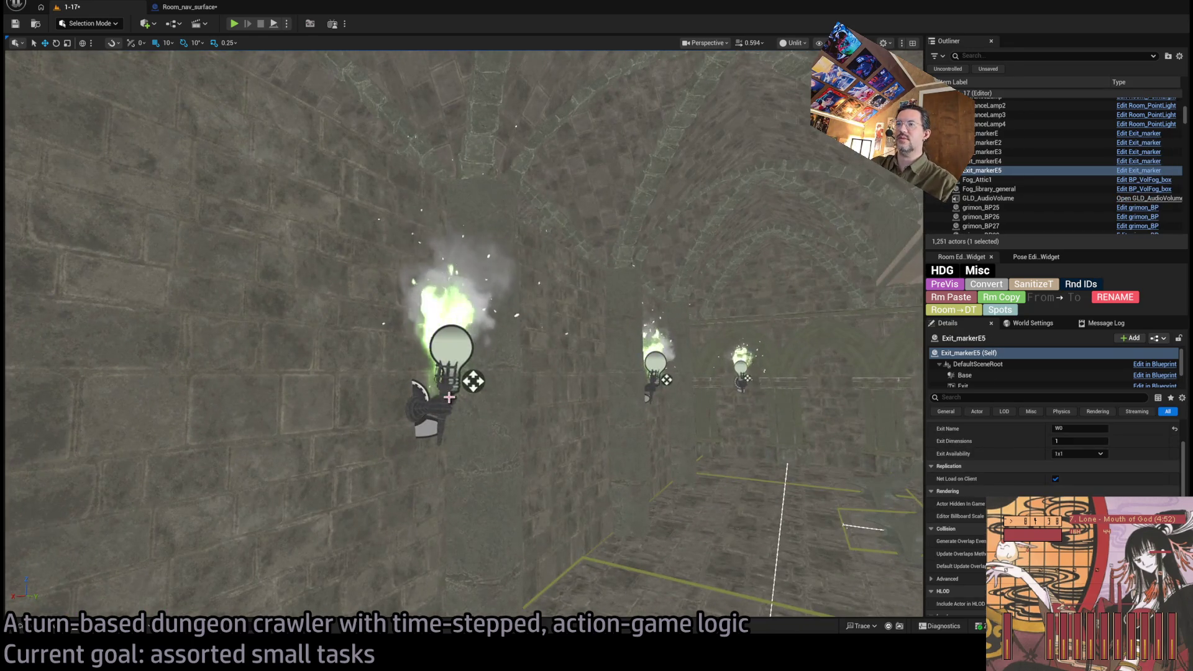
key(f)
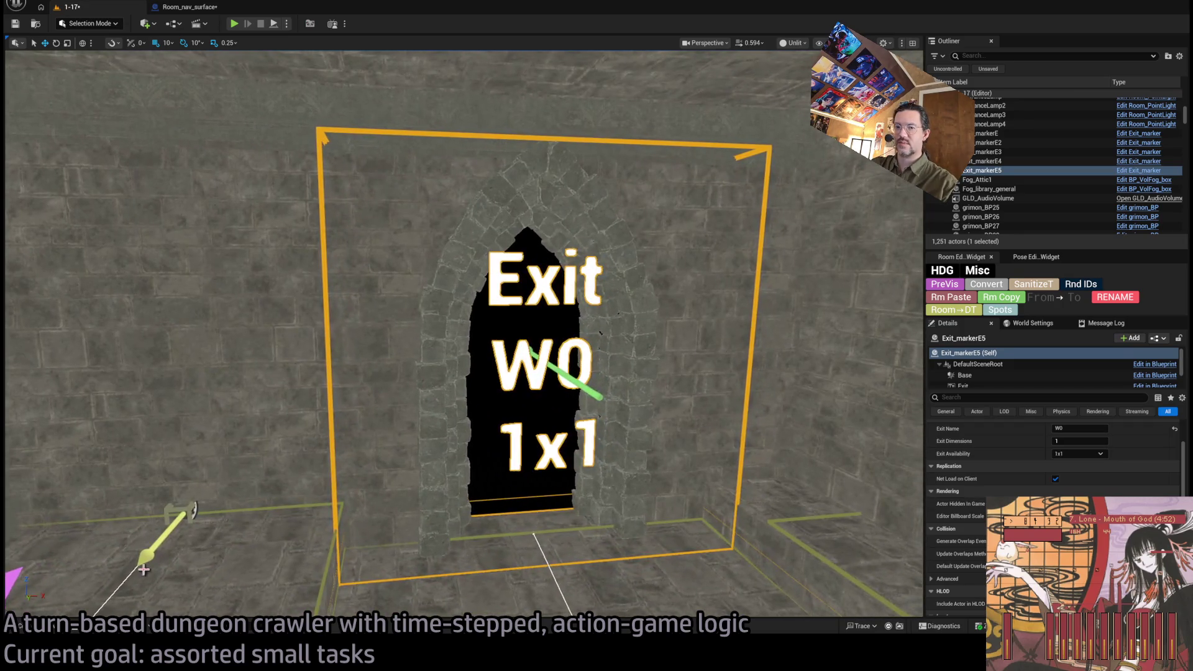
click(20, 626)
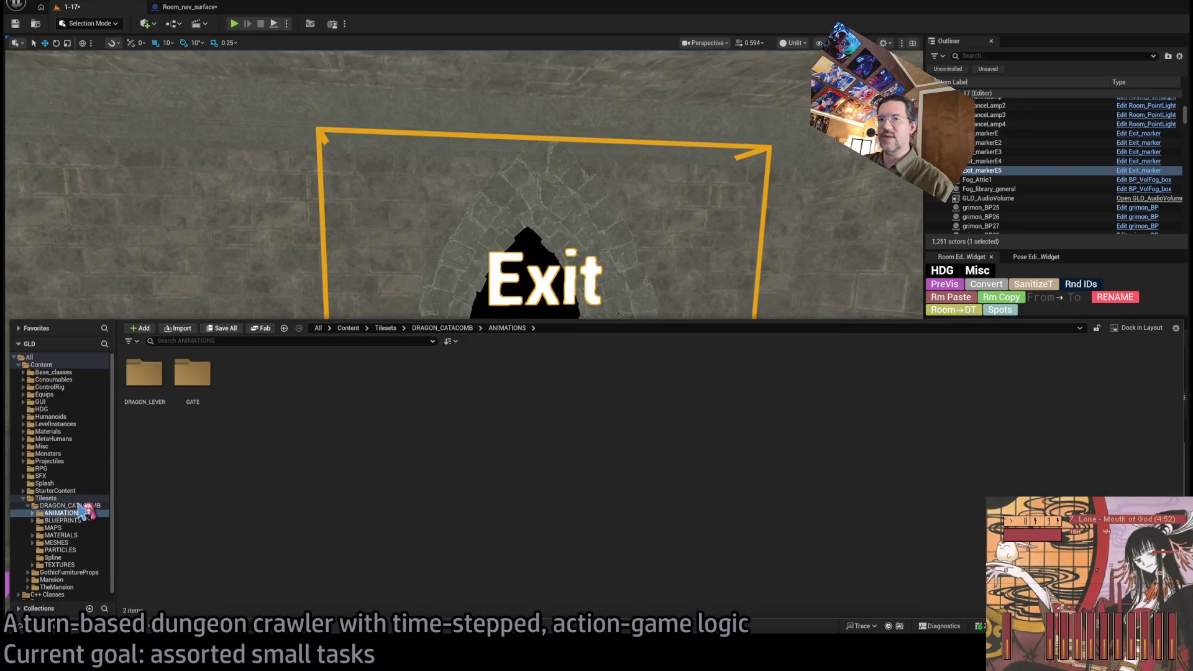
Step: Browse the DRAGON_CATACOMB folders MAPS, MESHES, Spline and TEXTURES in the Content Drawer
click(50, 506)
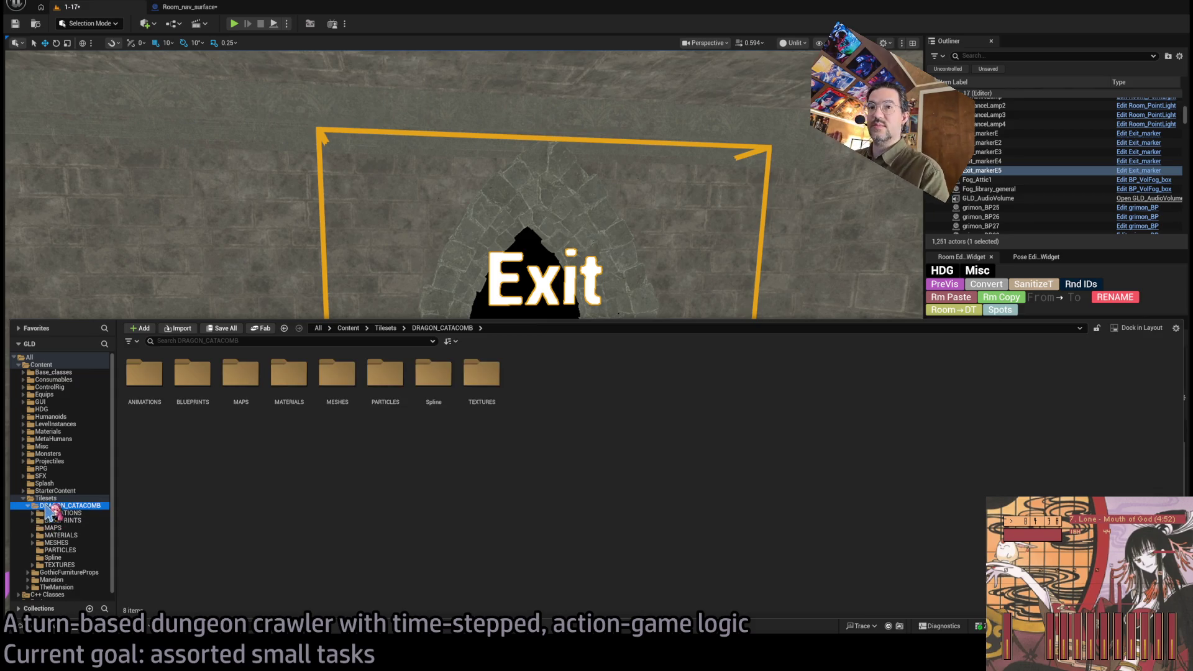
click(68, 528)
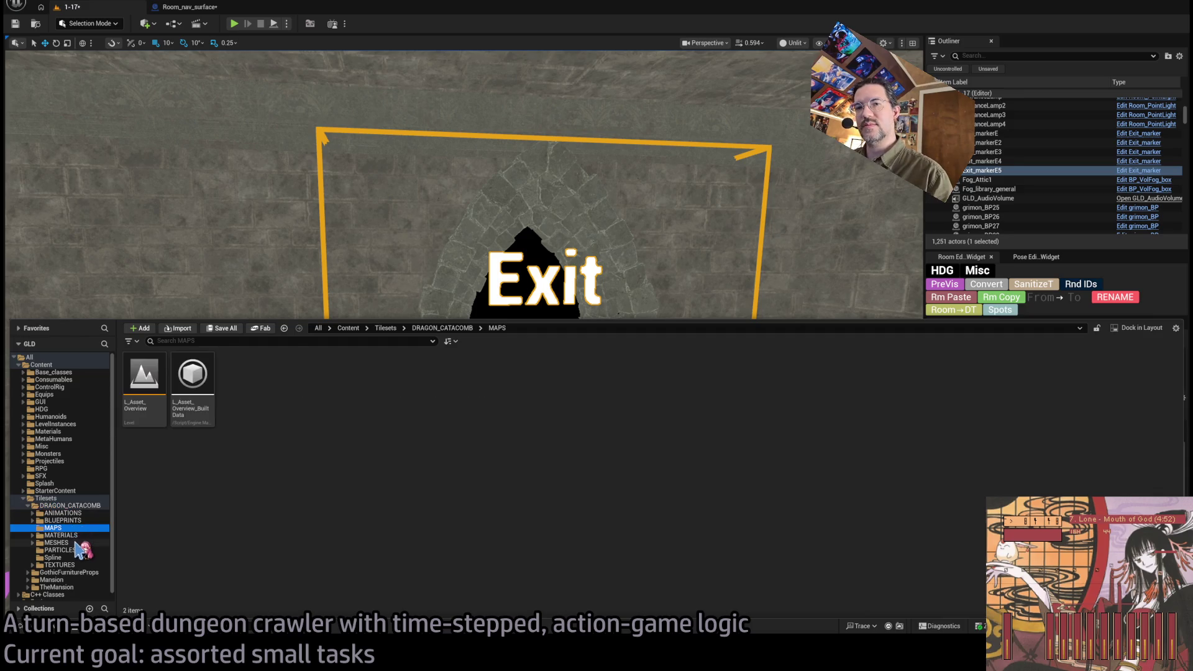
click(77, 544)
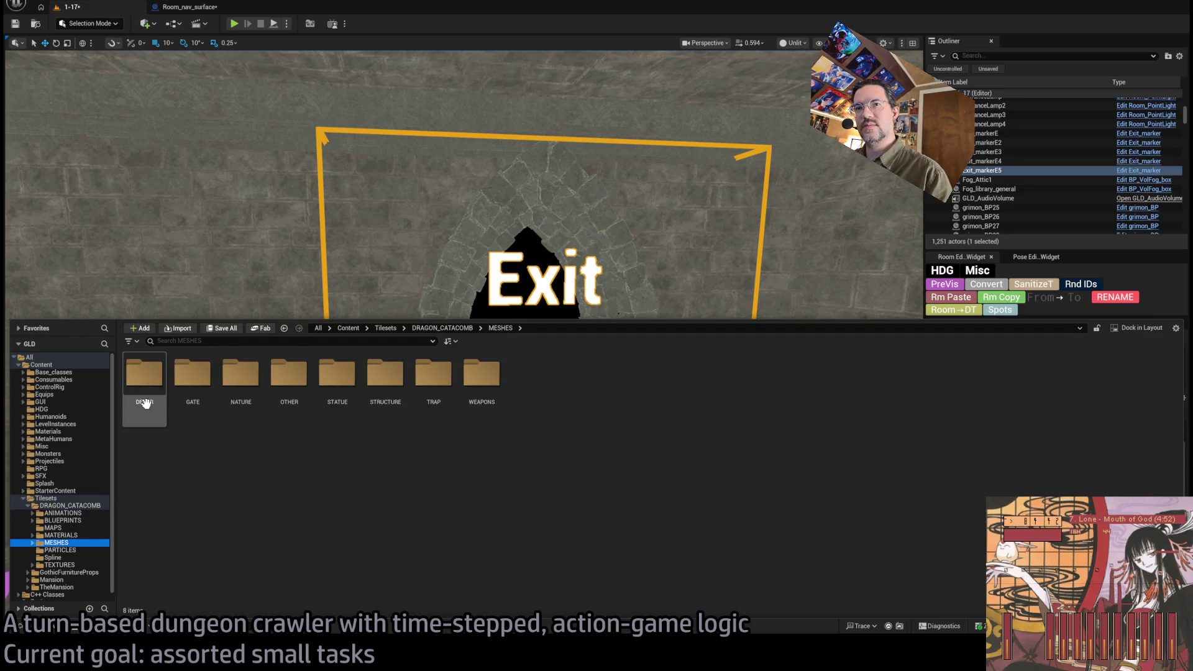
click(87, 528)
click(87, 550)
click(87, 558)
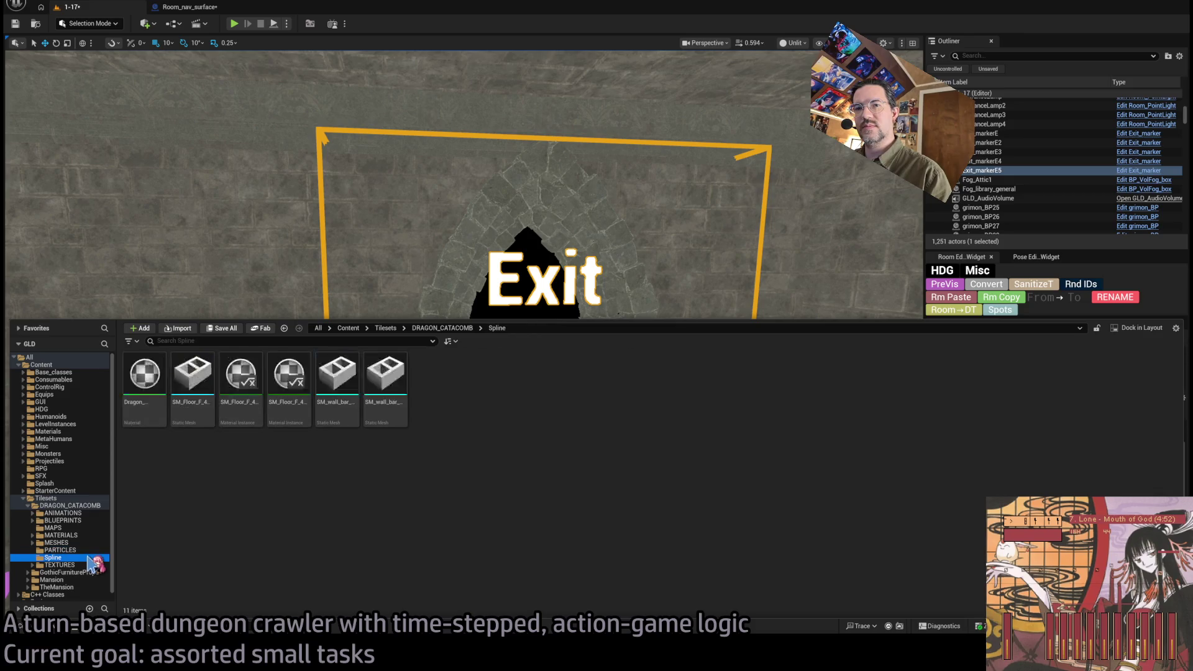
click(87, 565)
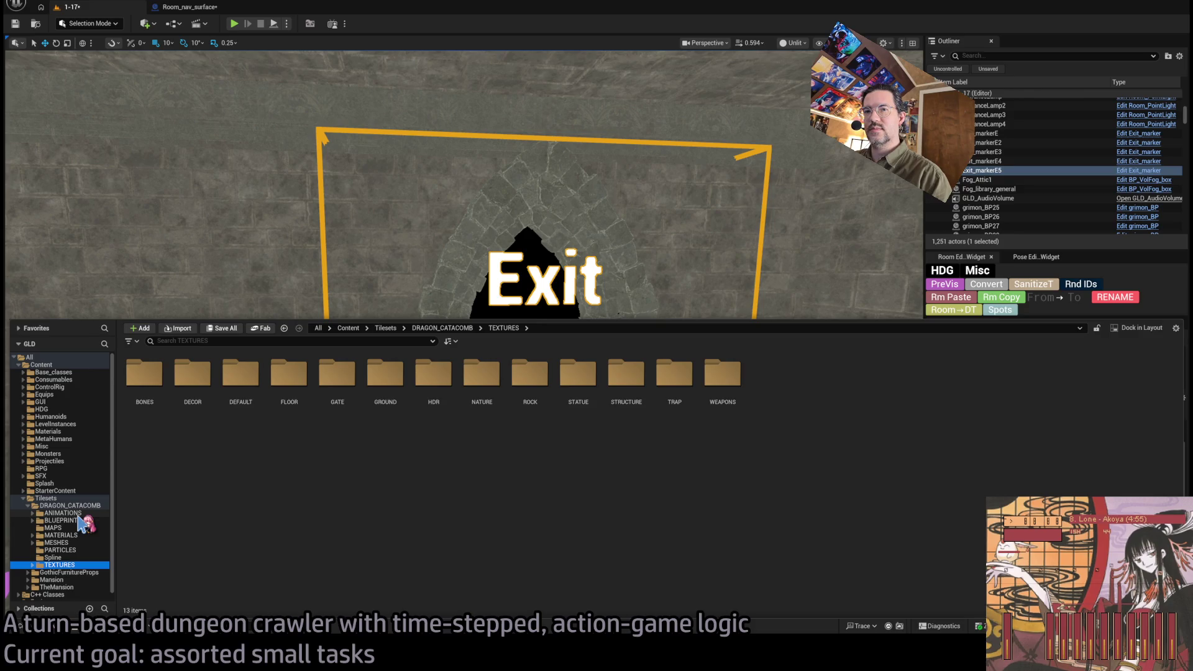
Step: Look through TEXTURES > DECOR (LIGHT, URN, STONE_COFFIN, TRIM), then open MESHES > DECOR
double_click(193, 374)
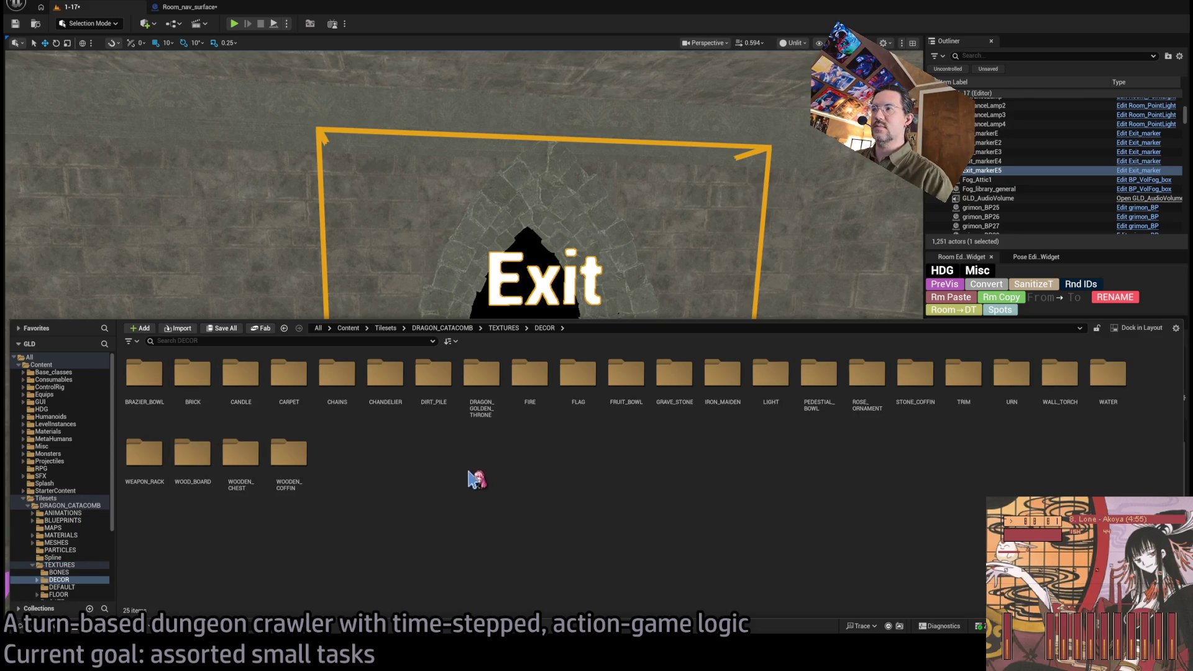
double_click(772, 397)
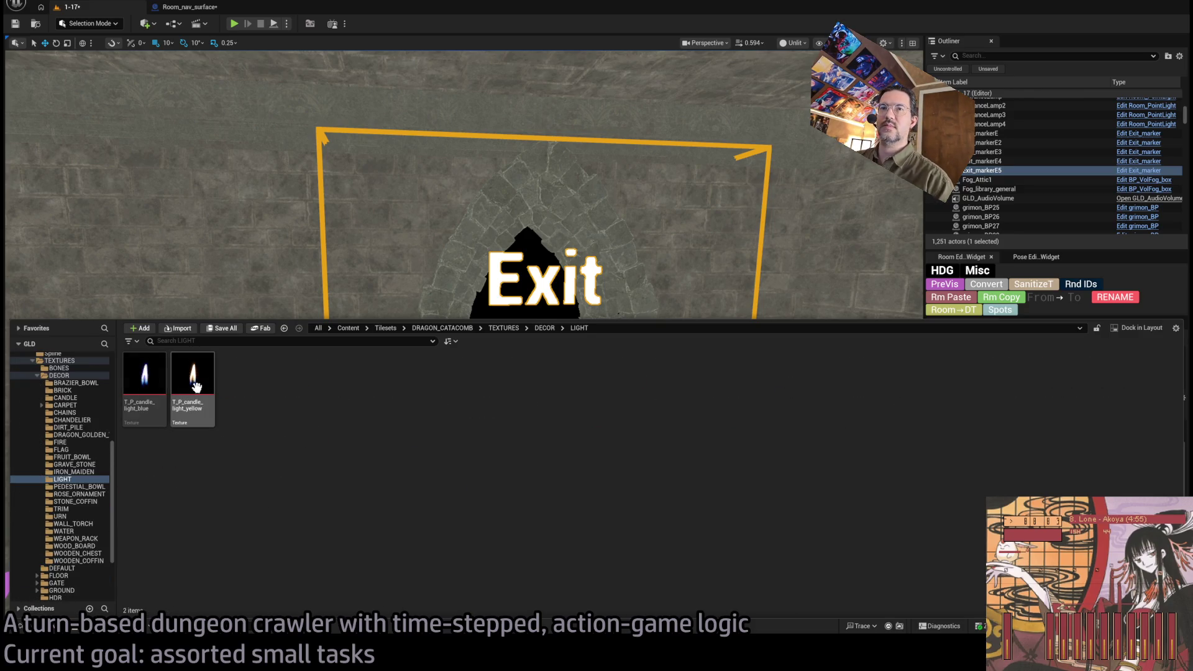
click(83, 516)
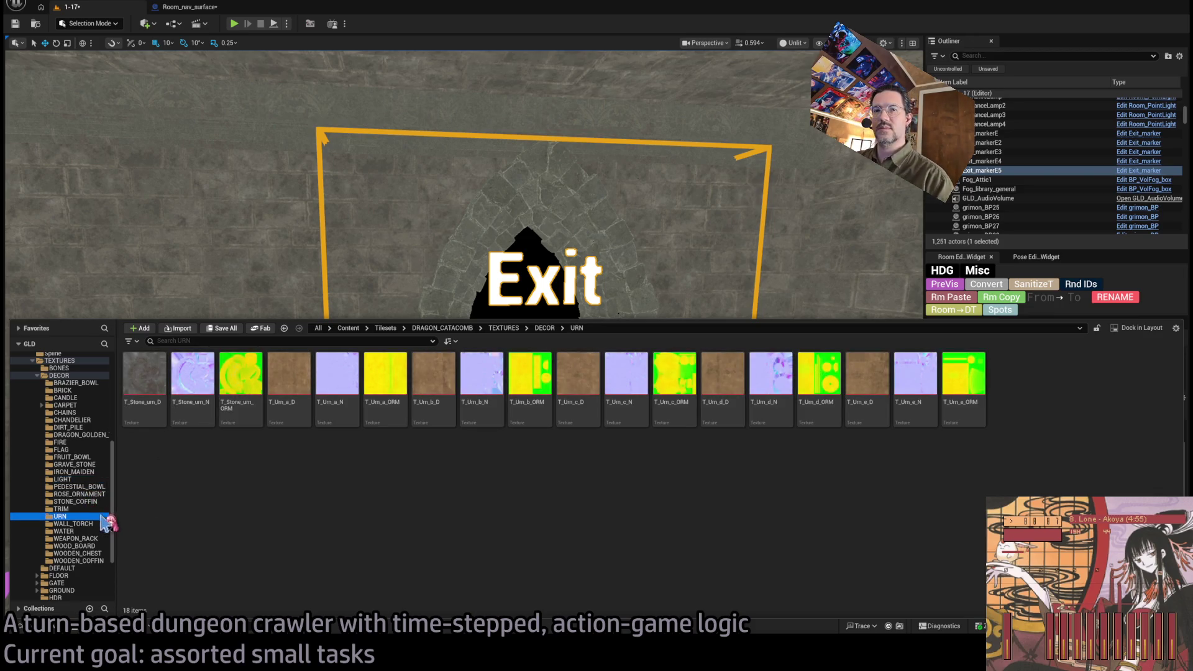
click(75, 501)
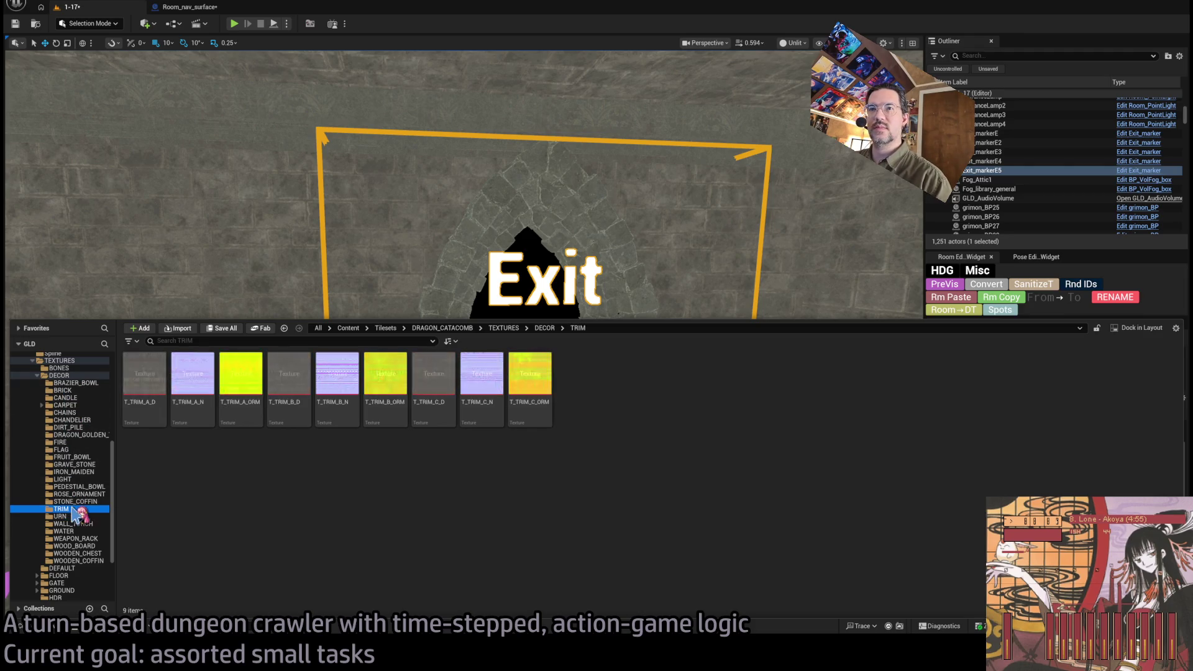
click(77, 494)
double_click(72, 376)
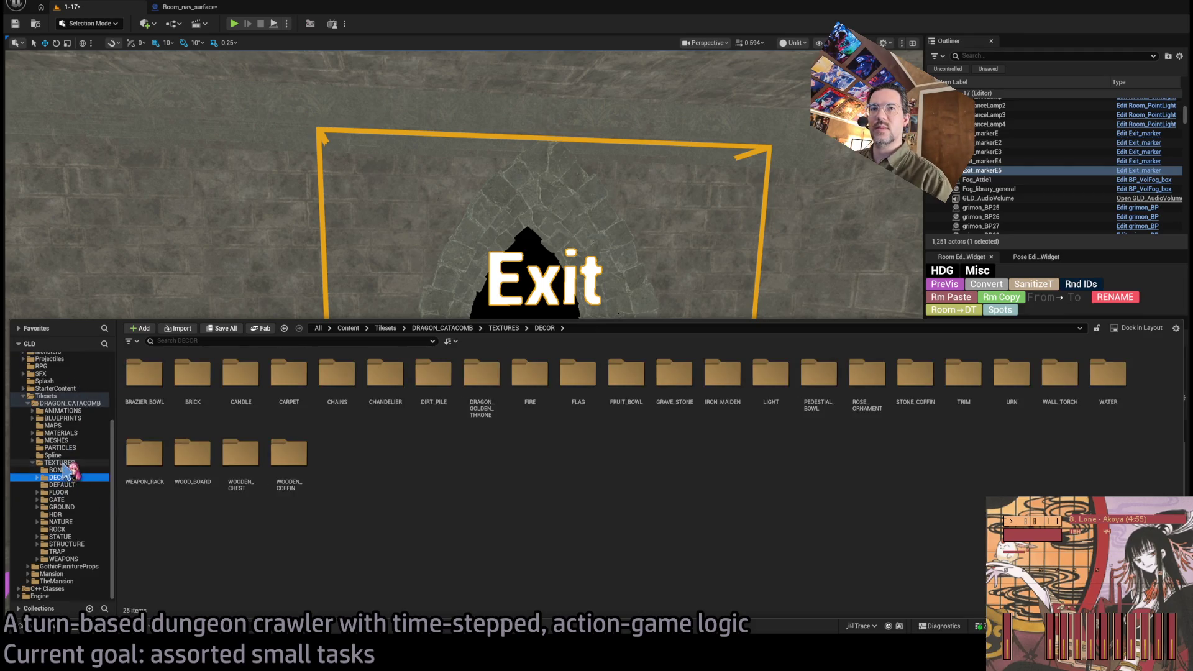
double_click(67, 469)
click(67, 537)
double_click(145, 372)
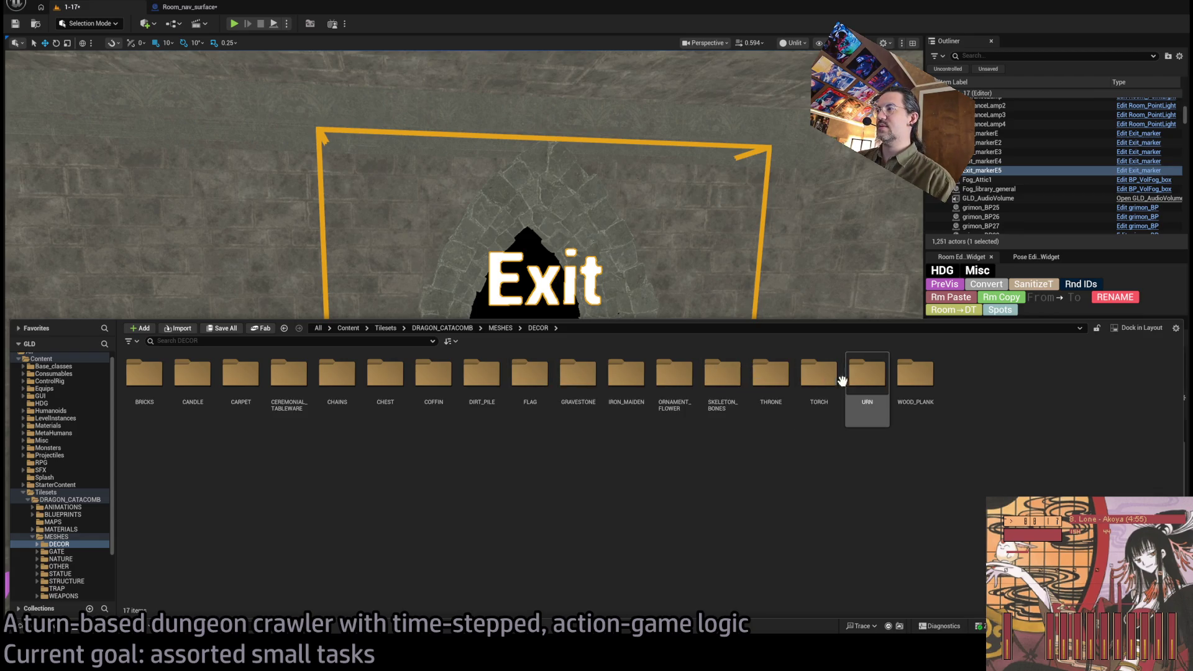
Step: Browse the DECOR mesh folders TORCH, SKELETON_BONES, THRONE, CHEST and URN
double_click(810, 381)
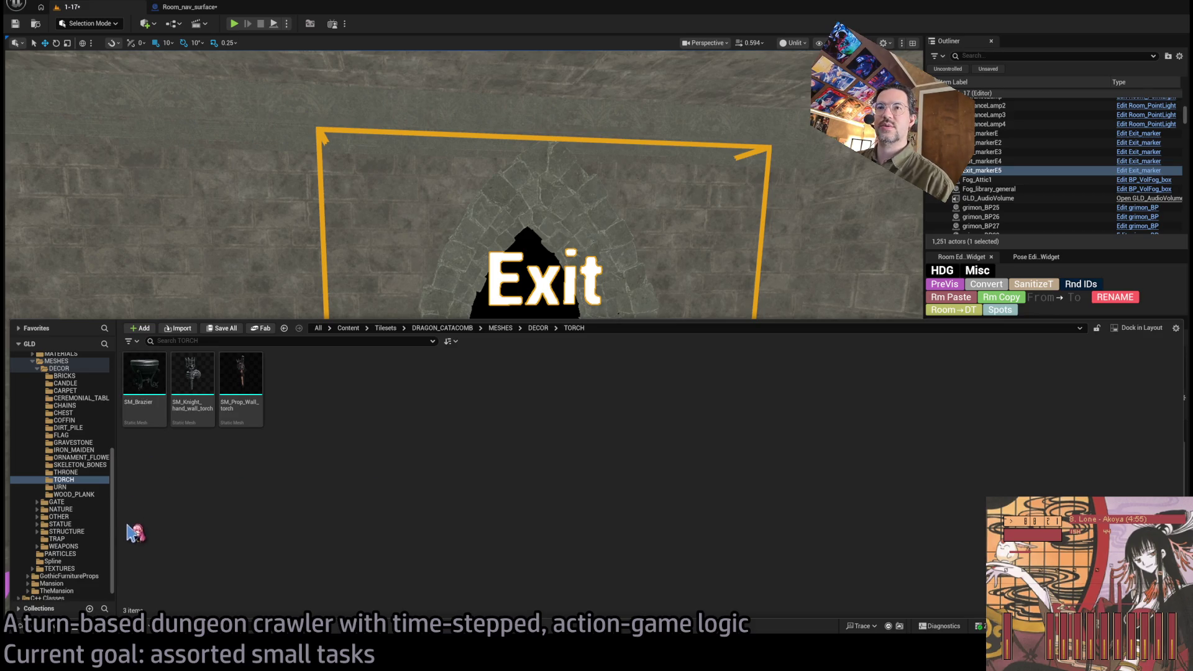
click(96, 467)
click(87, 473)
click(94, 466)
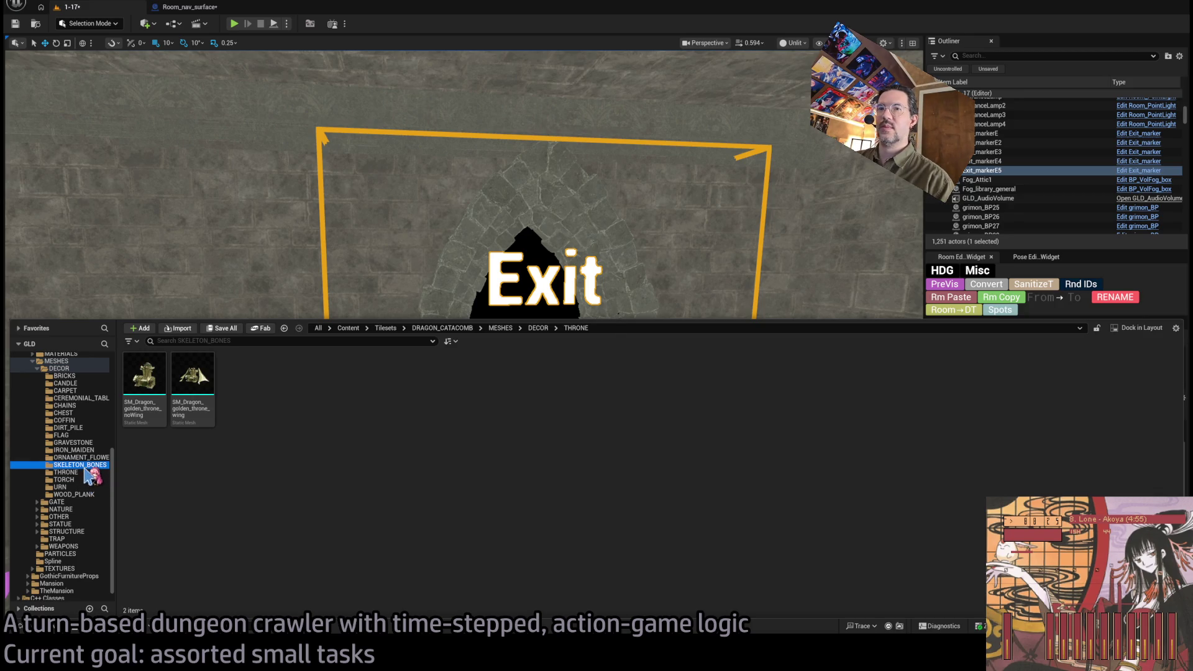
click(88, 443)
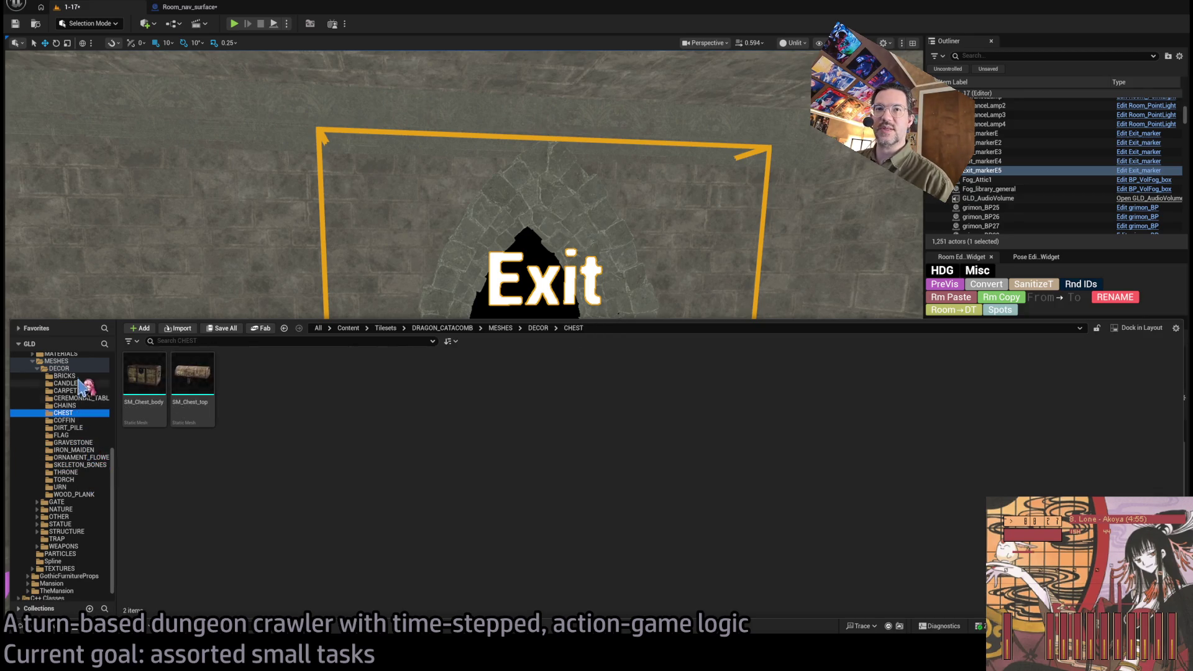
click(72, 488)
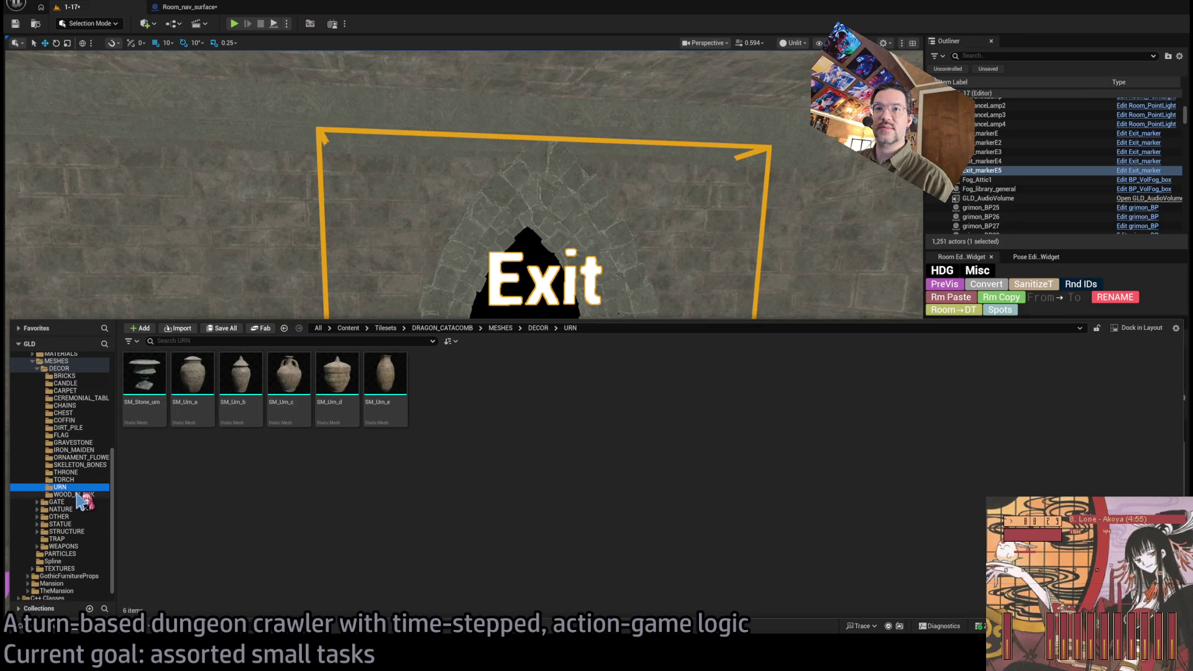
click(36, 368)
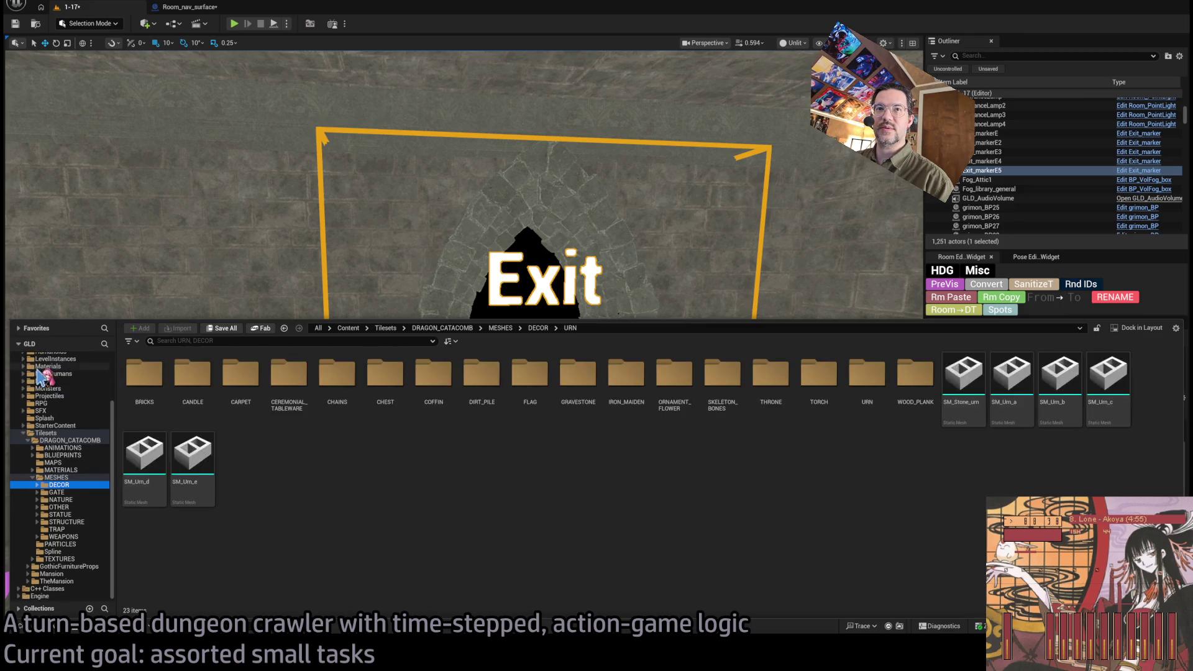
Step: Browse the GATE mesh folders DOOR, DRAGON_EYE_GATE, DRAGON_GATE, DRAGON_LEVER and PORTCULLIS
click(70, 515)
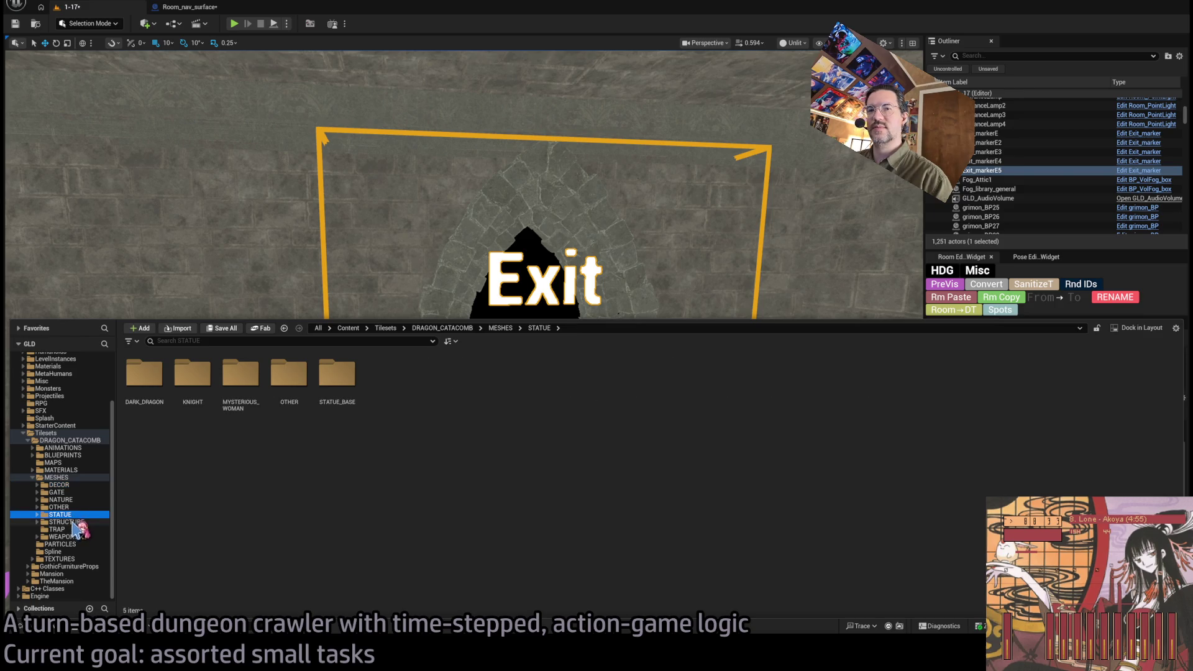
click(72, 491)
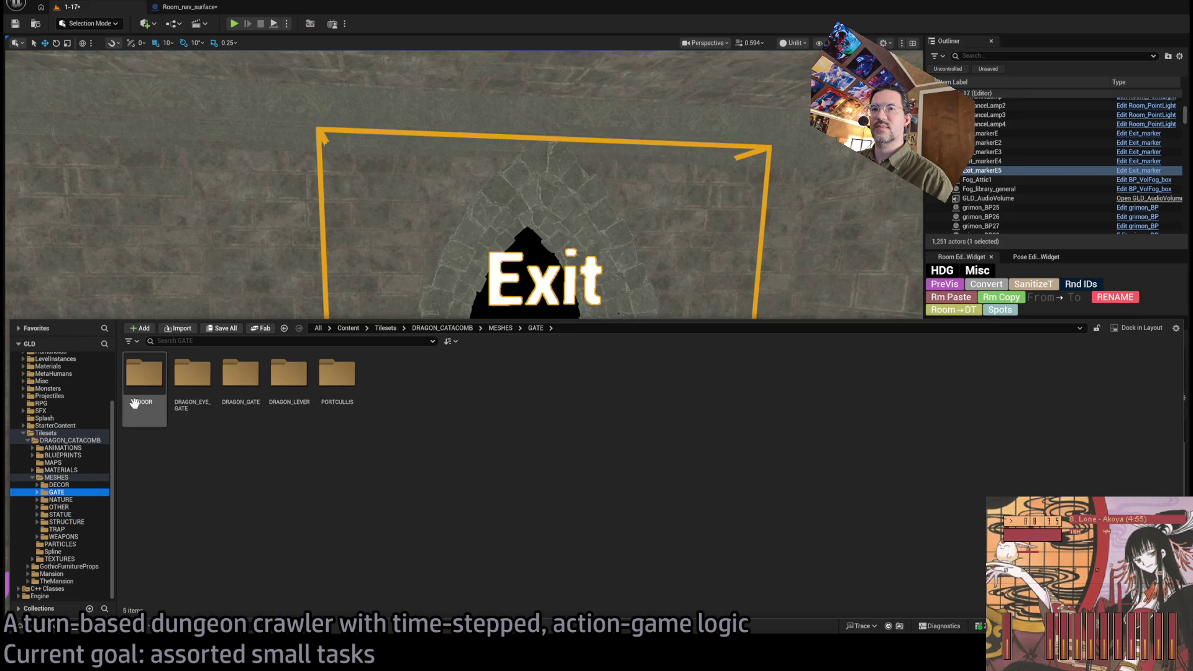
double_click(144, 372)
click(87, 507)
click(90, 515)
click(92, 522)
click(94, 515)
click(93, 529)
Step: Check the NATURE, OTHER and STATUE mesh folders and the GUI folder, then return to DRAGON_CATACOMB
click(93, 537)
click(61, 545)
click(64, 552)
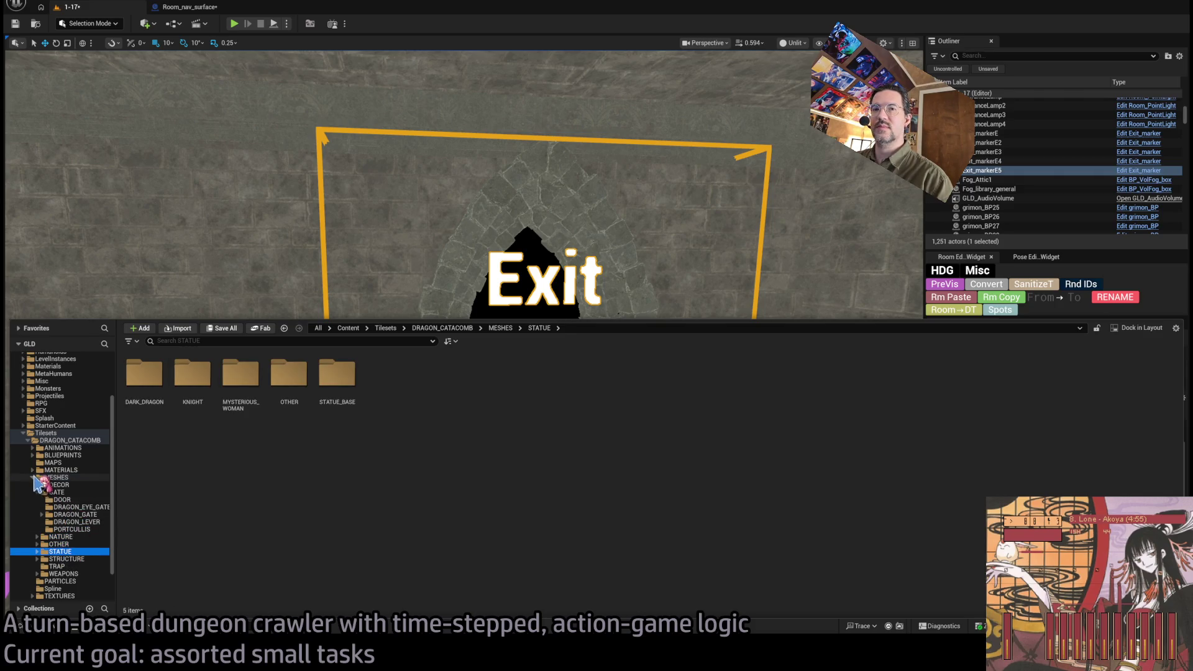
ctrl+click(56, 477)
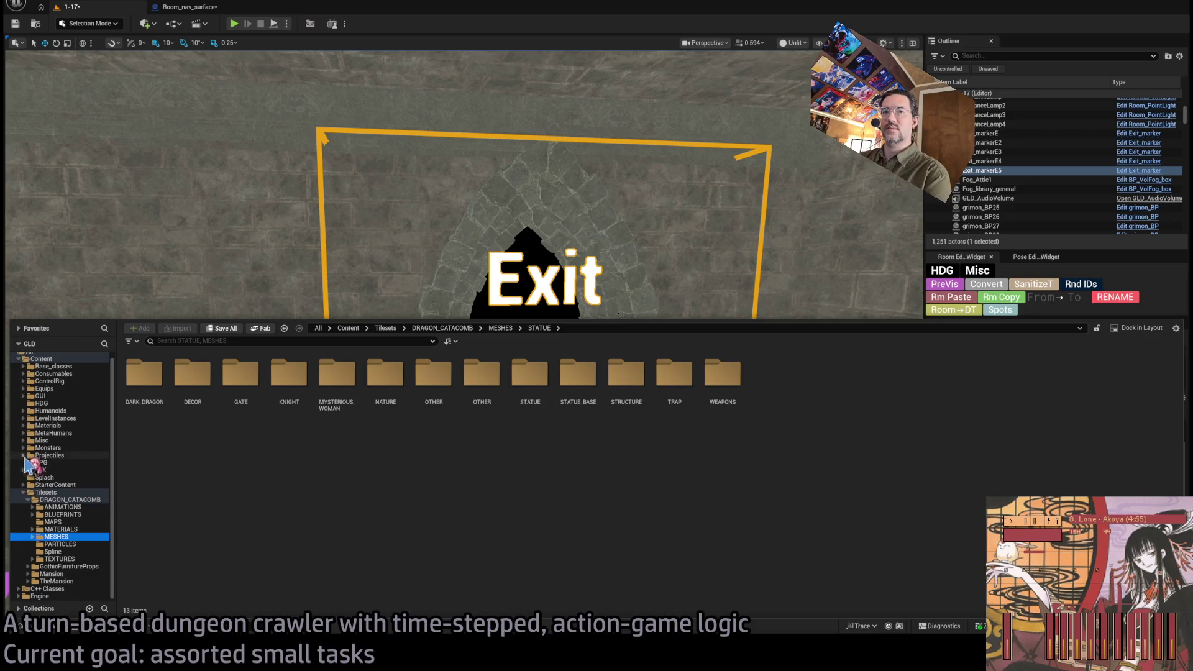
click(23, 396)
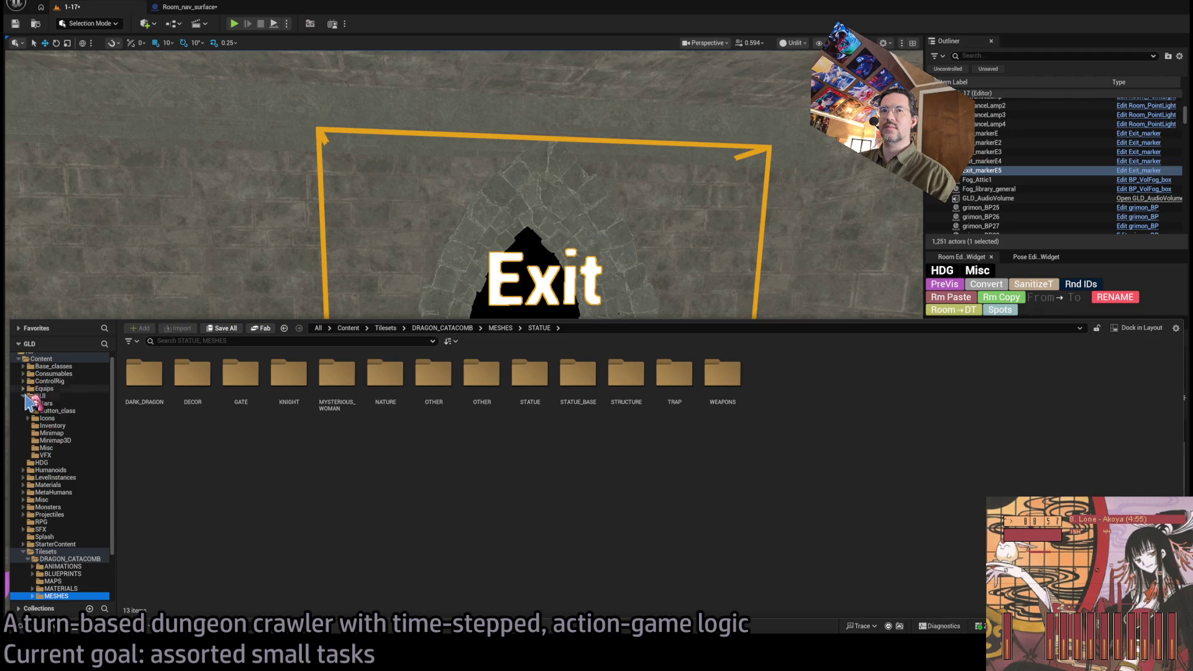
click(24, 396)
click(65, 500)
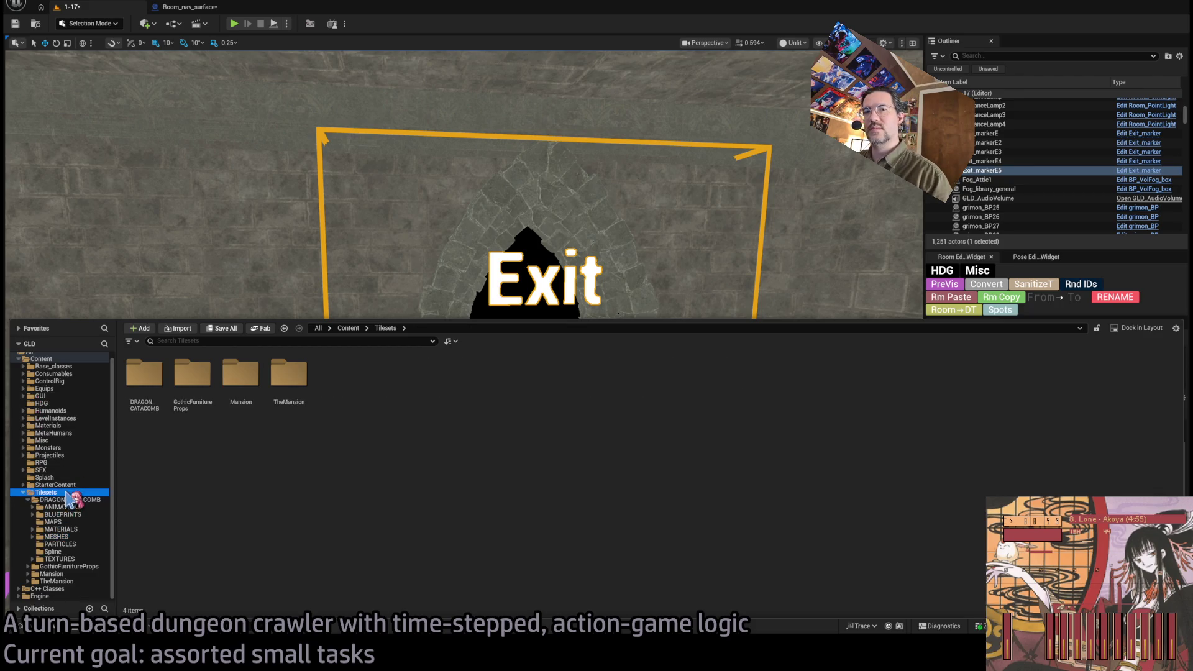
Step: Navigate to the GothicFurnitureProps > Blueprint > Candle folder
double_click(41, 501)
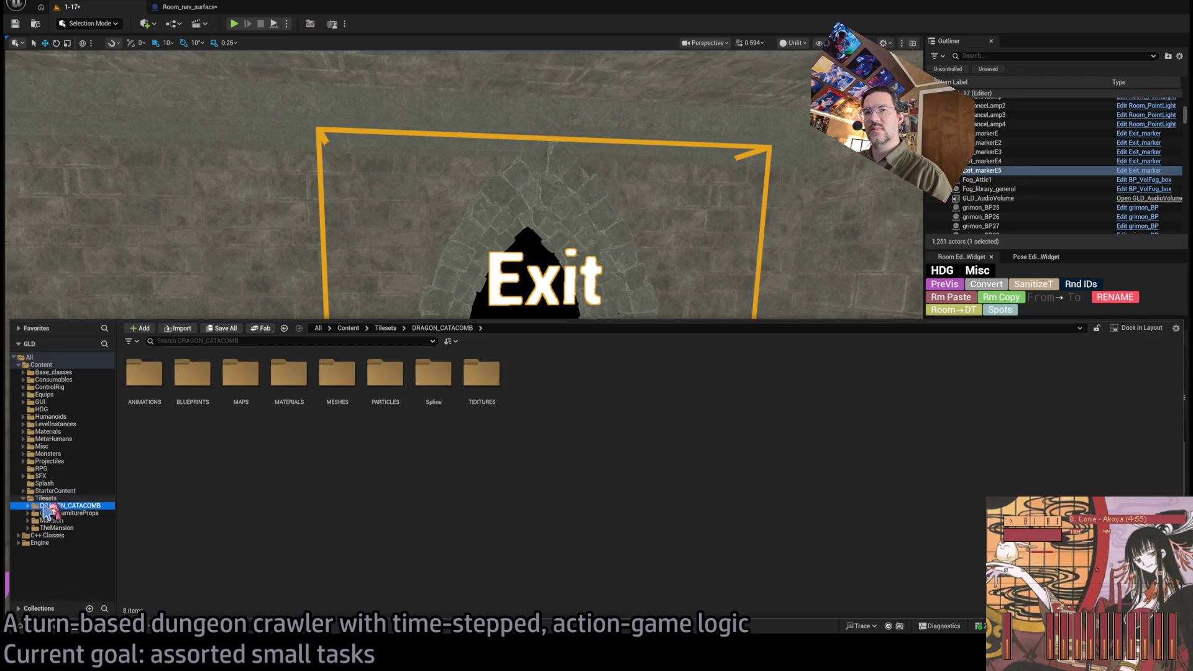
click(53, 507)
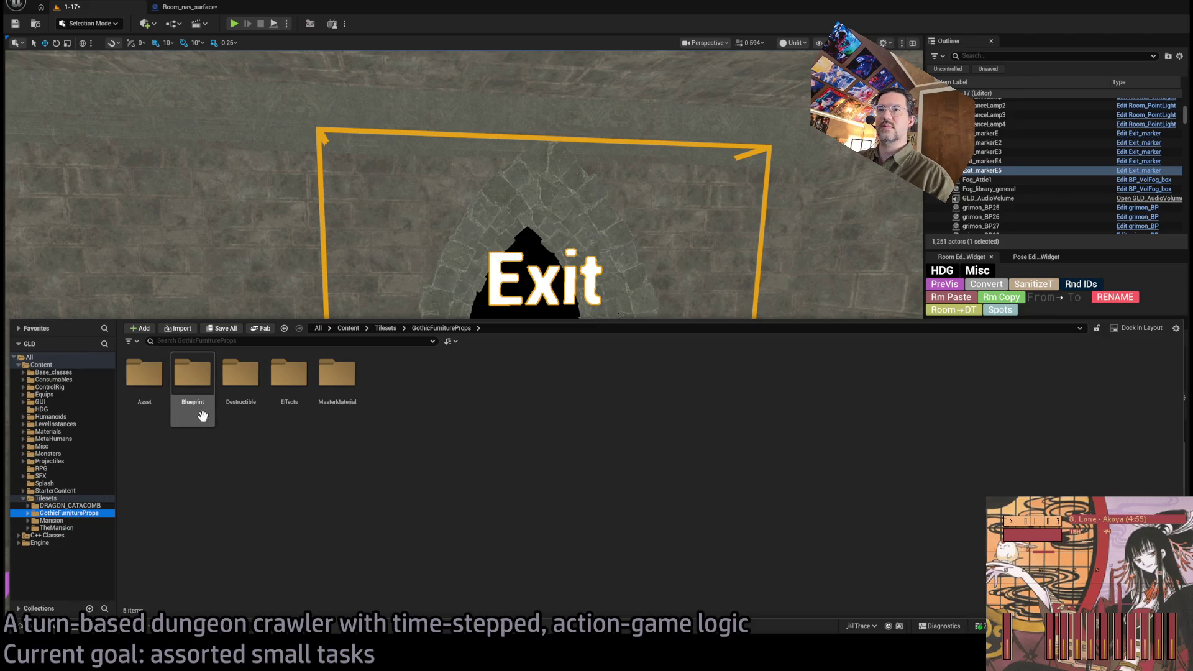
double_click(193, 379)
click(117, 535)
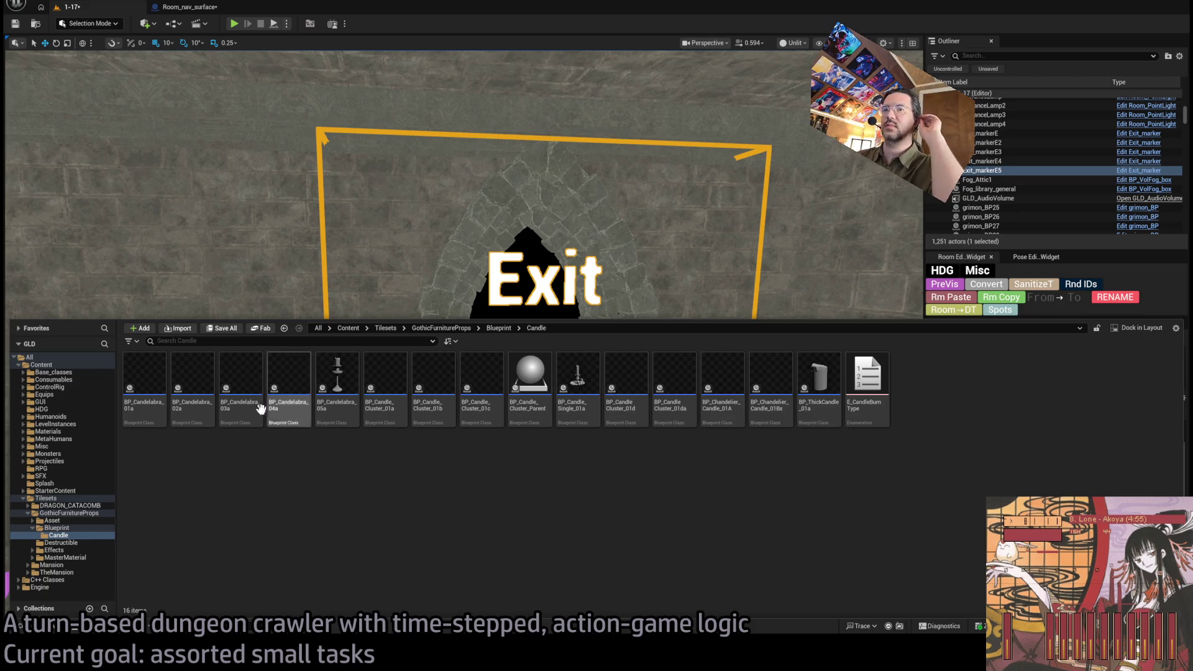
Step: Place BP_Candelabra_02a beside the W0 exit, delete it, and return to the Blueprint folder
click(180, 392)
mouse_move(175, 394)
mouse_down()
mouse_move(403, 404)
mouse_move(724, 566)
mouse_up()
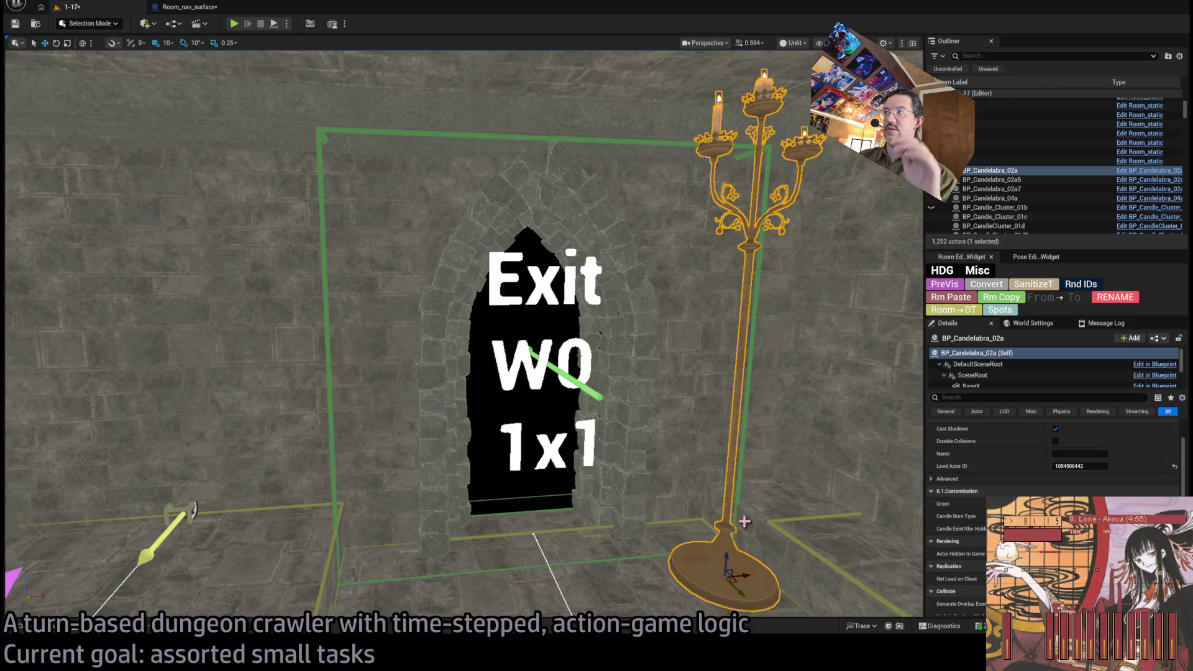
key(Delete)
click(42, 629)
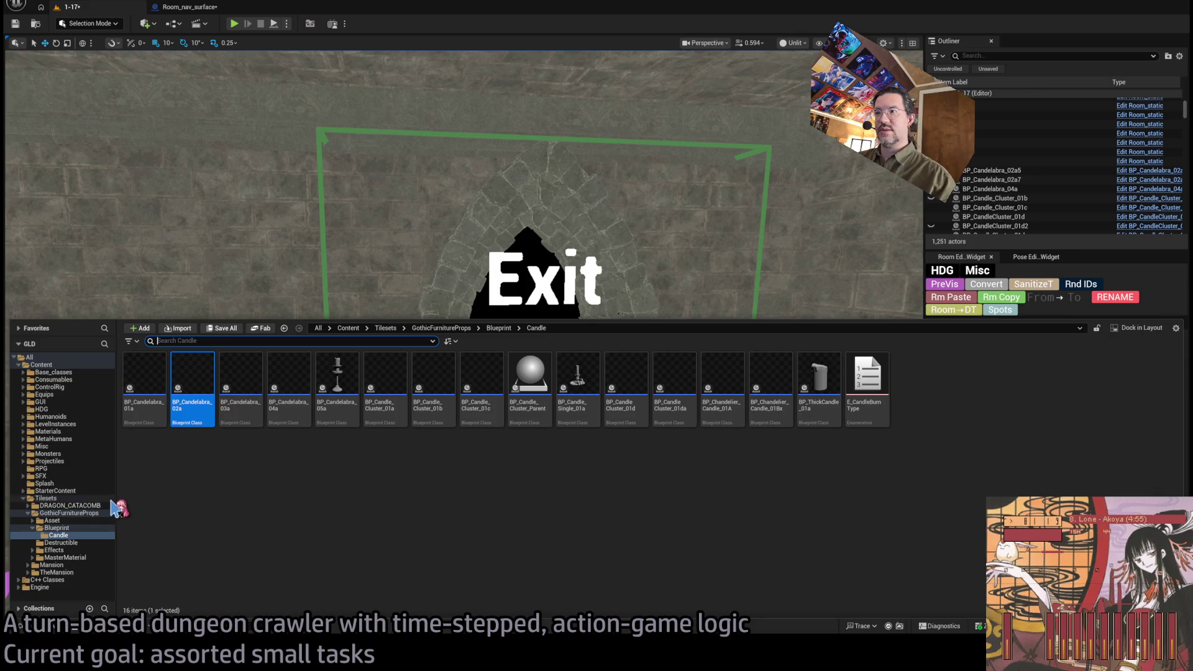
click(87, 535)
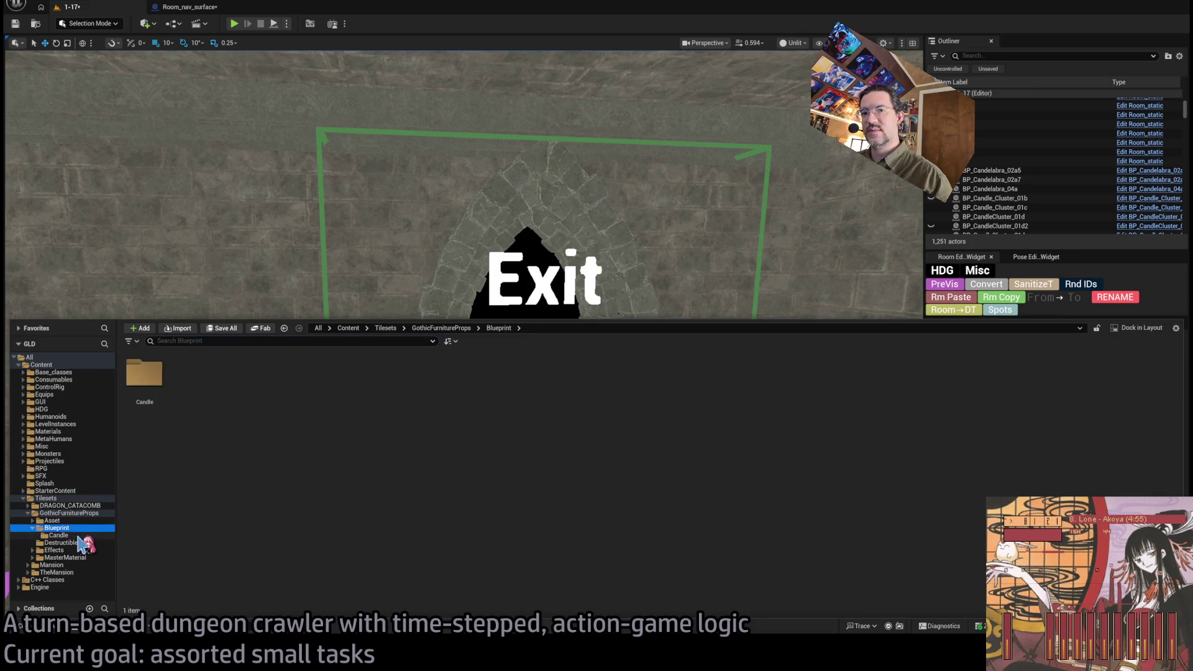
Step: Navigate from GothicFurnitureProps to TheMansion tileset's StaticMeshes folder
click(91, 542)
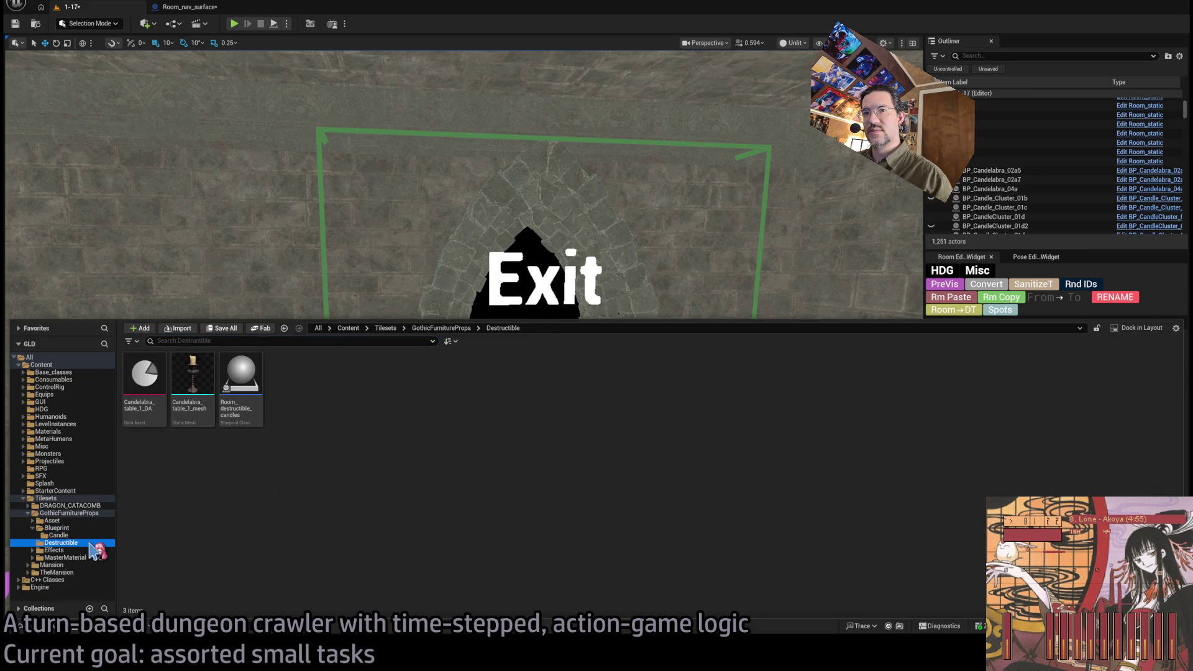
double_click(89, 513)
click(87, 499)
double_click(286, 366)
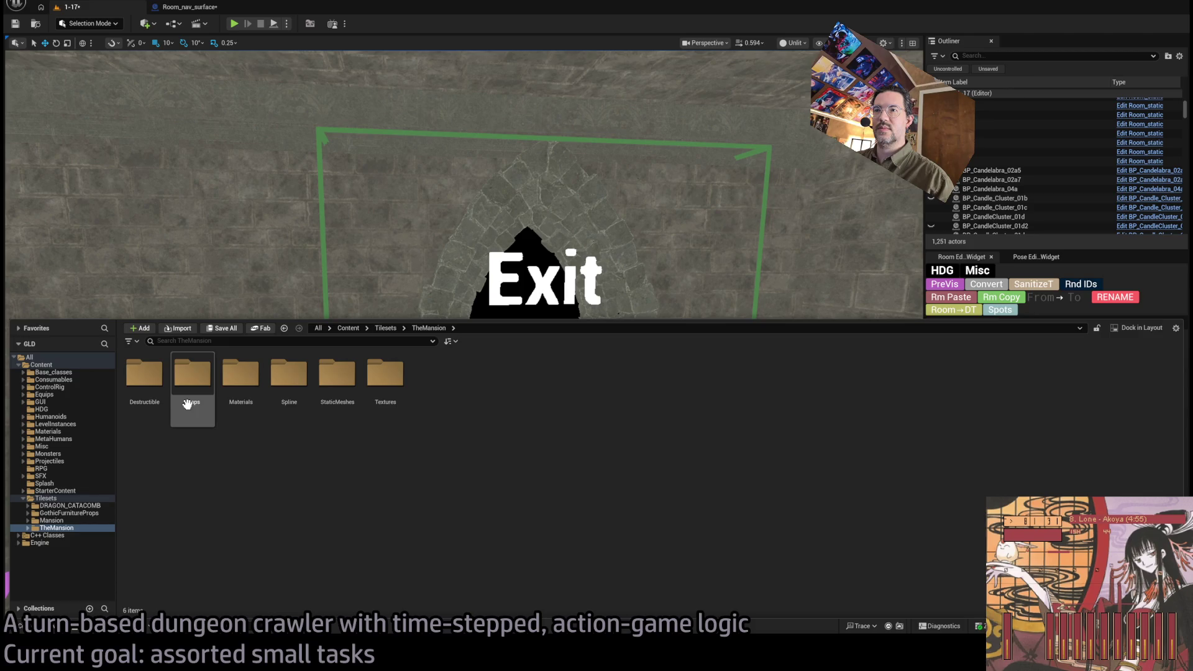
double_click(337, 373)
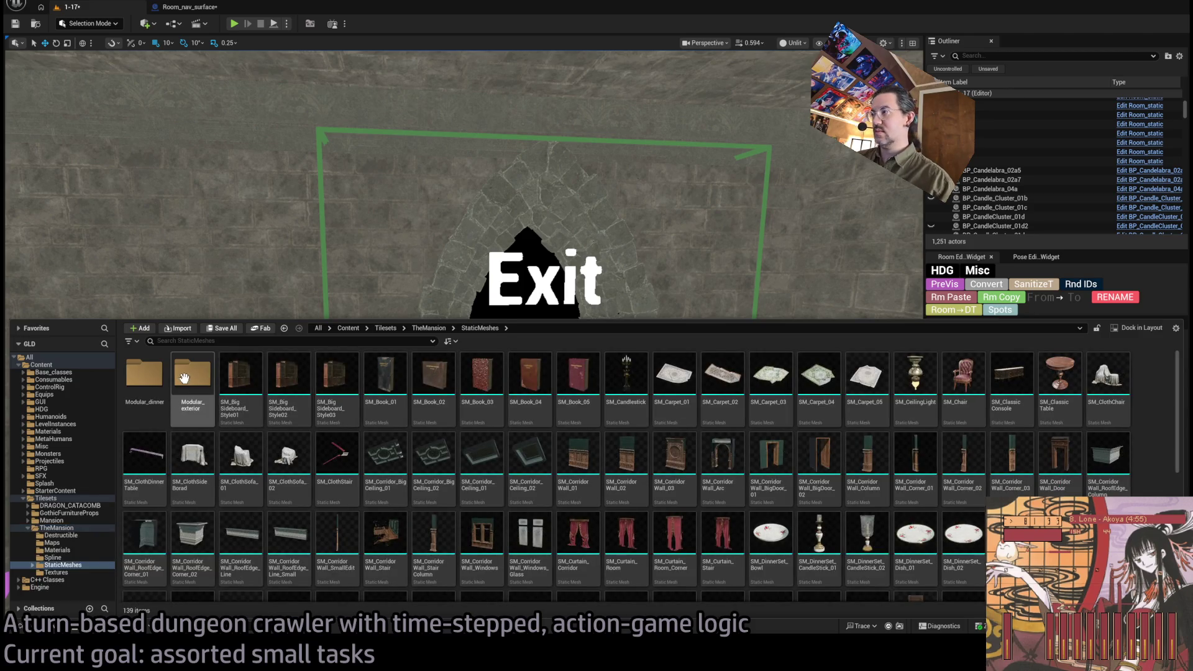
Step: Scroll through TheMansion's StaticMeshes assets, then go back to TheMansion's subfolders
scroll(644, 421, down, 4)
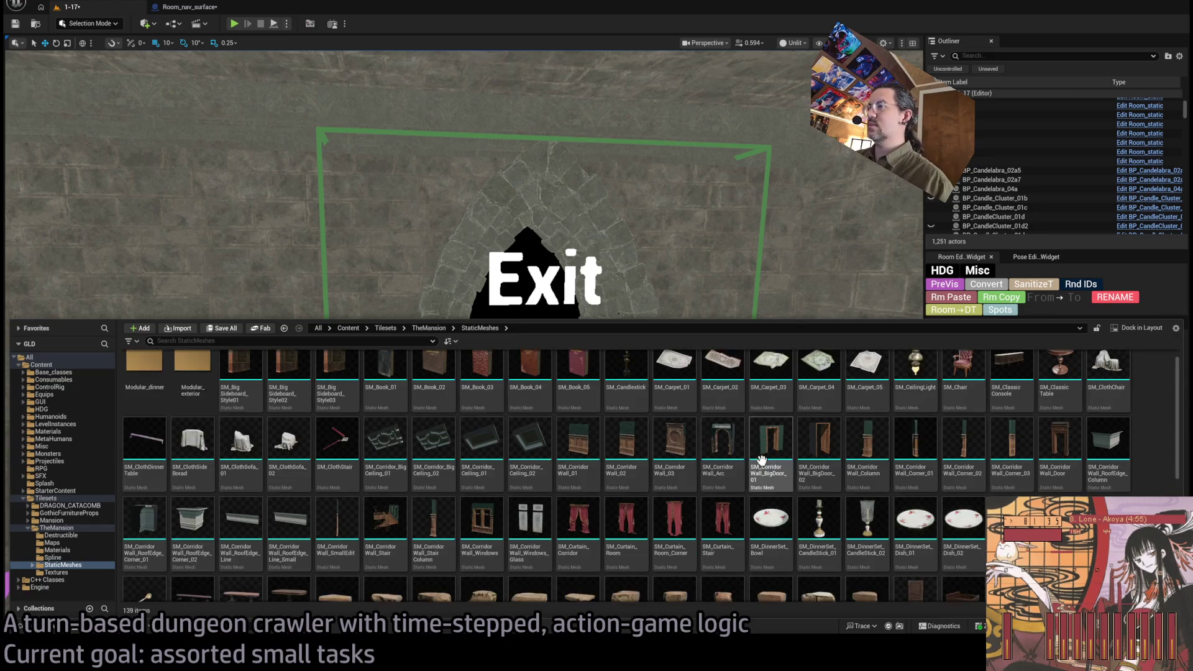
scroll(644, 421, down, 2)
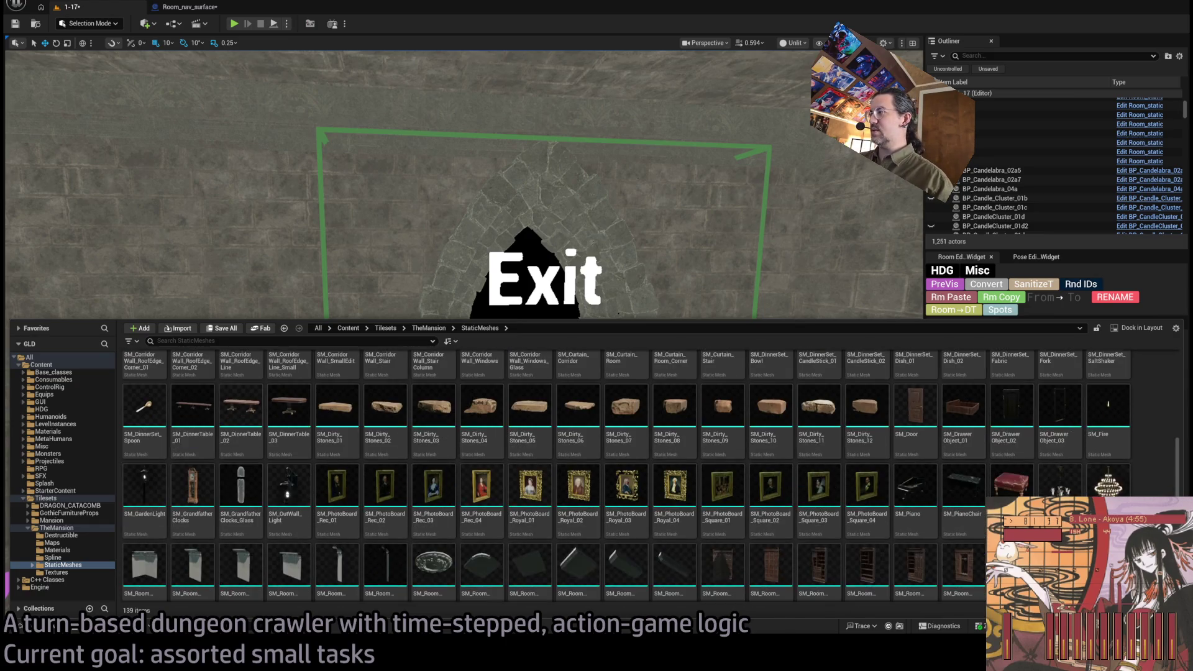
scroll(644, 421, down, 3)
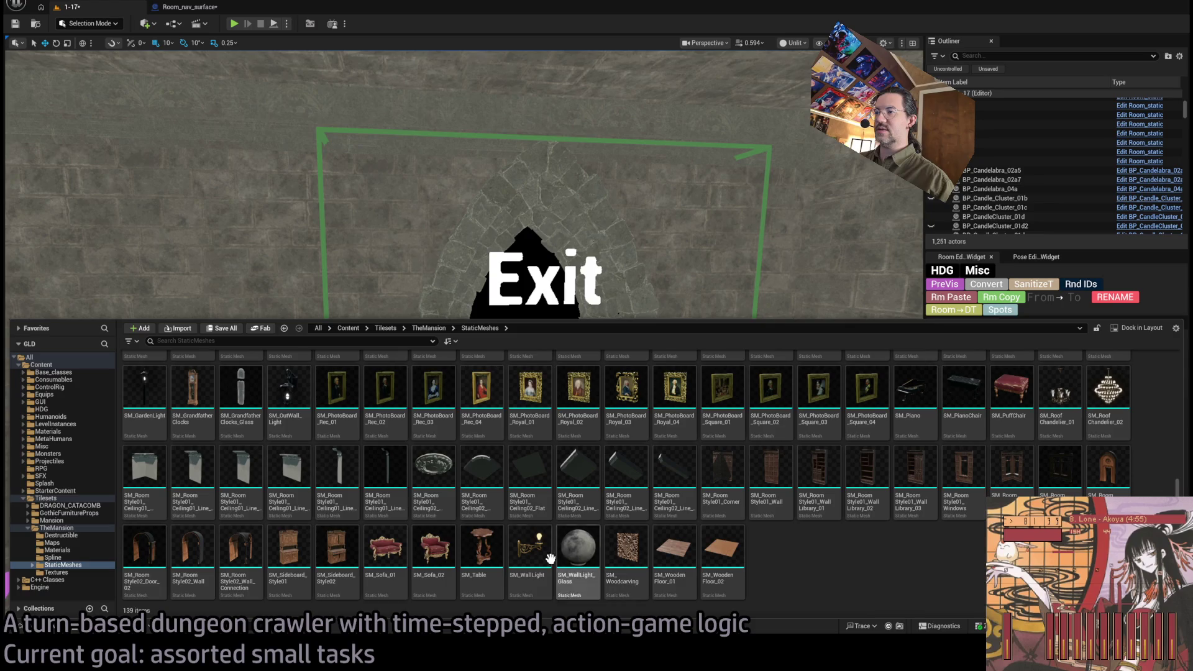
scroll(647, 553, up, 5)
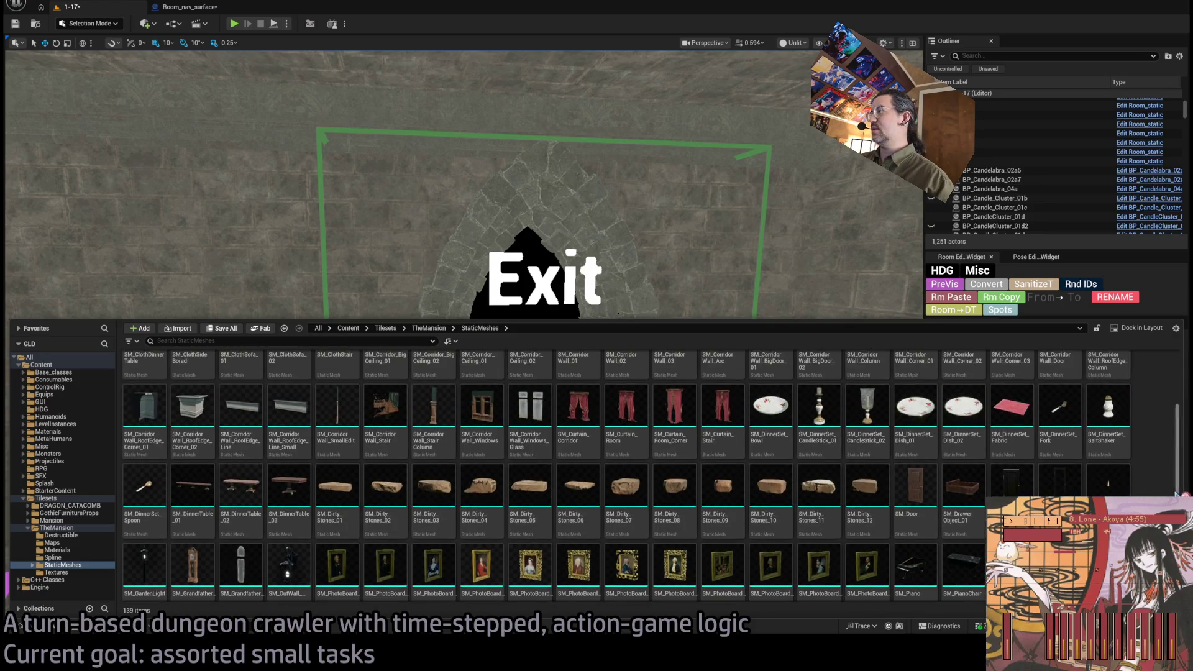
scroll(1138, 480, up, 1)
scroll(1141, 480, up, 3)
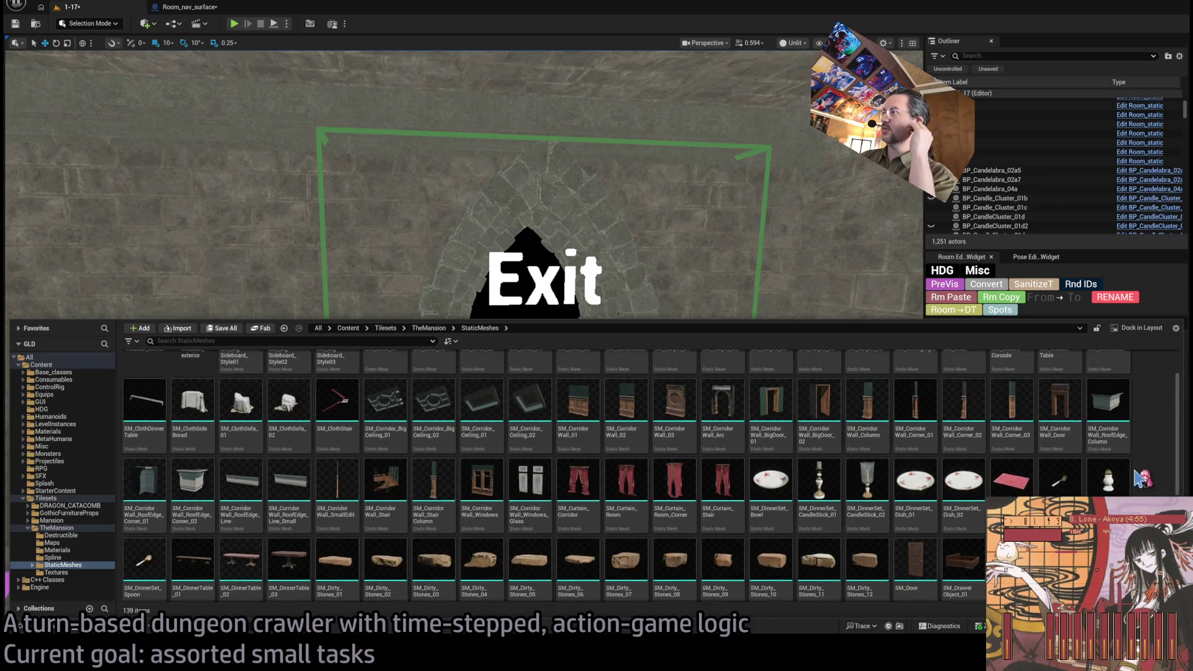
scroll(1141, 495, down, 6)
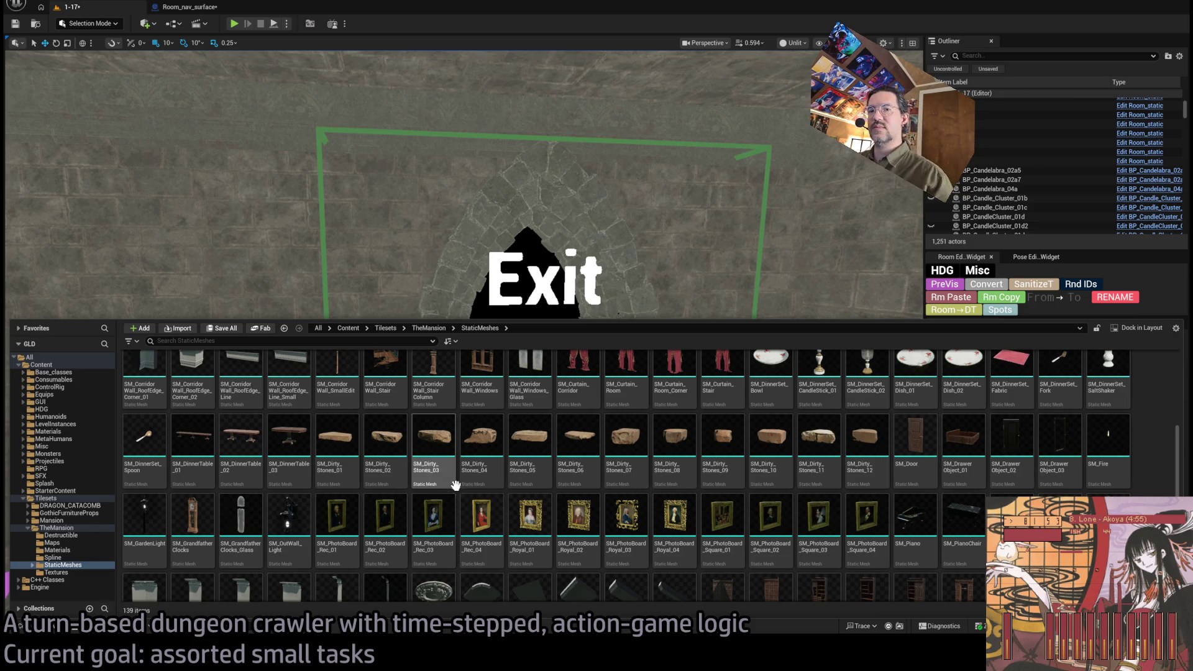
double_click(74, 529)
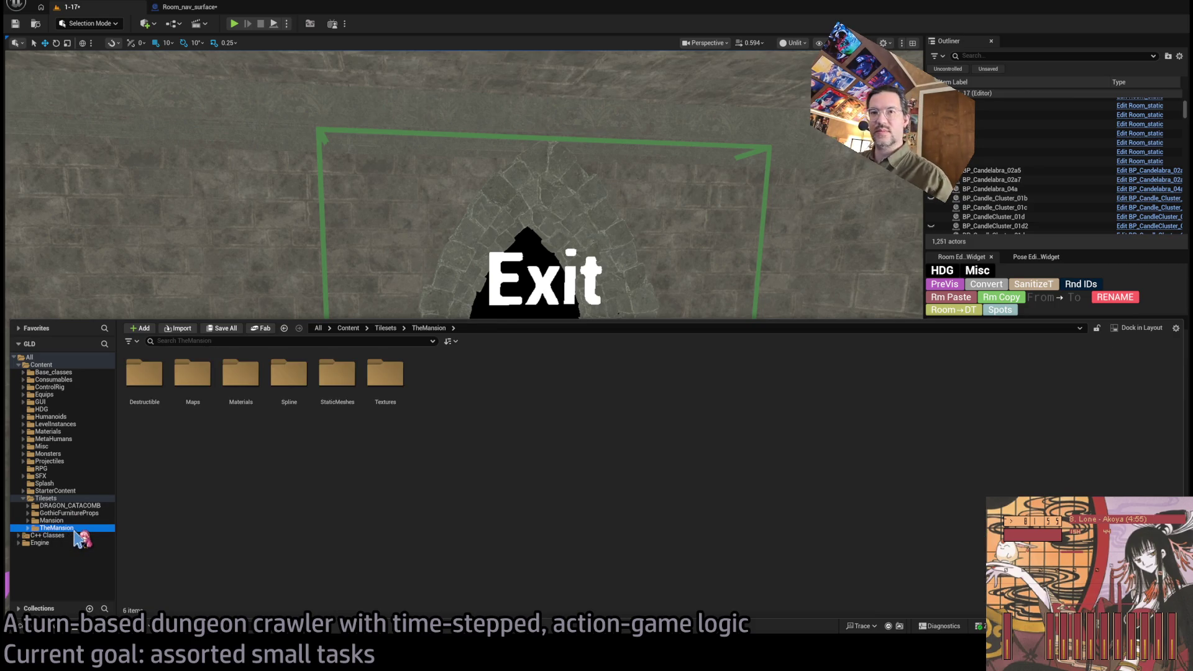
Step: Open the GothicFurnitureProps > Asset > Mesh folder
key(Up)
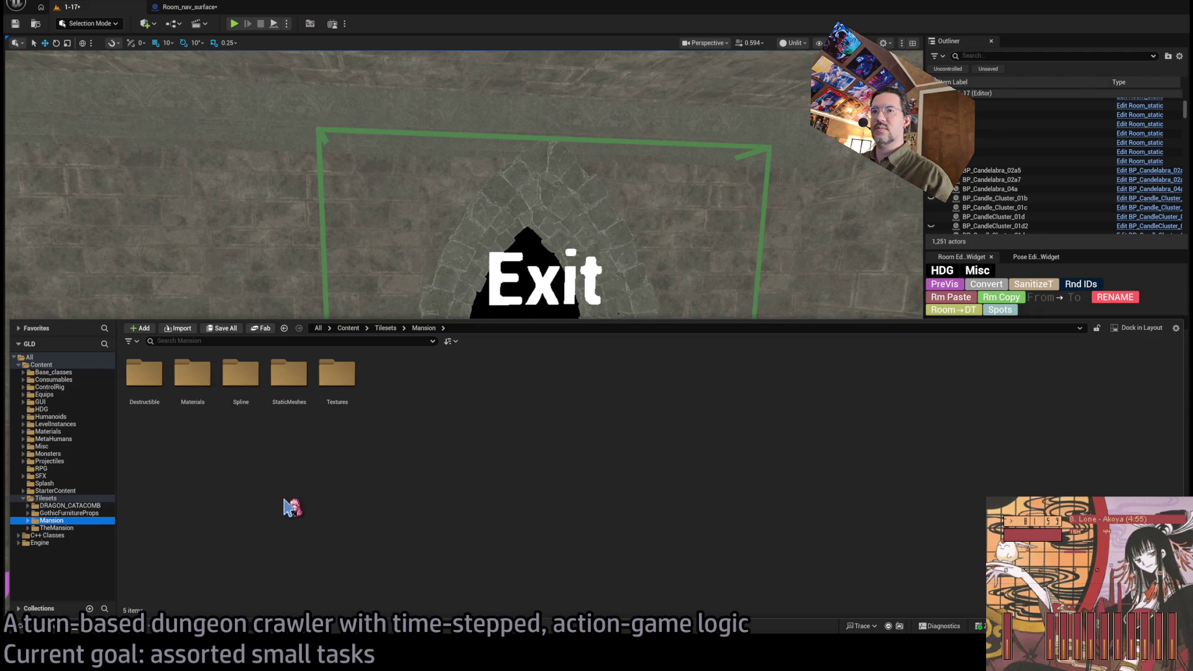
click(82, 513)
double_click(169, 387)
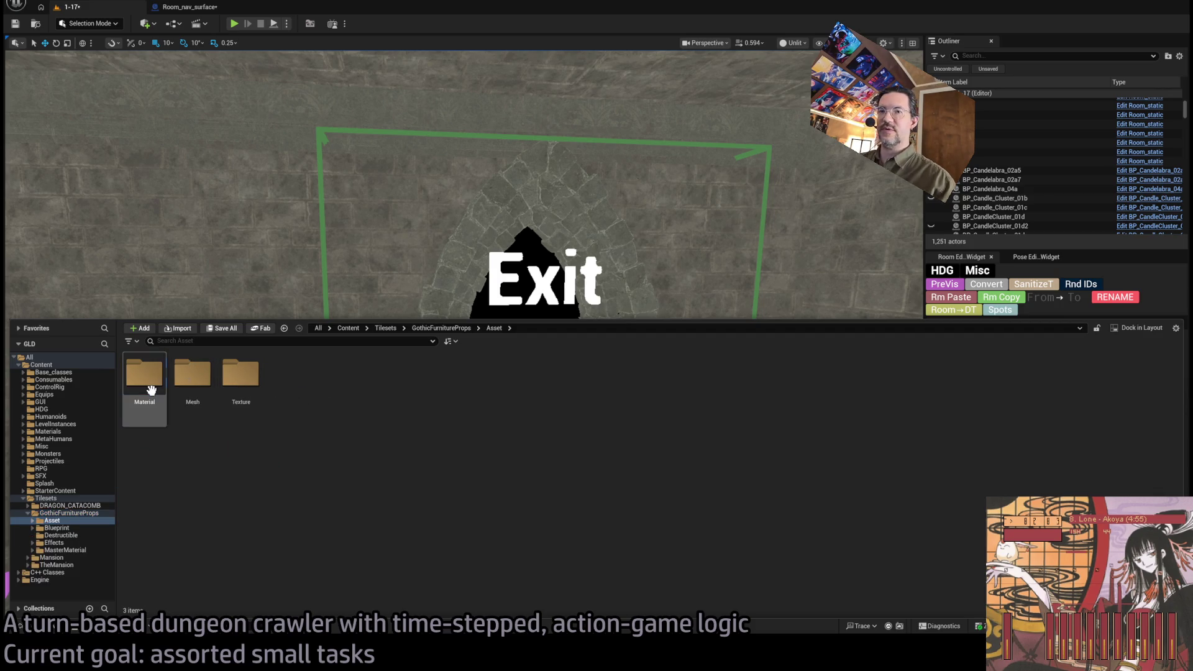
double_click(203, 402)
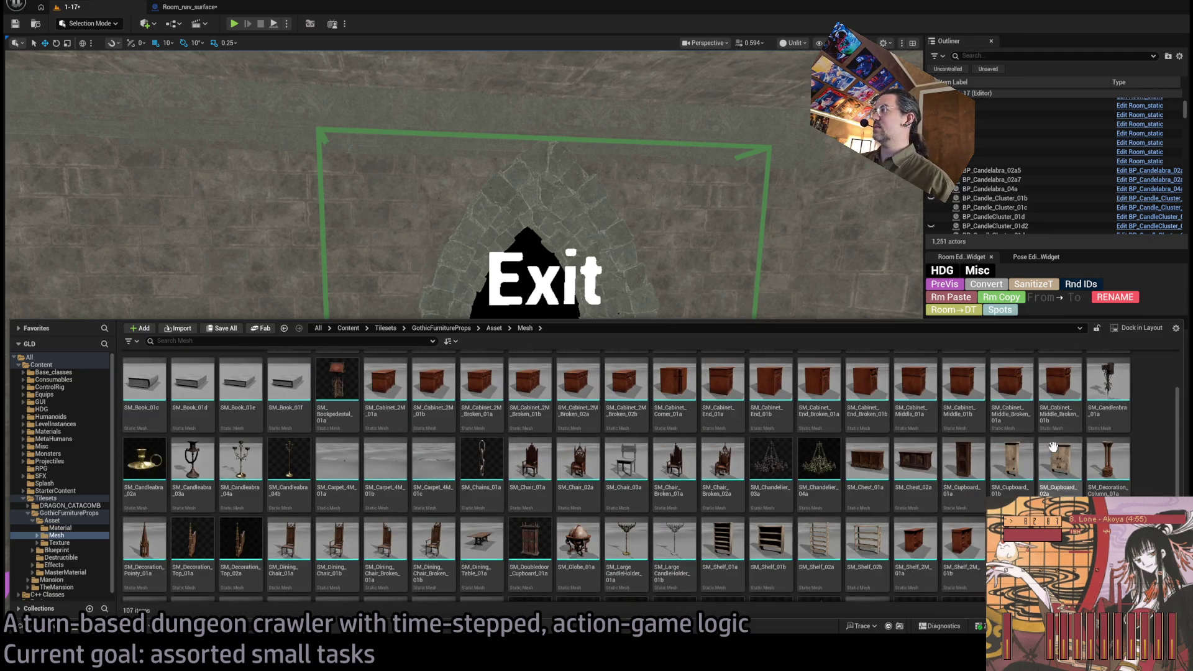
Step: Place SM_Candleabra_01a beside the W0 exit, delete it, and reopen the Content Drawer
mouse_move(988, 361)
mouse_down()
mouse_move(701, 389)
mouse_move(692, 360)
mouse_move(700, 375)
mouse_move(497, 342)
mouse_move(519, 362)
mouse_move(446, 350)
mouse_move(550, 340)
mouse_up()
scroll(701, 376, up, 3)
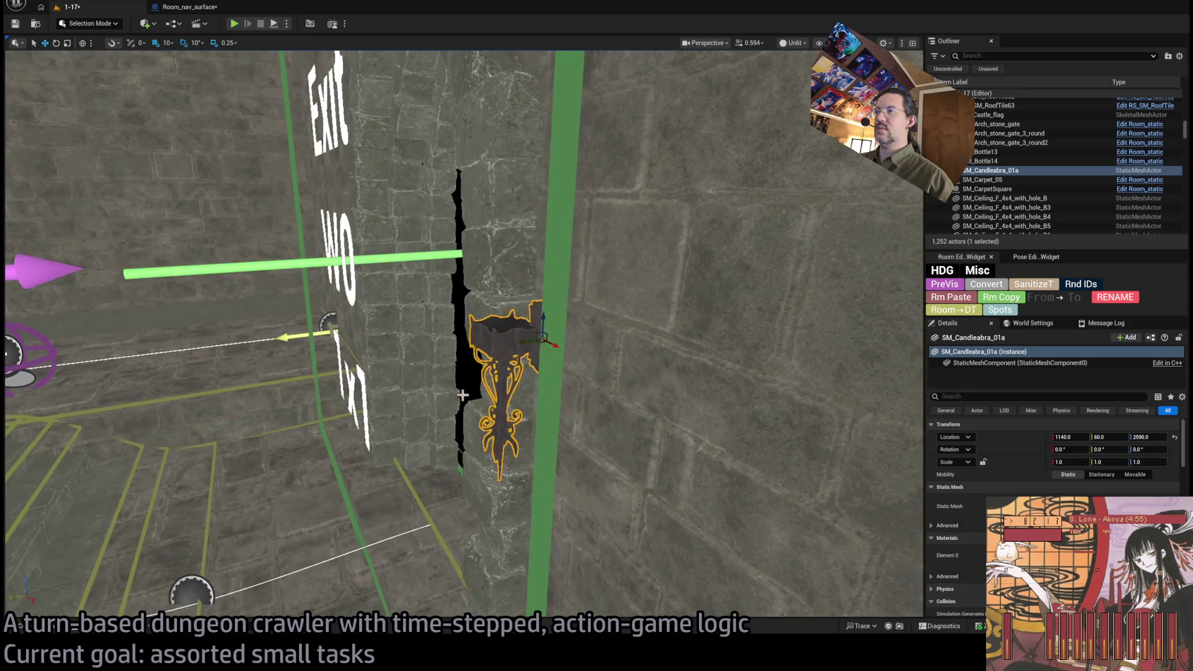
key(Delete)
key(ctrl+space)
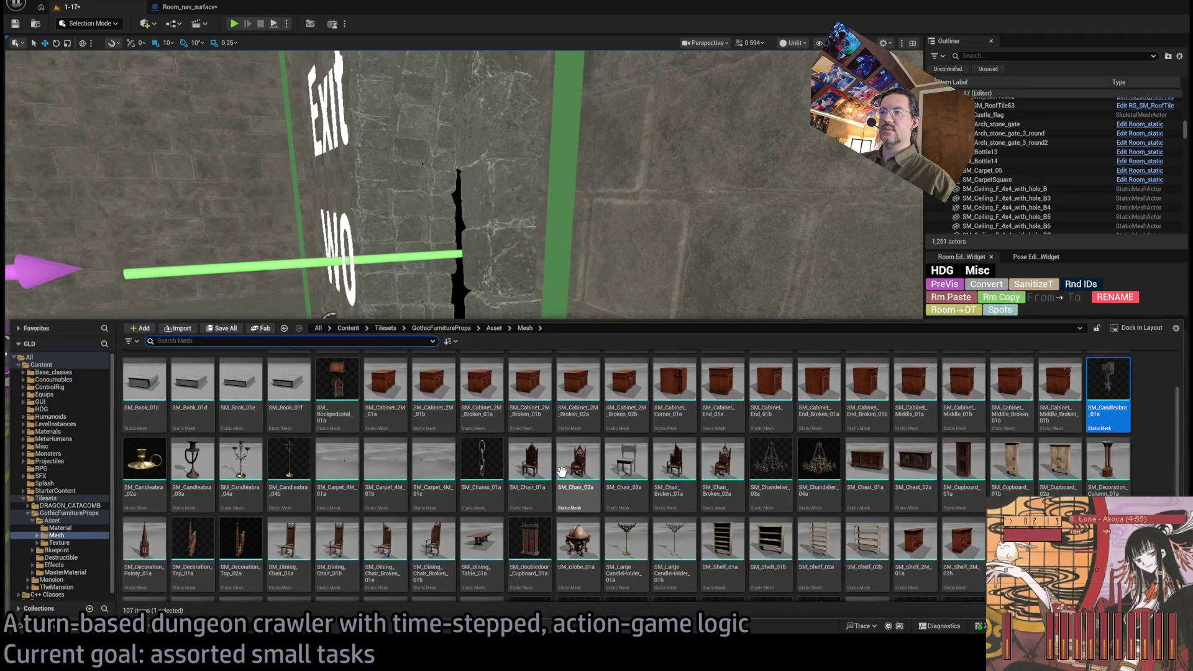
Step: Scroll the furniture Mesh grid, check the Texture folders, then select TheMansion's folders
scroll(271, 465, down, 1)
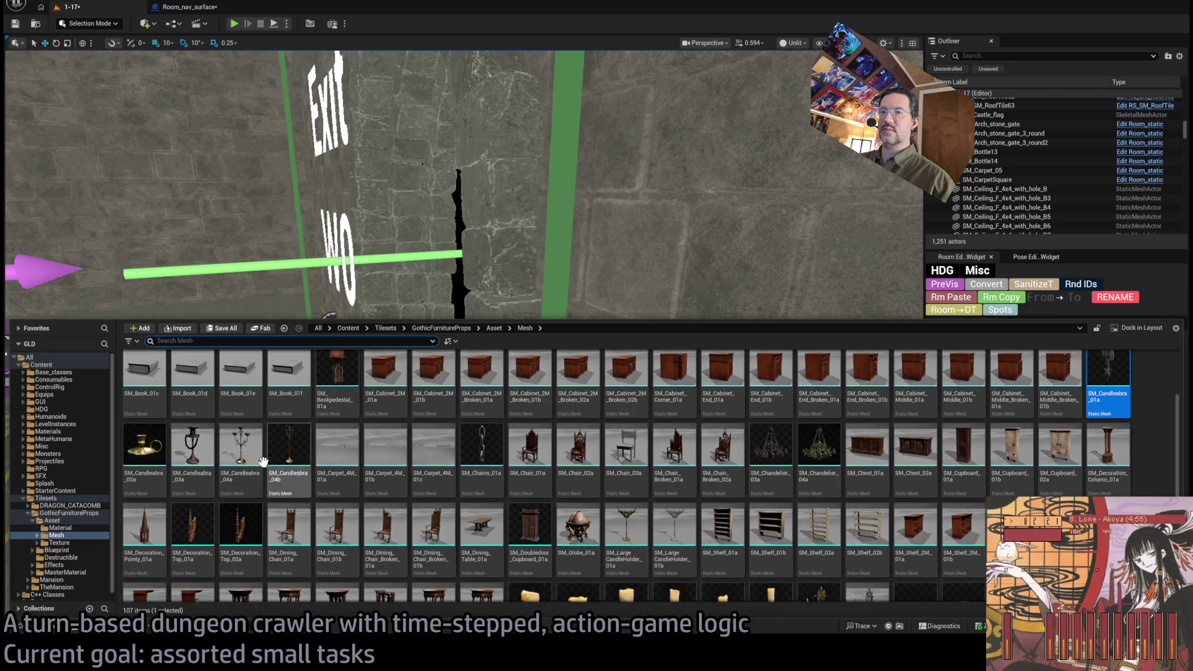
scroll(421, 457, down, 2)
scroll(421, 457, down, 2)
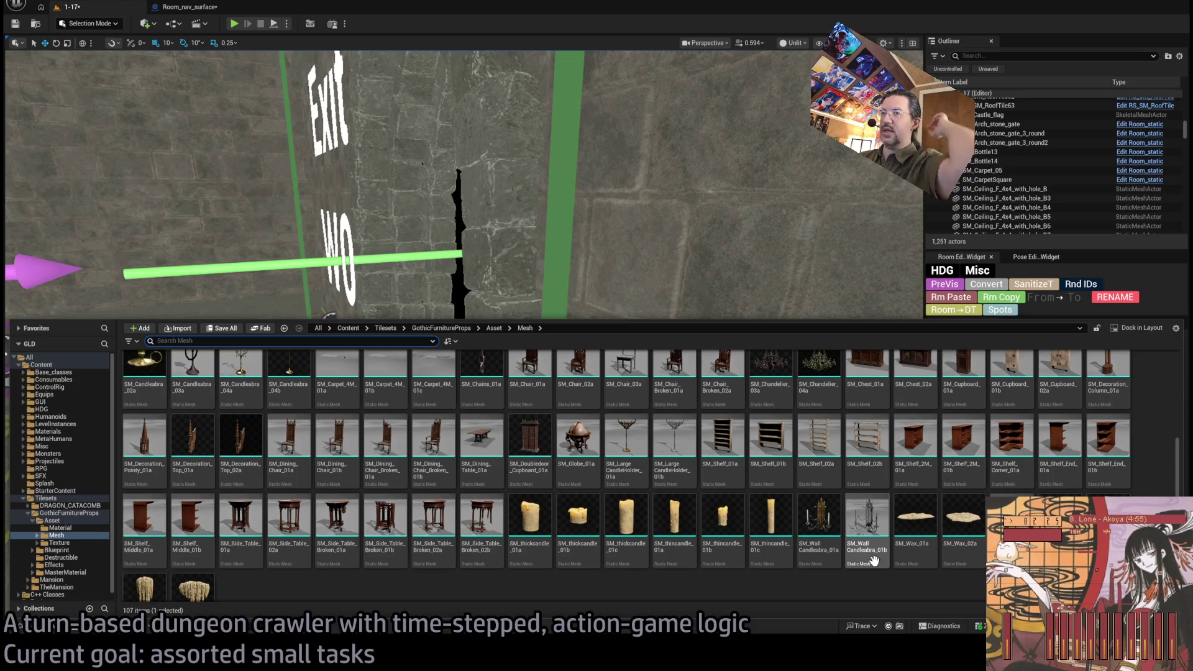
scroll(873, 556, down, 2)
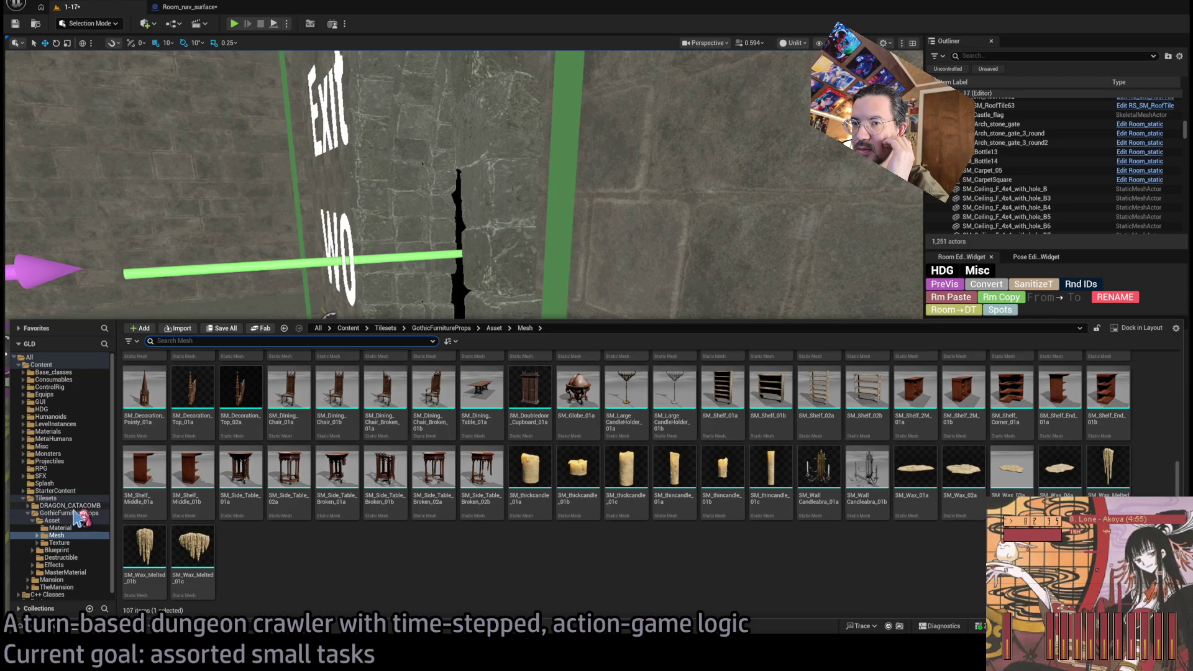
click(87, 542)
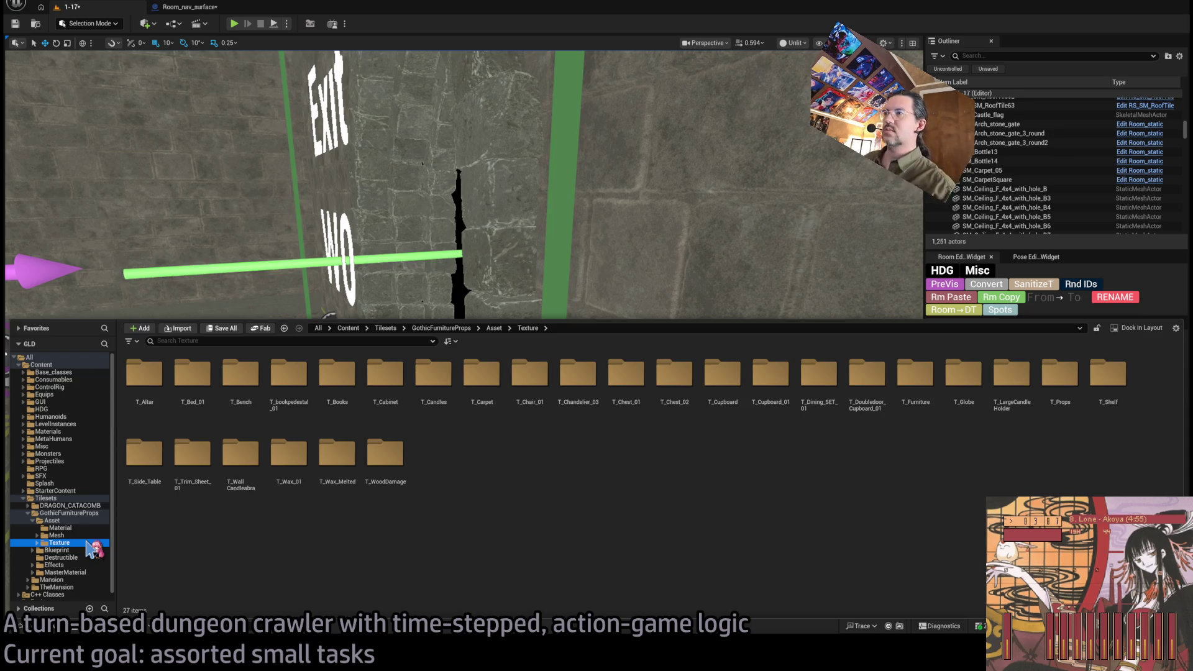
click(57, 535)
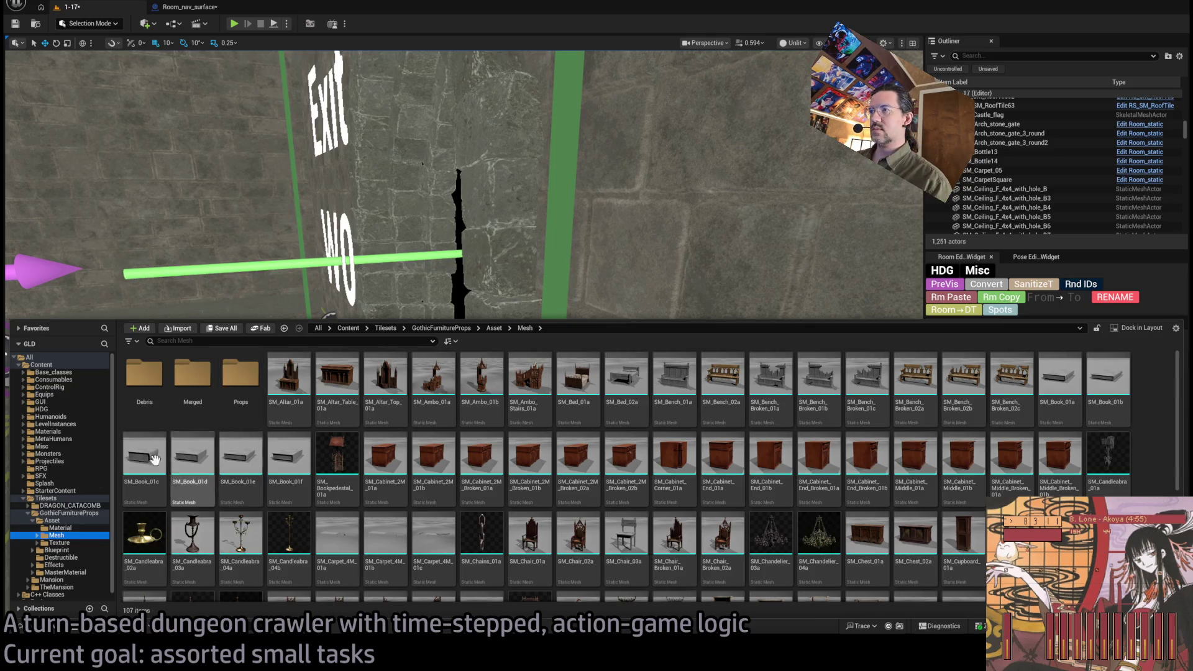
ctrl+click(62, 513)
click(58, 528)
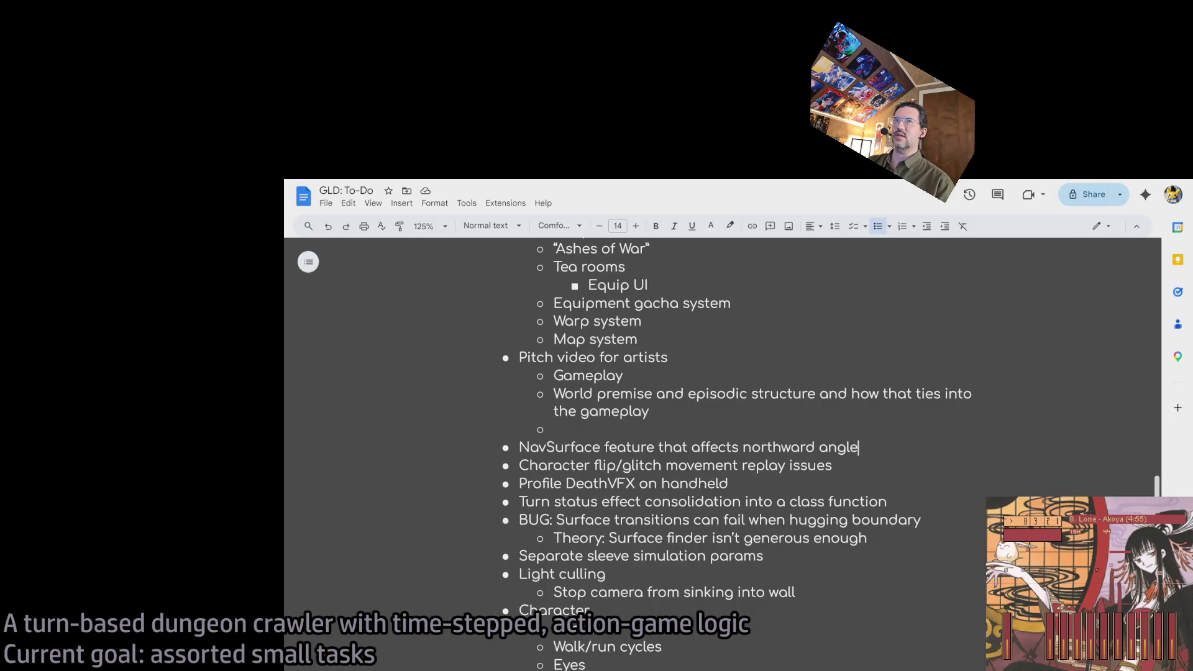
Step: Open a new browser tab and go to Fab's Discover marketplace page
key(ctrl+t)
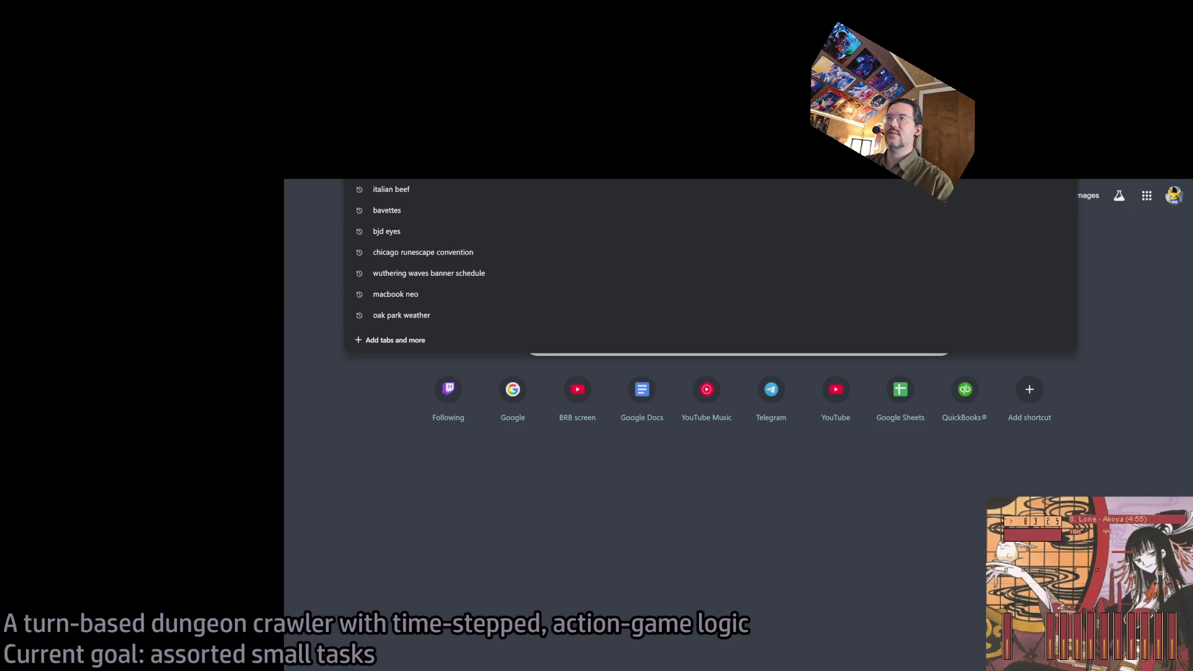
key(Escape)
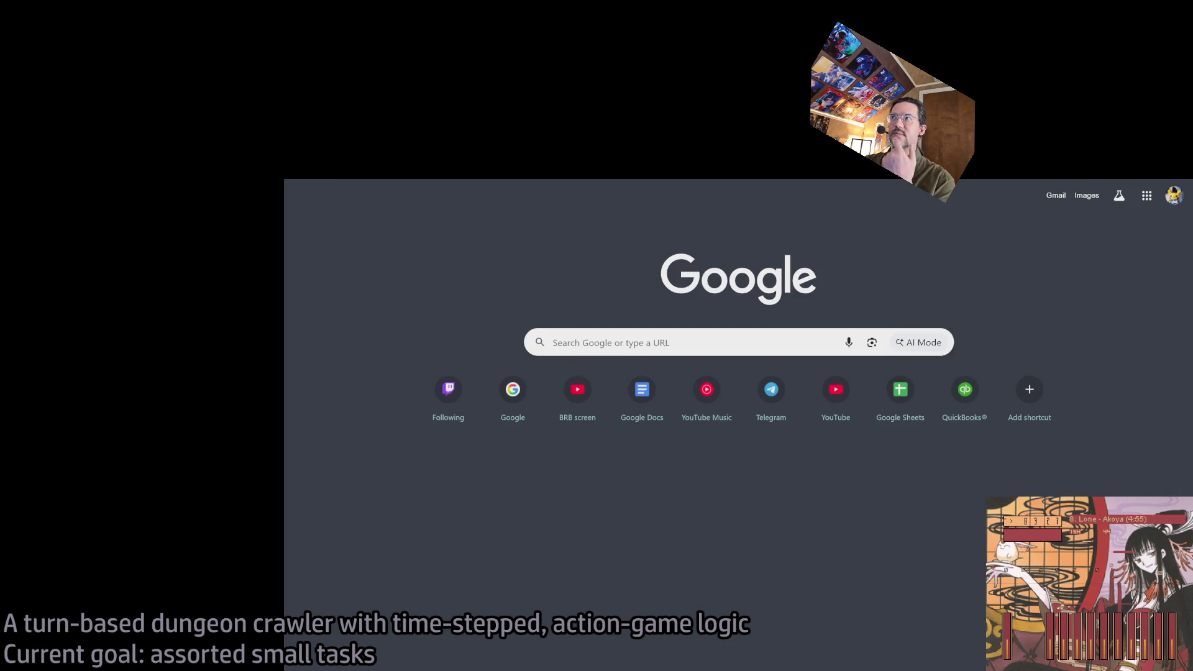
key(ctrl+Tab)
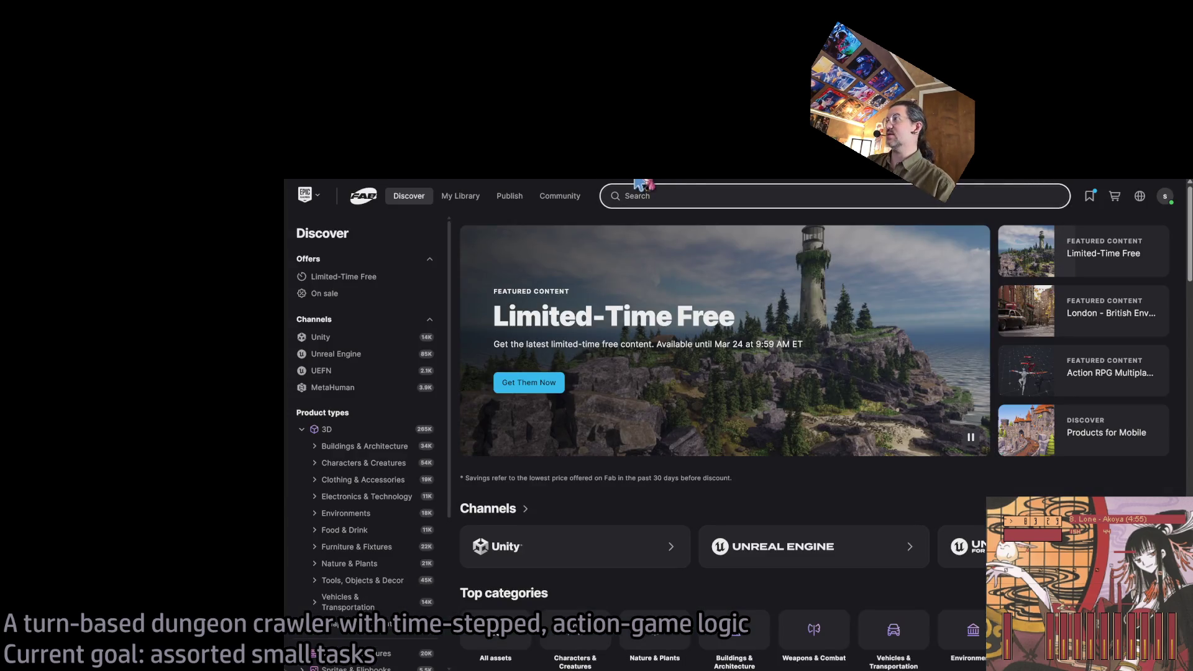
Step: Open Yellow Parrot Restaurant from the Fab wishlist and view its first gallery screenshots
click(1089, 196)
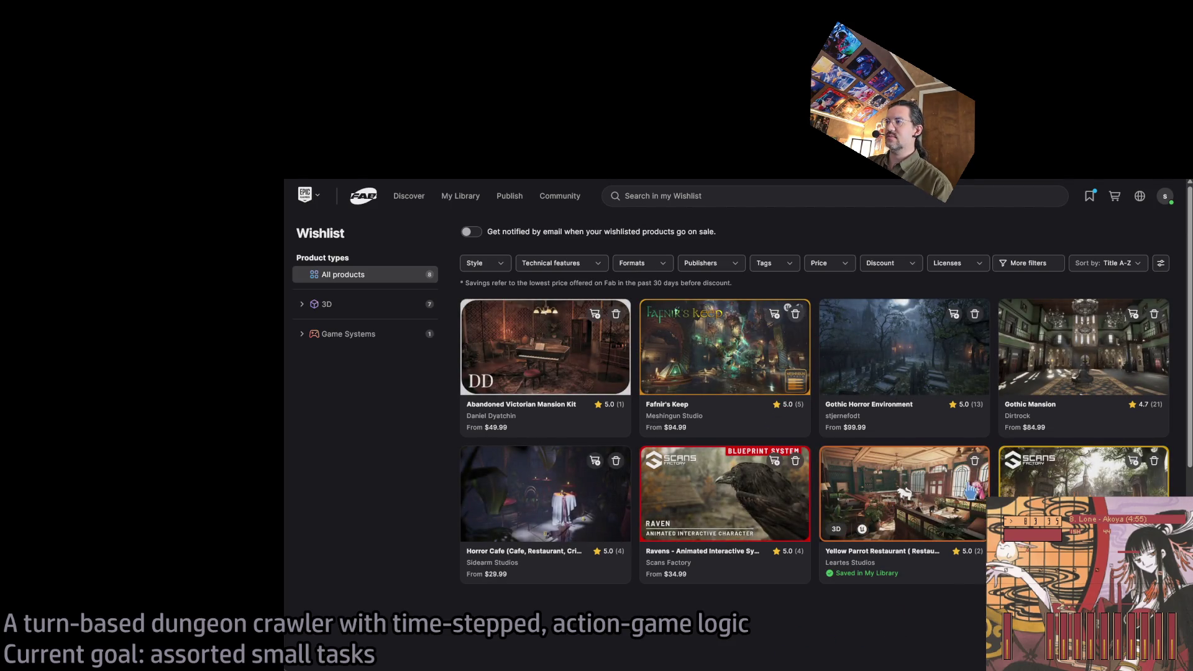
click(903, 484)
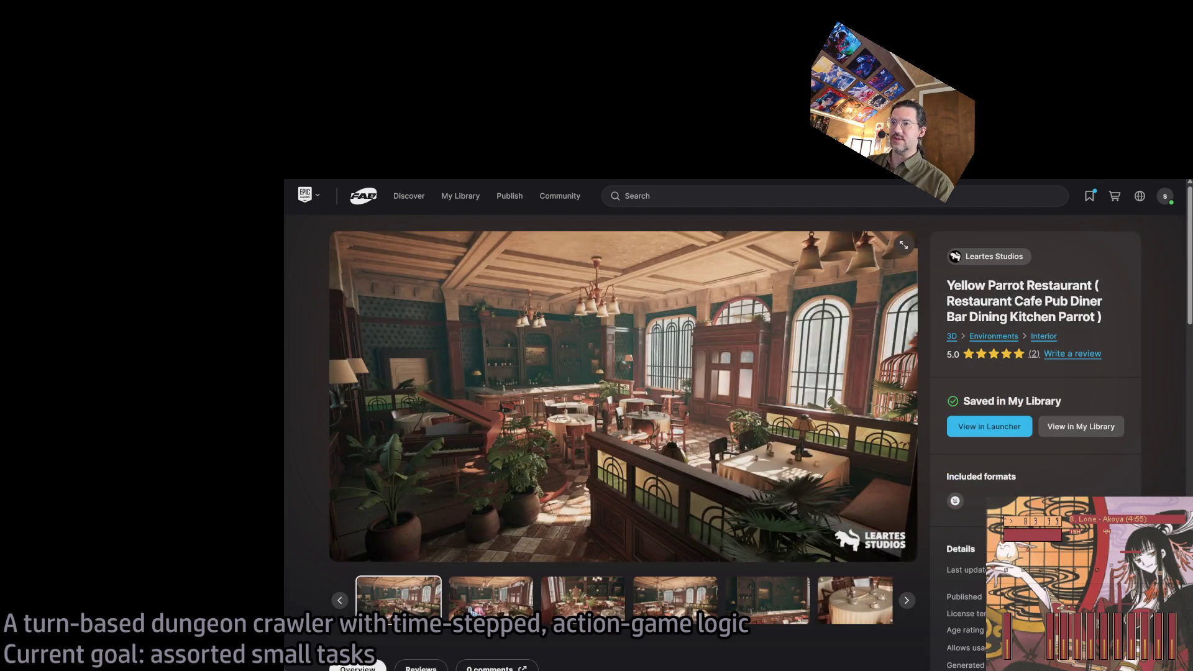
click(482, 597)
click(590, 605)
click(497, 602)
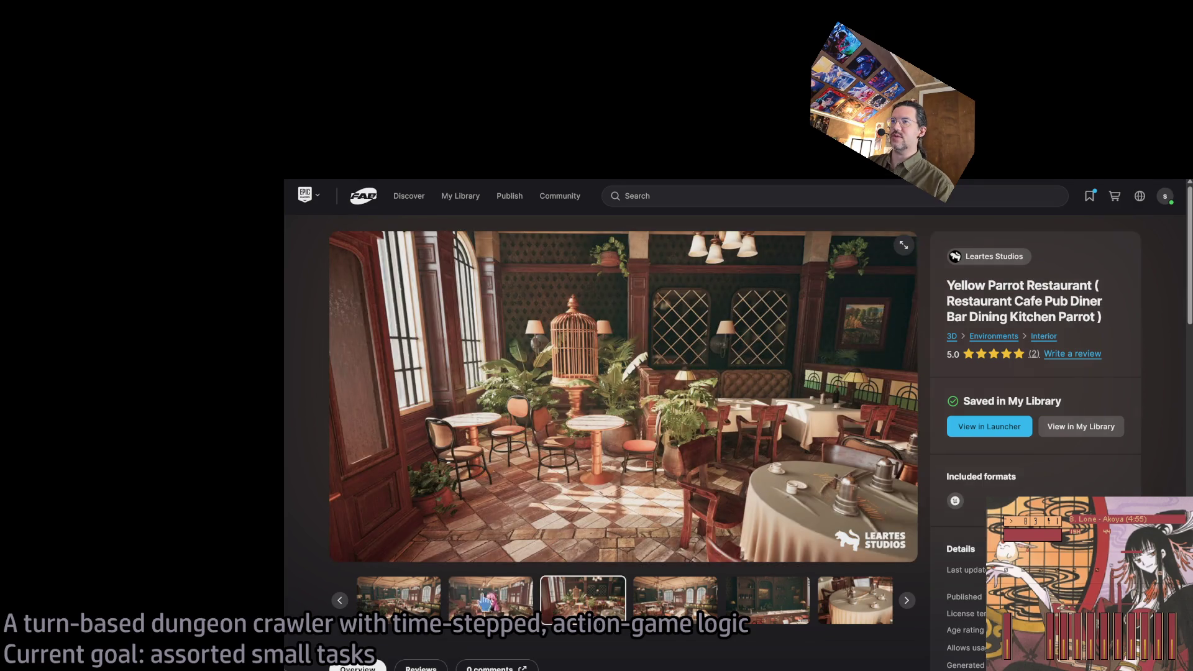
click(579, 606)
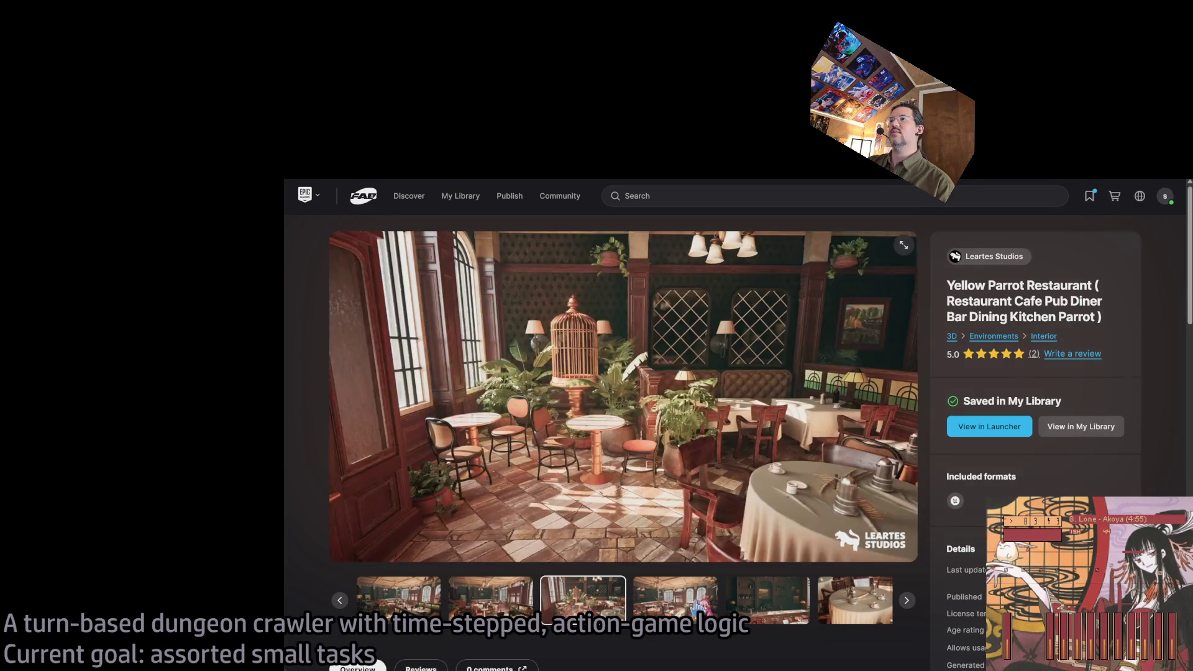
Step: Continue through the bar, piano-room, lamp-table and arched-window gallery screenshots
click(674, 600)
click(746, 615)
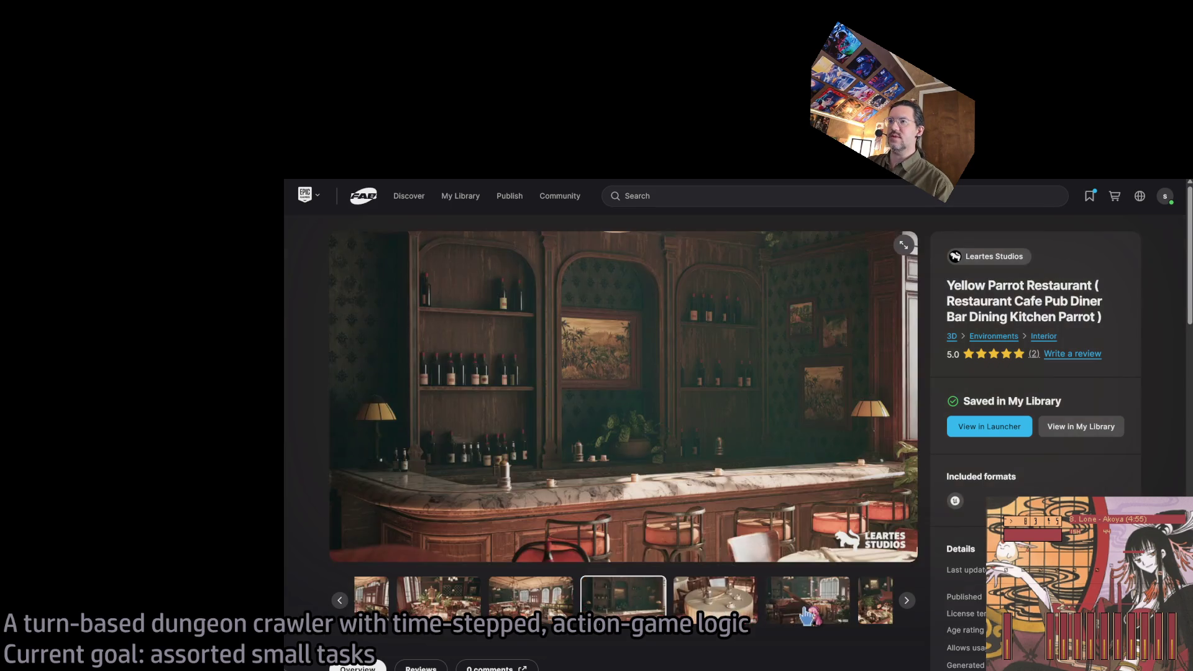
click(807, 616)
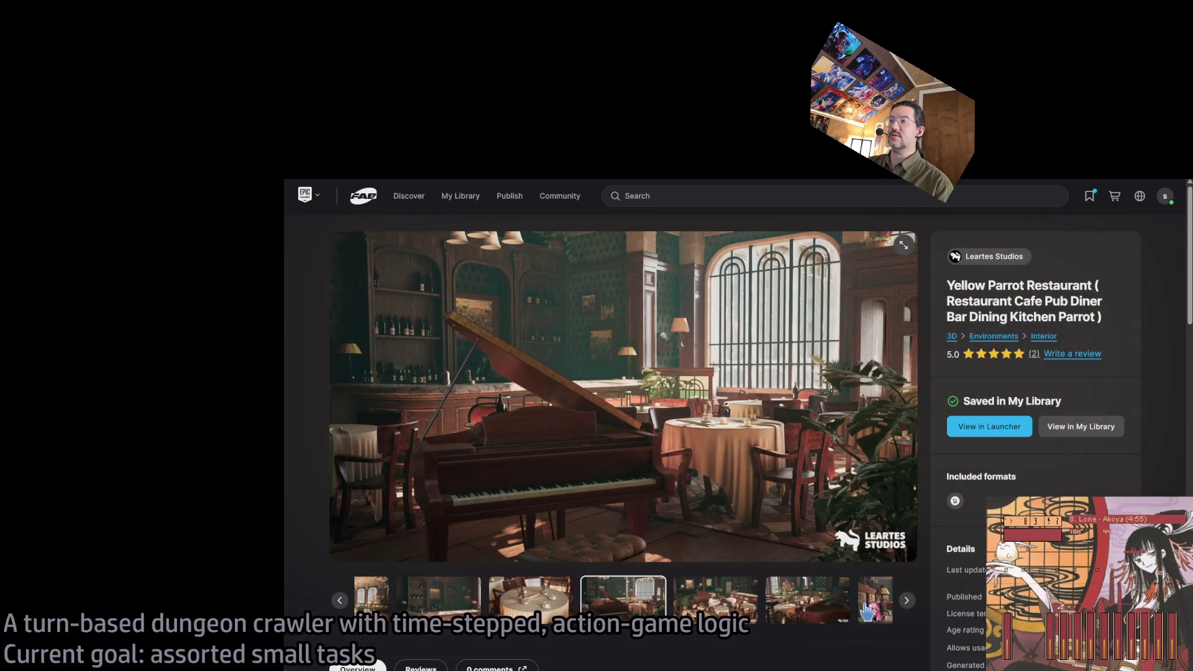
click(854, 612)
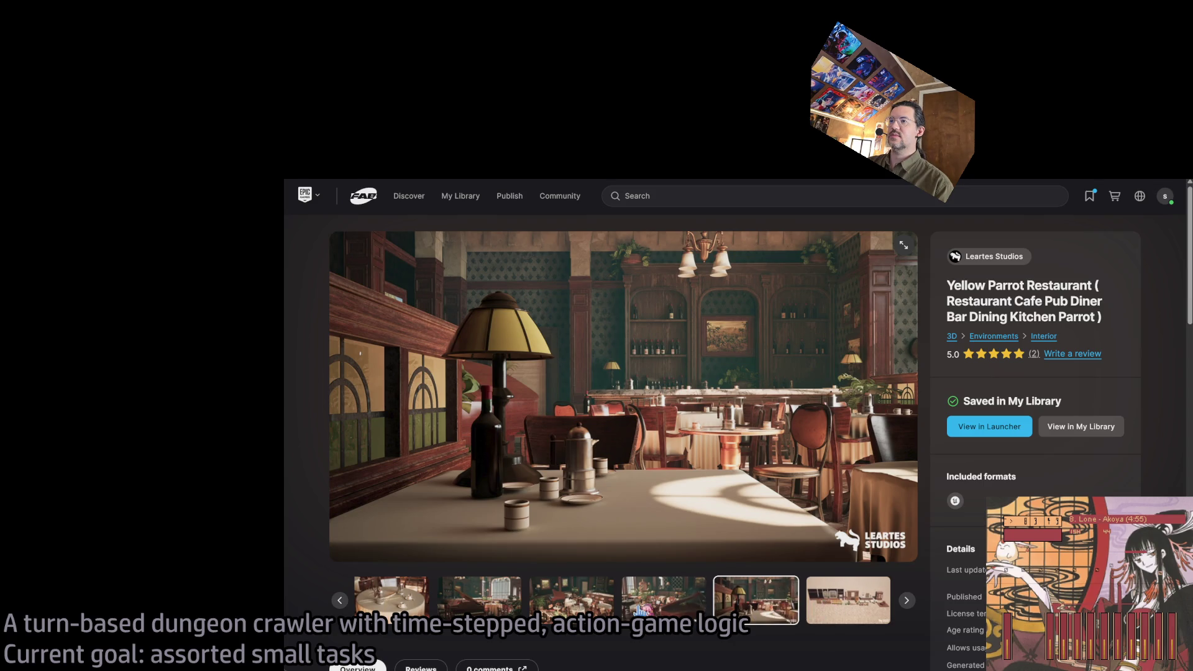
click(689, 612)
click(684, 612)
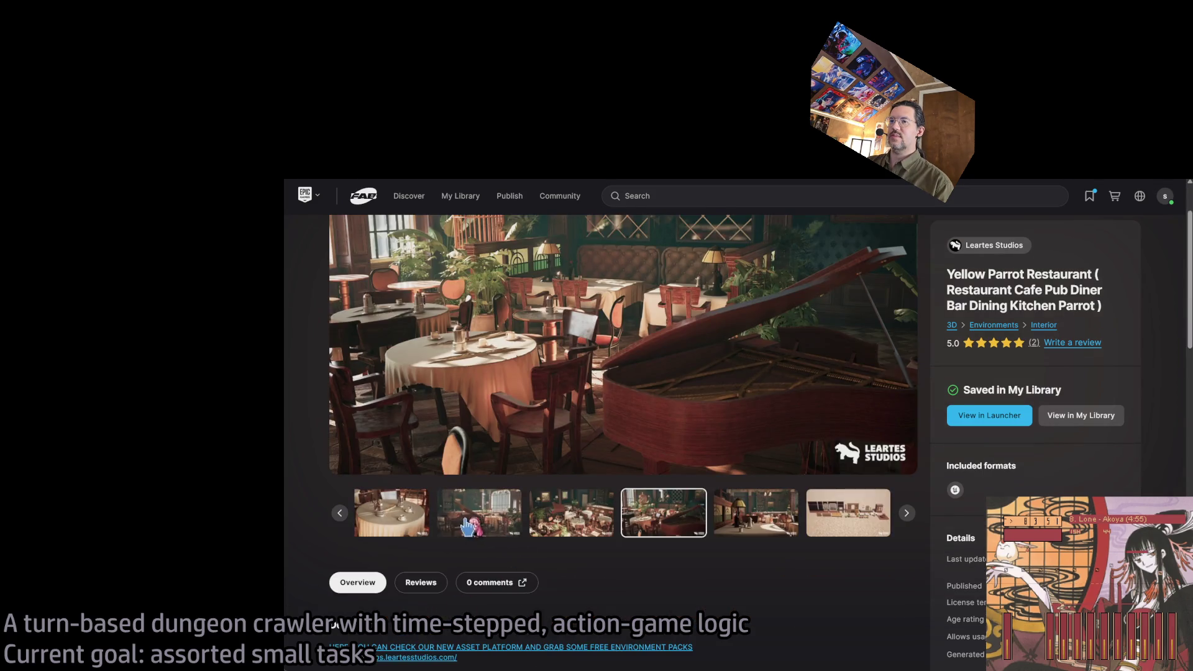
click(683, 611)
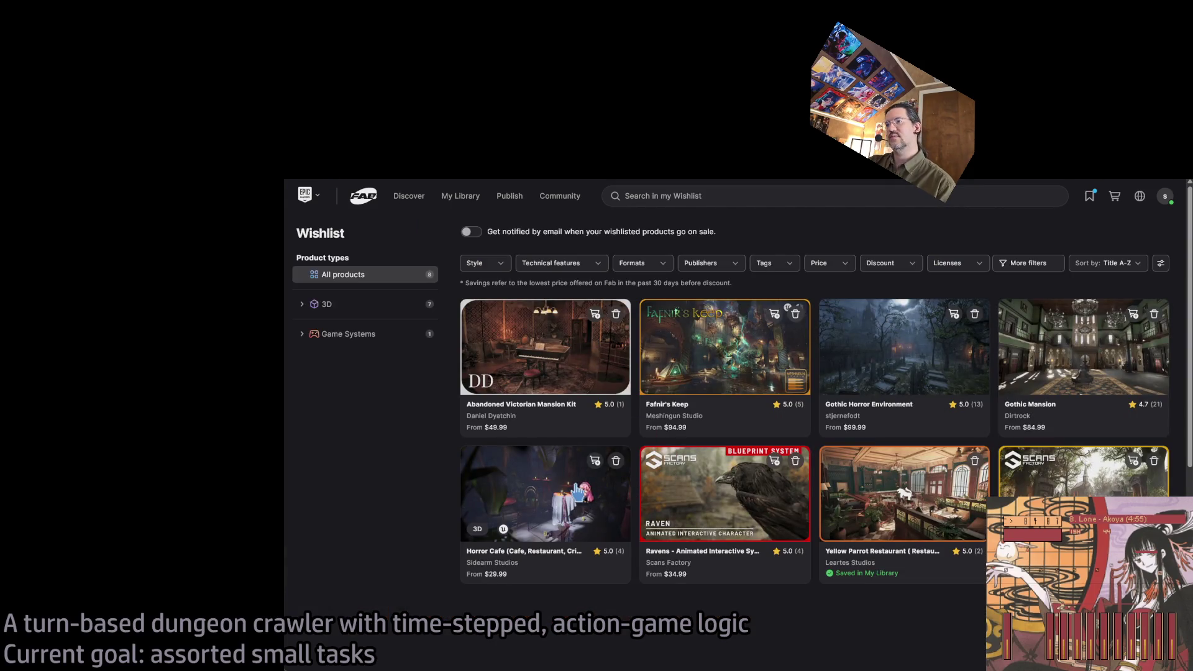
click(1109, 370)
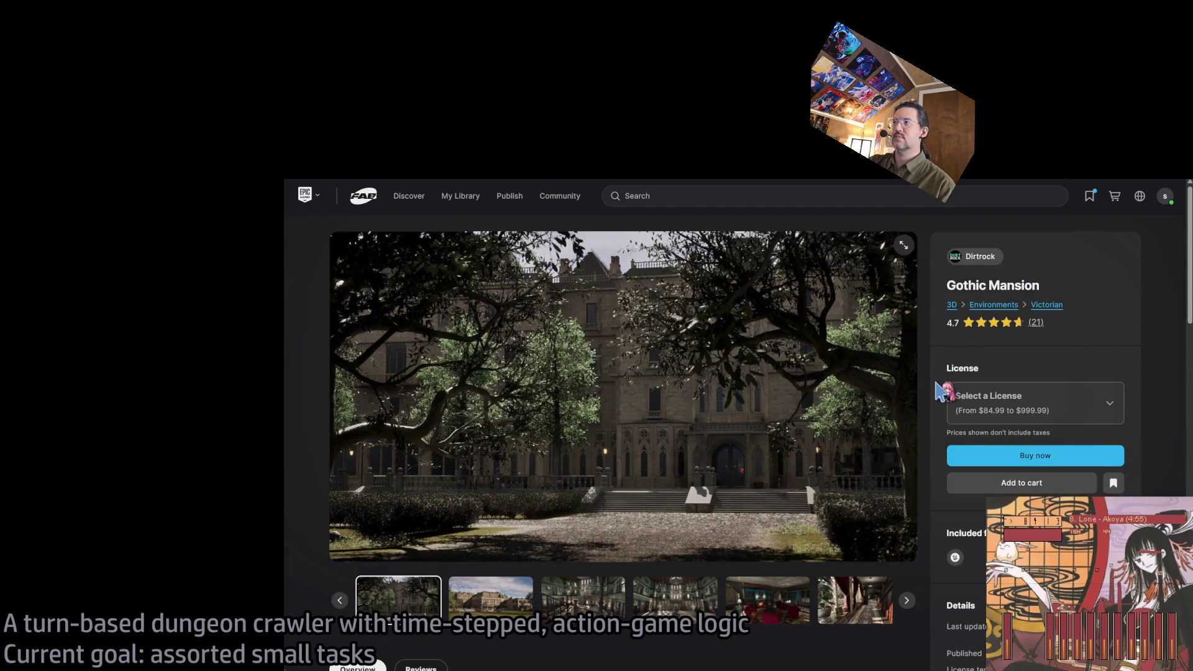
scroll(941, 391, down, 2)
click(584, 513)
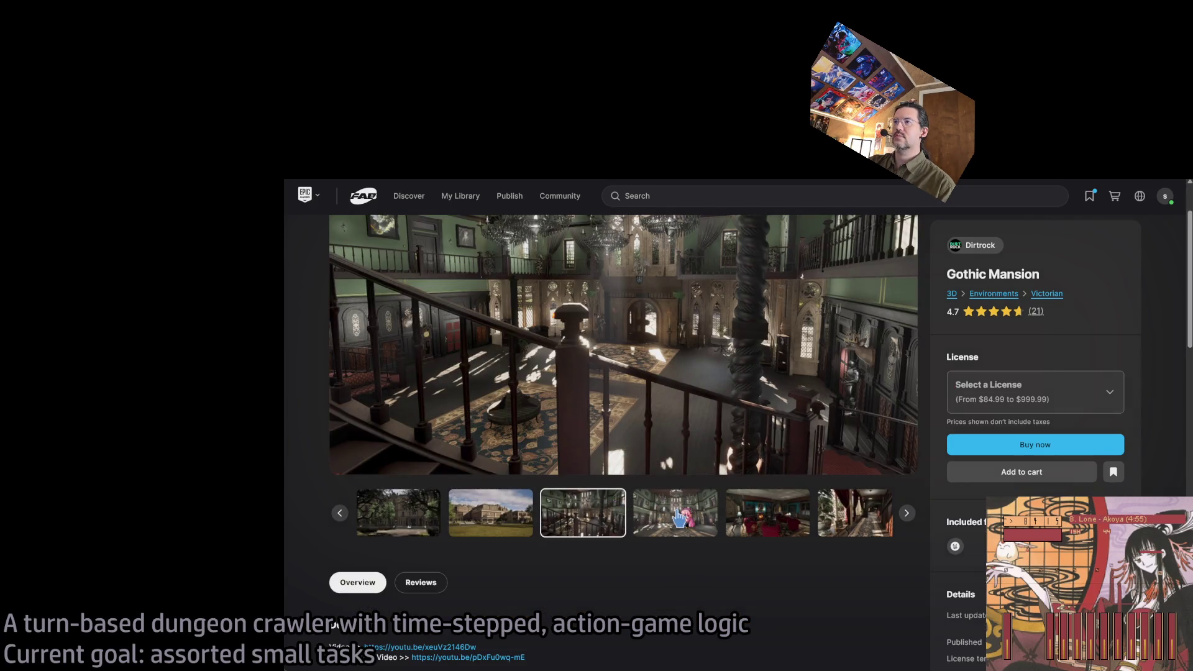
click(683, 519)
click(708, 527)
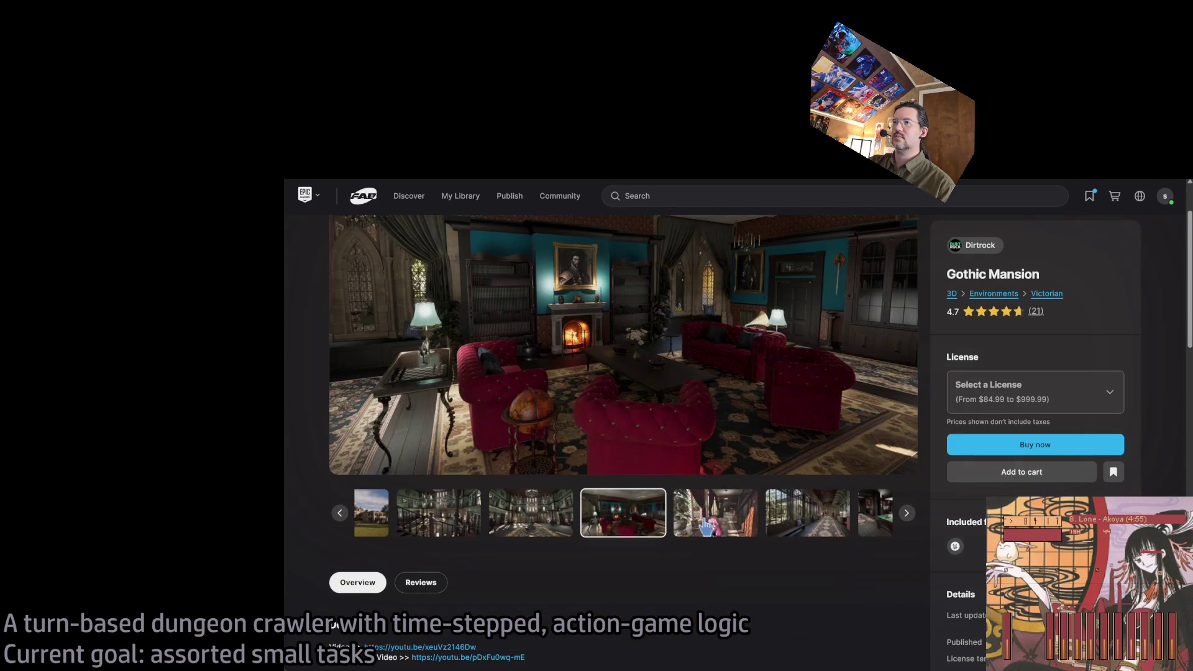
click(751, 526)
click(753, 525)
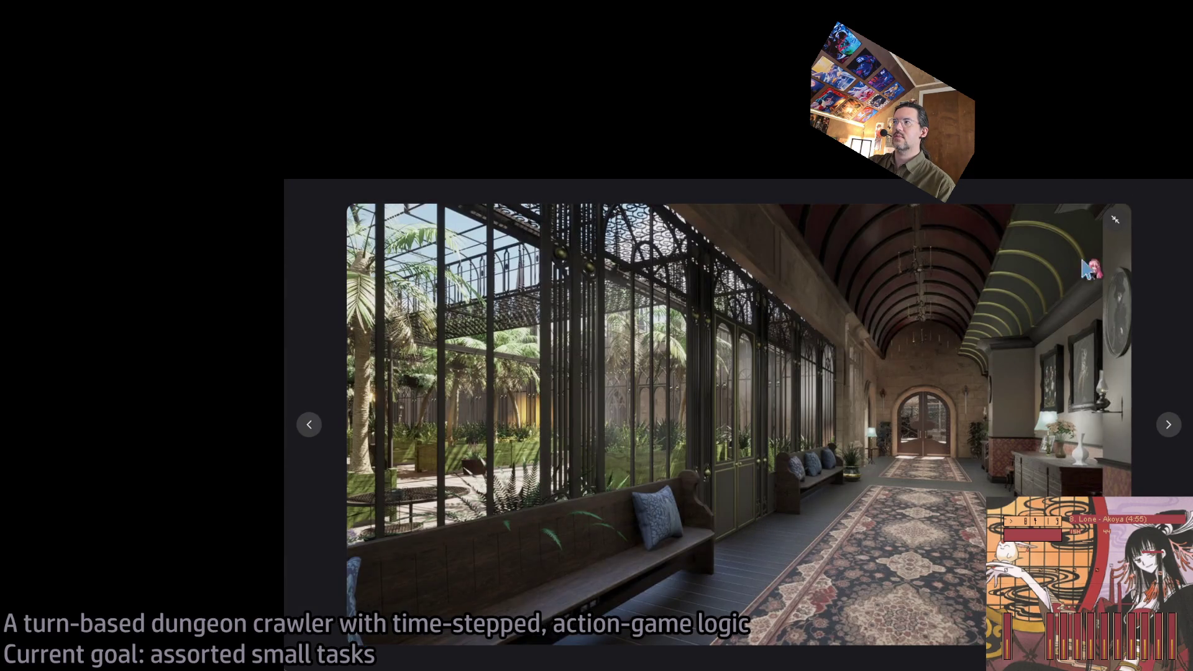
click(1115, 220)
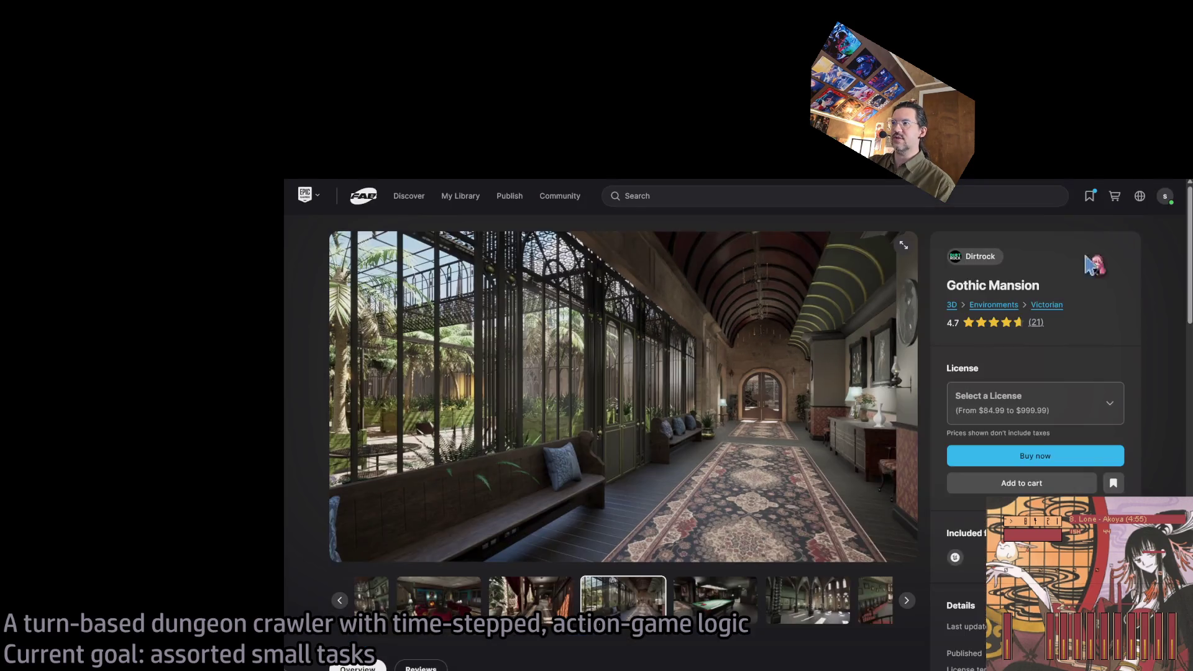
click(841, 614)
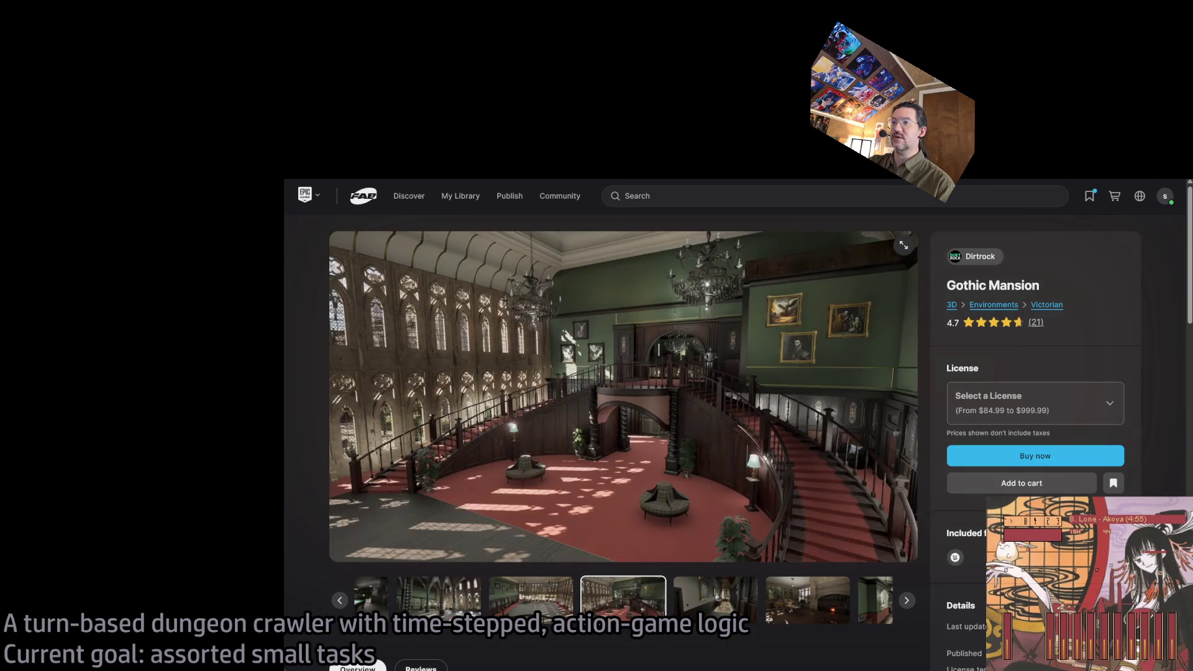
key(alt+Left)
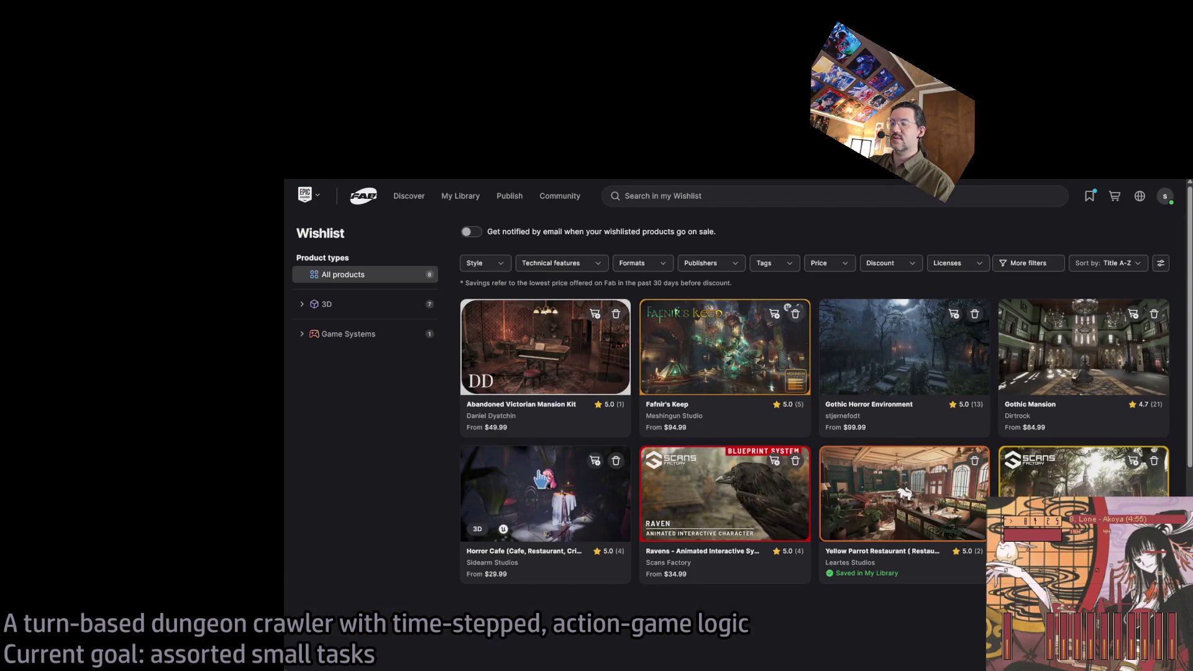
Step: Open the Horror Cafe product page and view its window and doorway gallery images
click(535, 472)
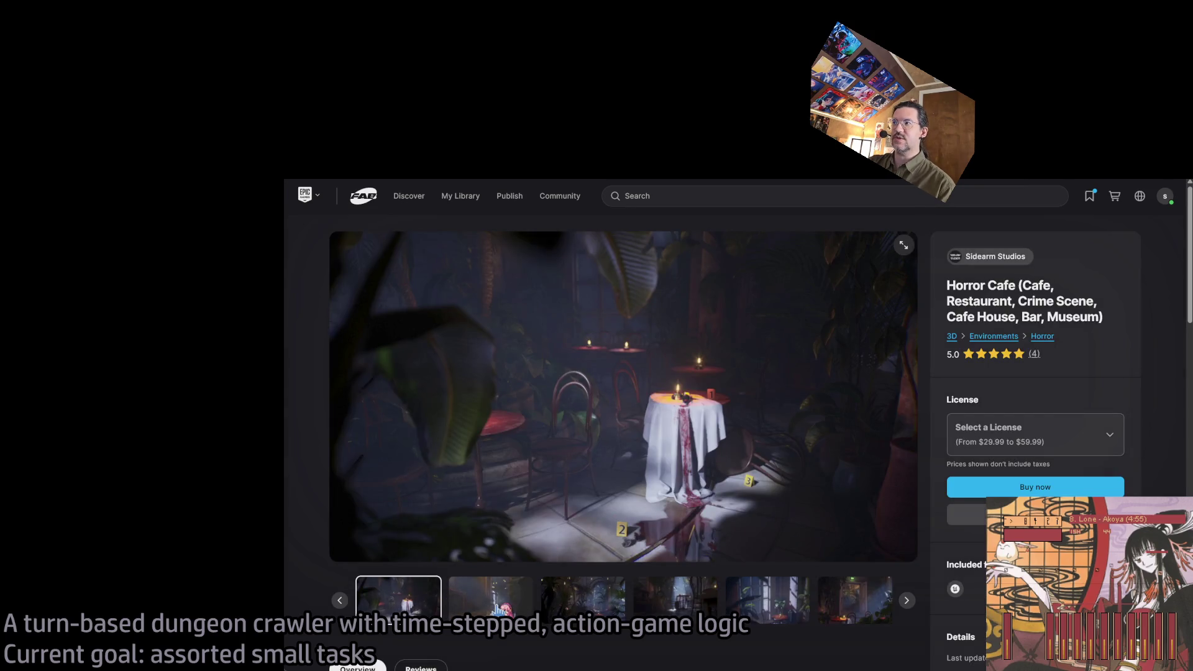
click(491, 600)
click(582, 599)
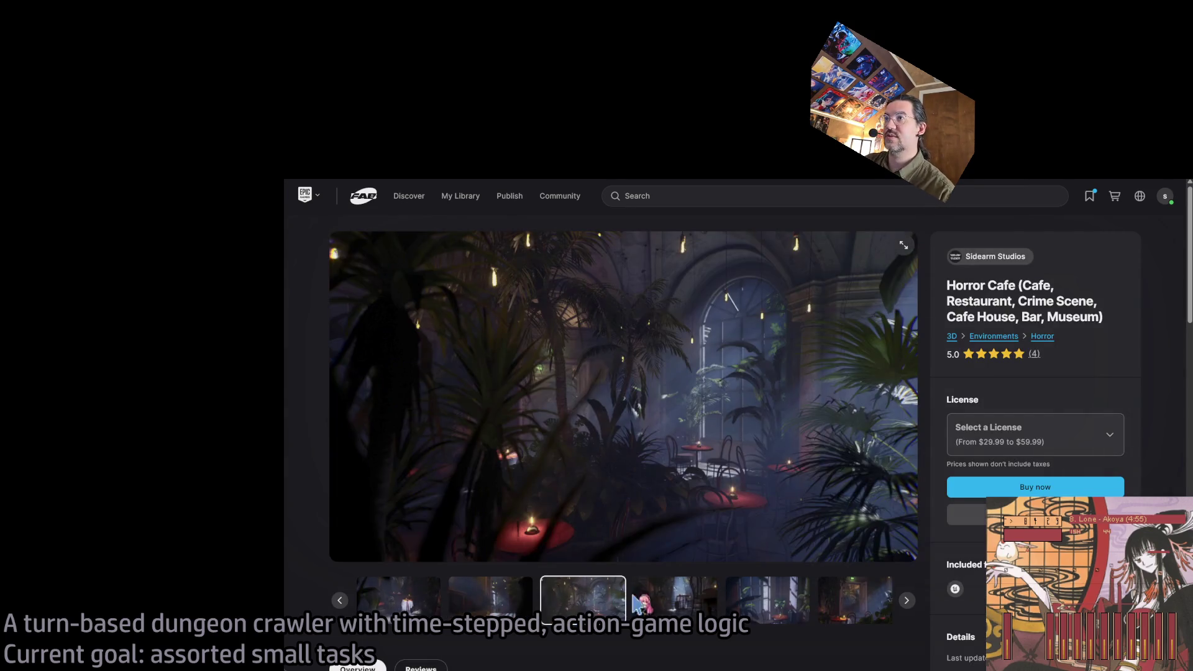
click(681, 604)
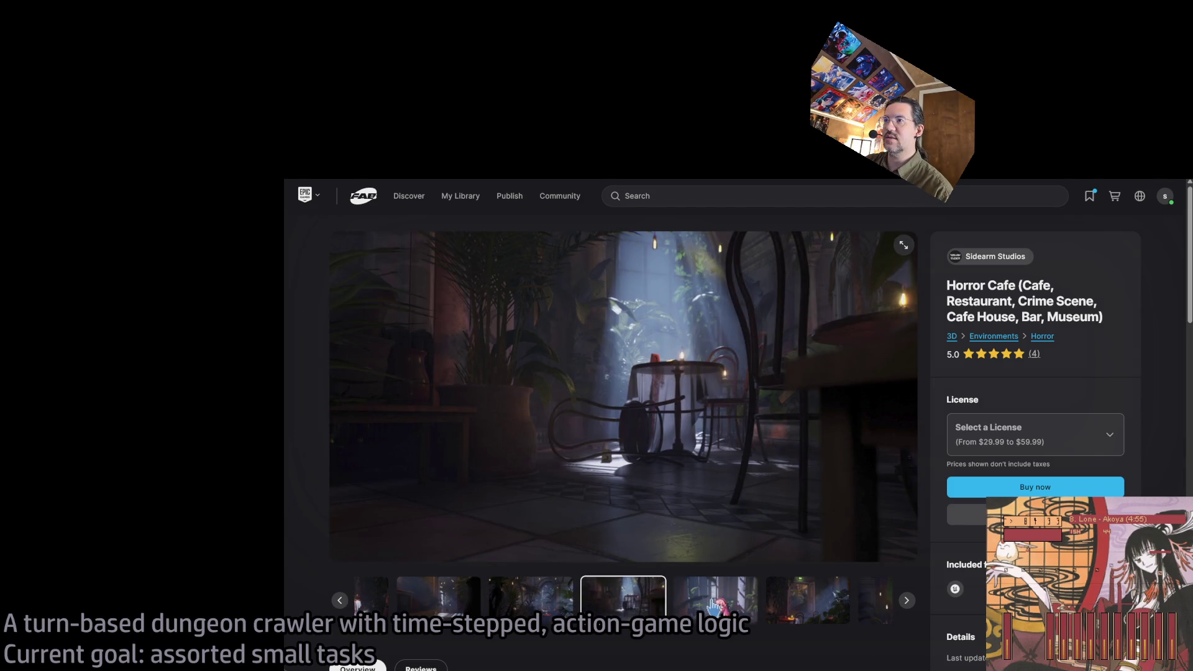
click(739, 600)
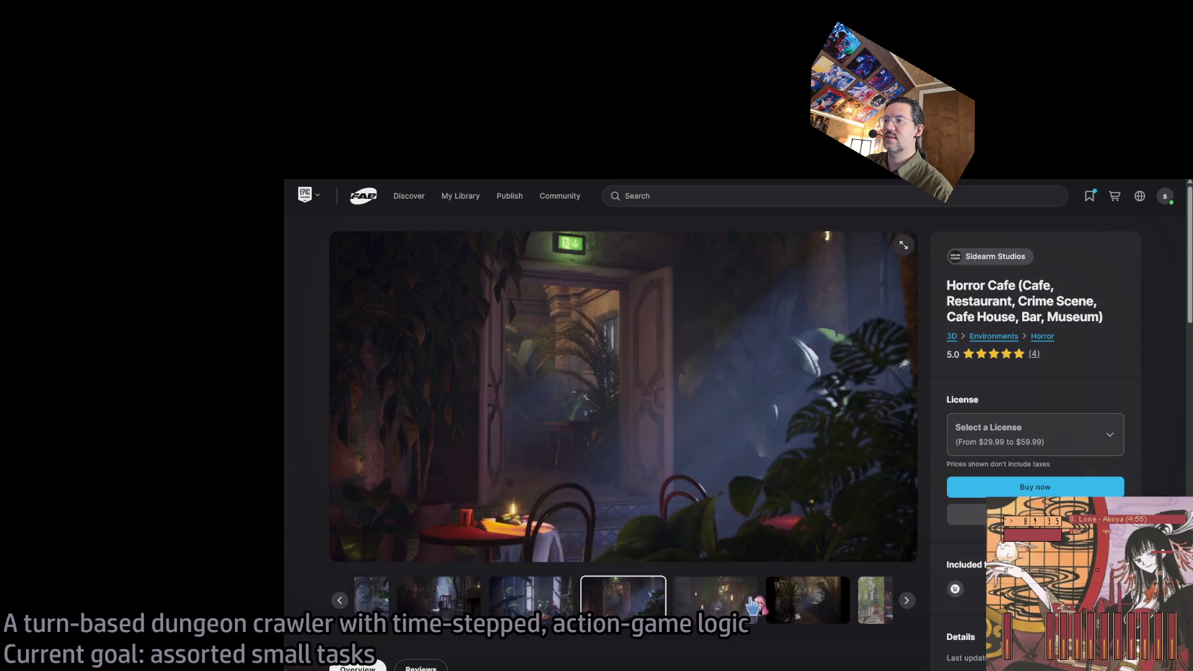
Step: Reach the Unlit/Detail Lighting/Wireframe comparison image, then return to the GLD: To-Do document
click(741, 603)
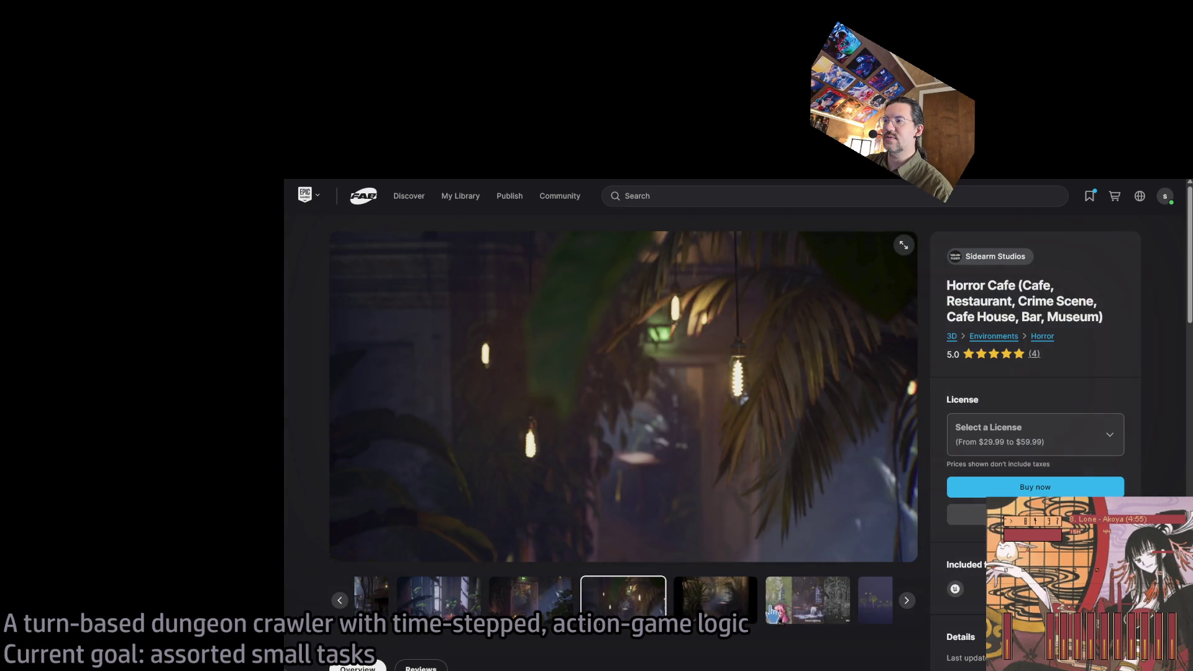
click(744, 596)
click(744, 596)
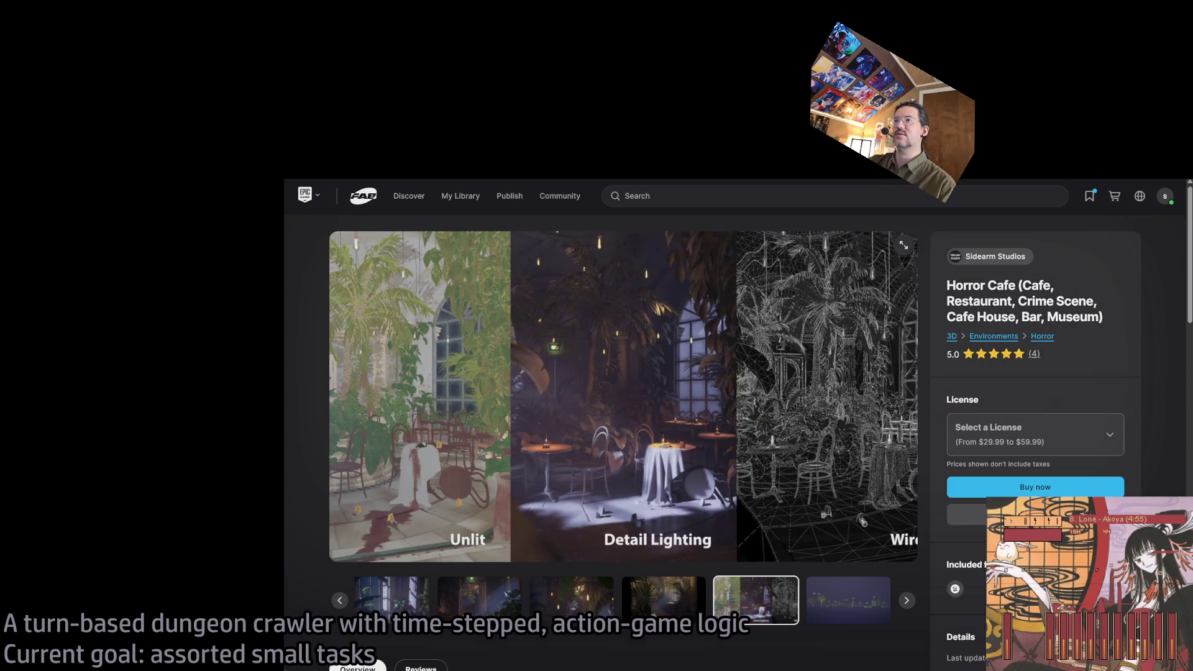
key(ctrl+Tab)
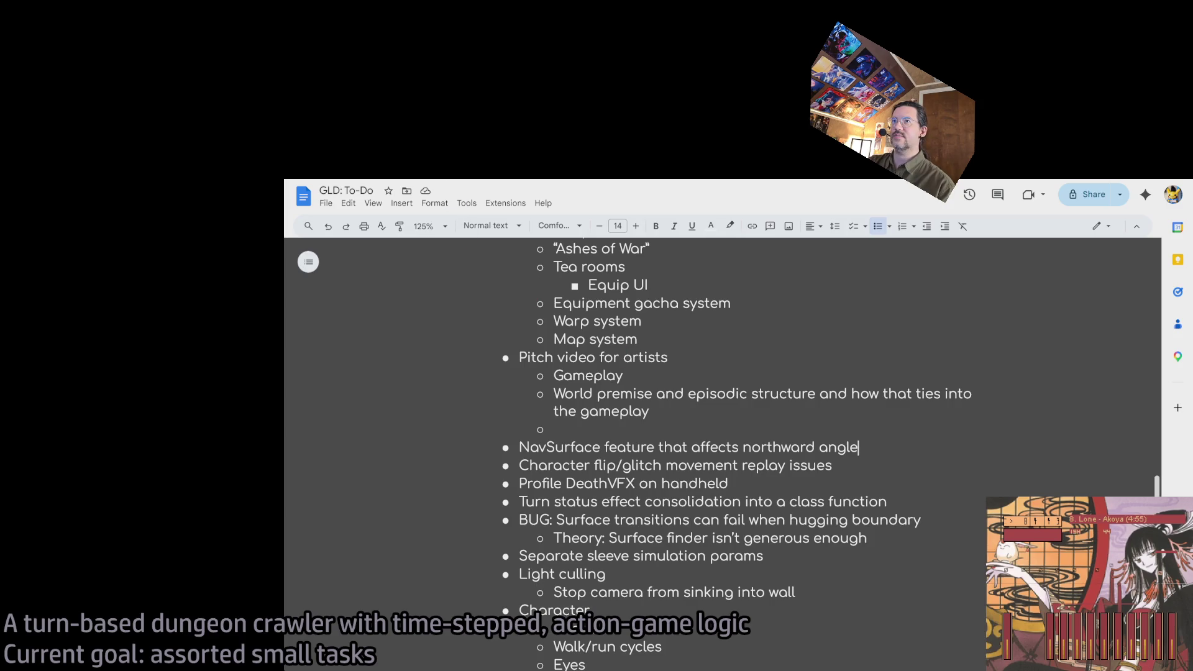
Step: Return to the Fab tab and open Gothic Horror Environment from the Wishlist
key(ctrl+Tab)
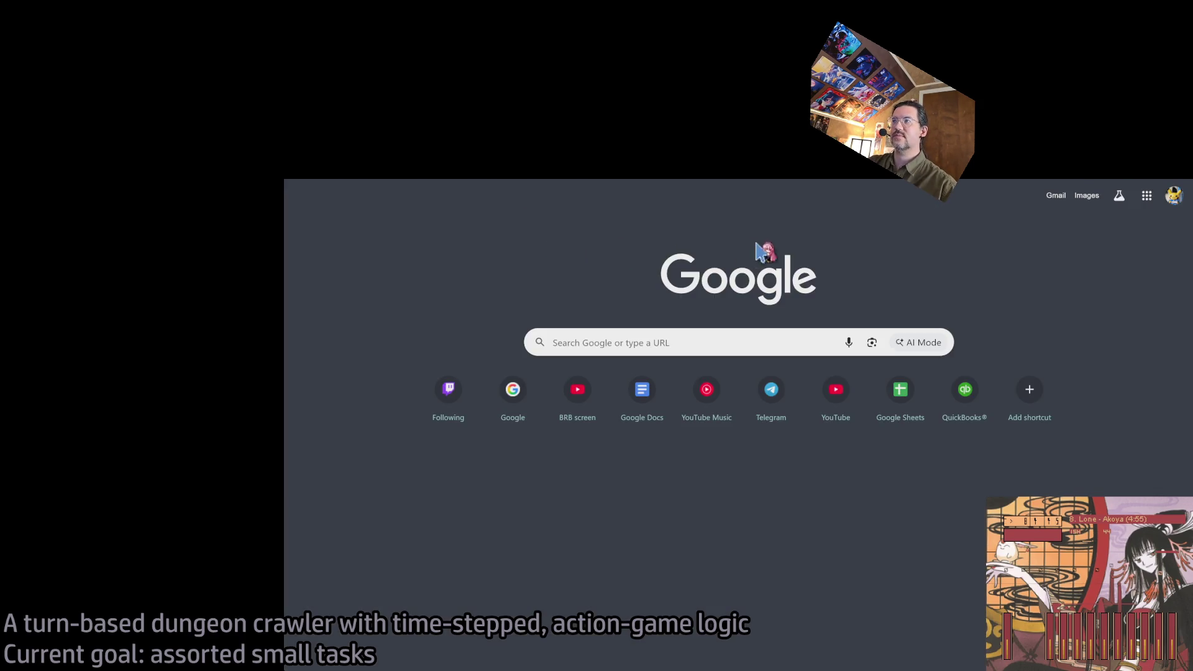
key(ctrl+shift+Tab)
key(ctrl+shift+Tab)
click(1086, 198)
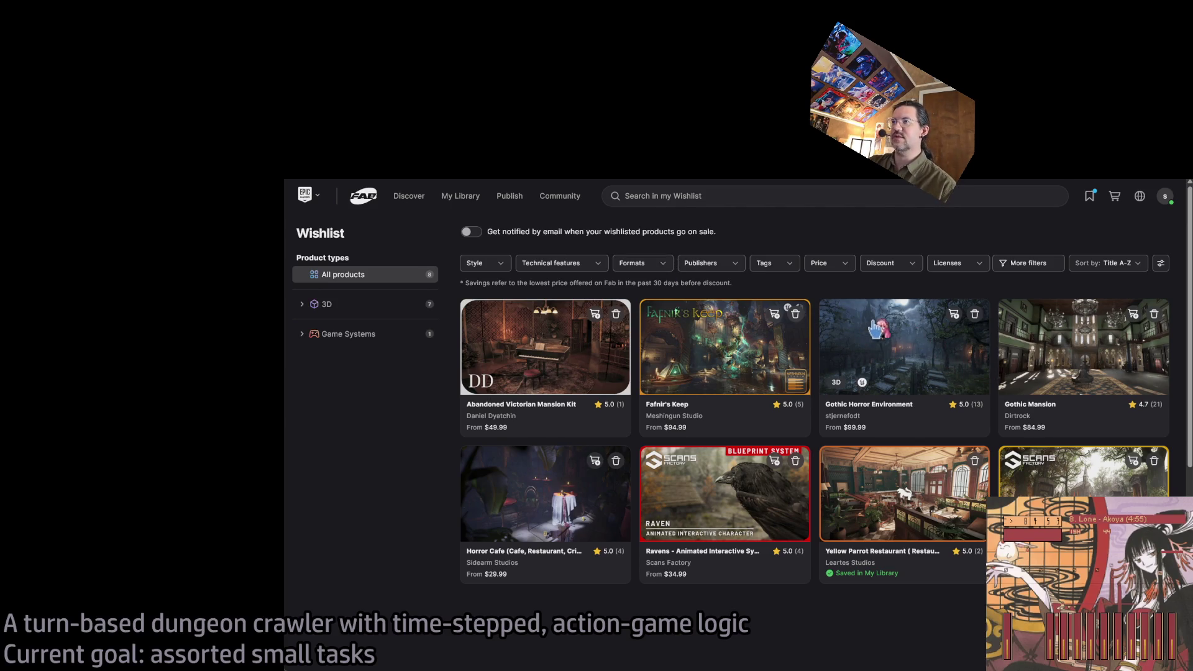
click(930, 367)
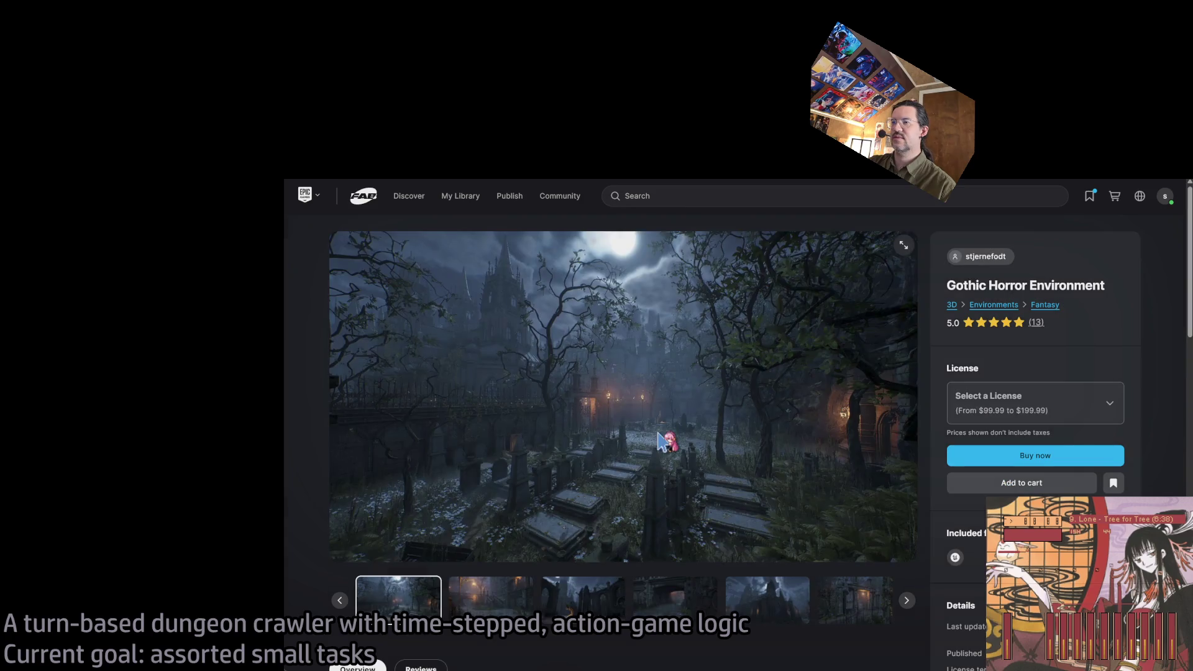
Step: Browse the gallery's cathedral exterior, candle-lit interior, courtyard stairs and statues-and-gravestones shots
scroll(477, 565, down, 3)
click(491, 446)
scroll(606, 574, up, 3)
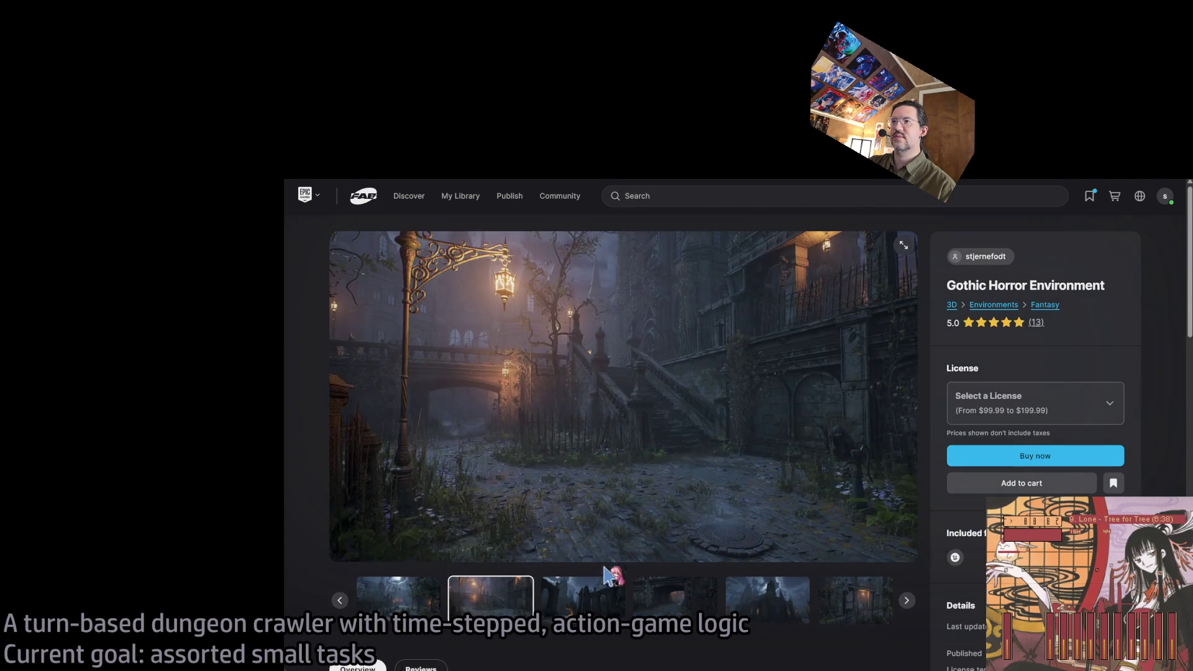
click(606, 581)
click(677, 604)
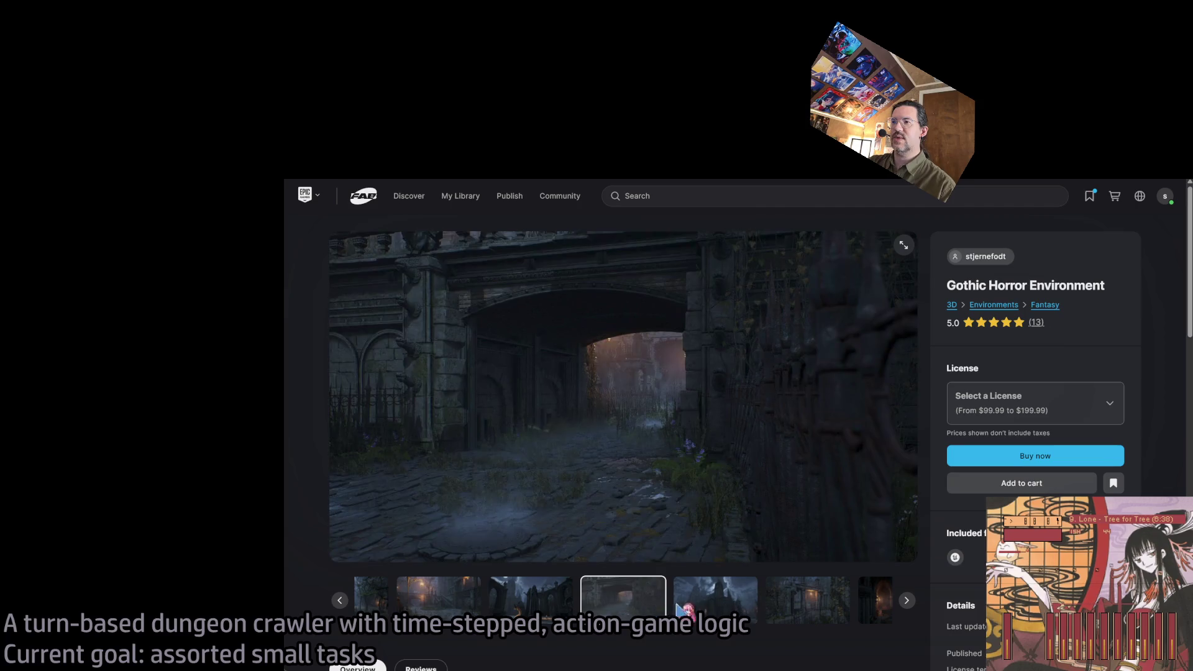
click(684, 606)
click(774, 612)
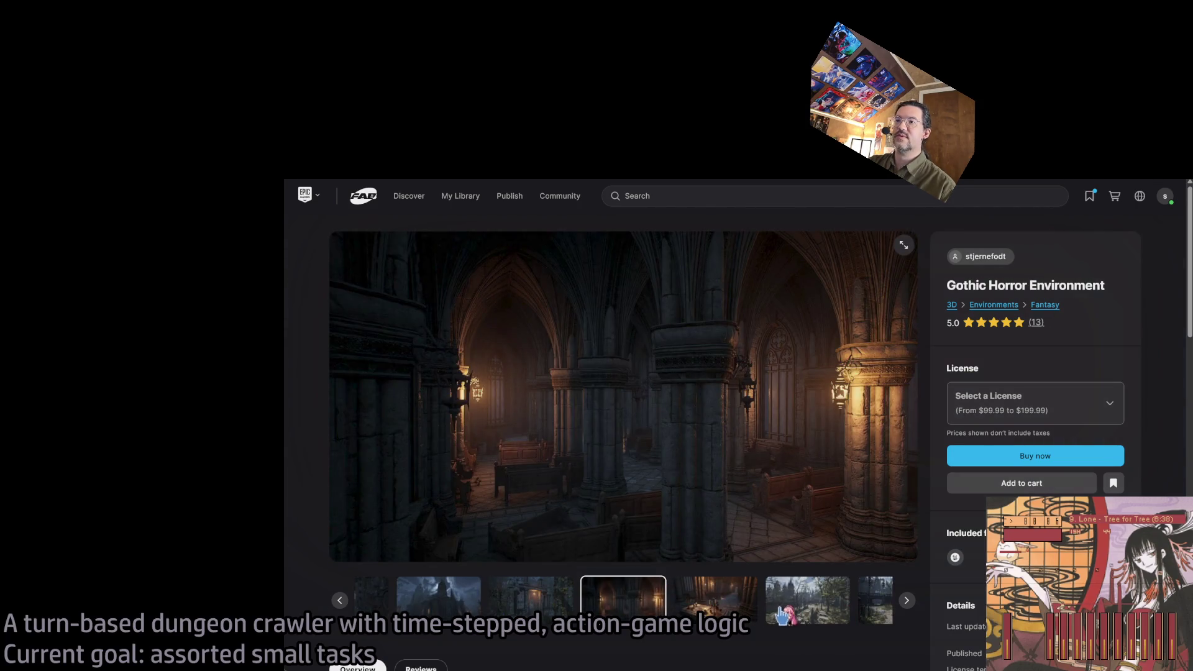
click(782, 615)
click(721, 612)
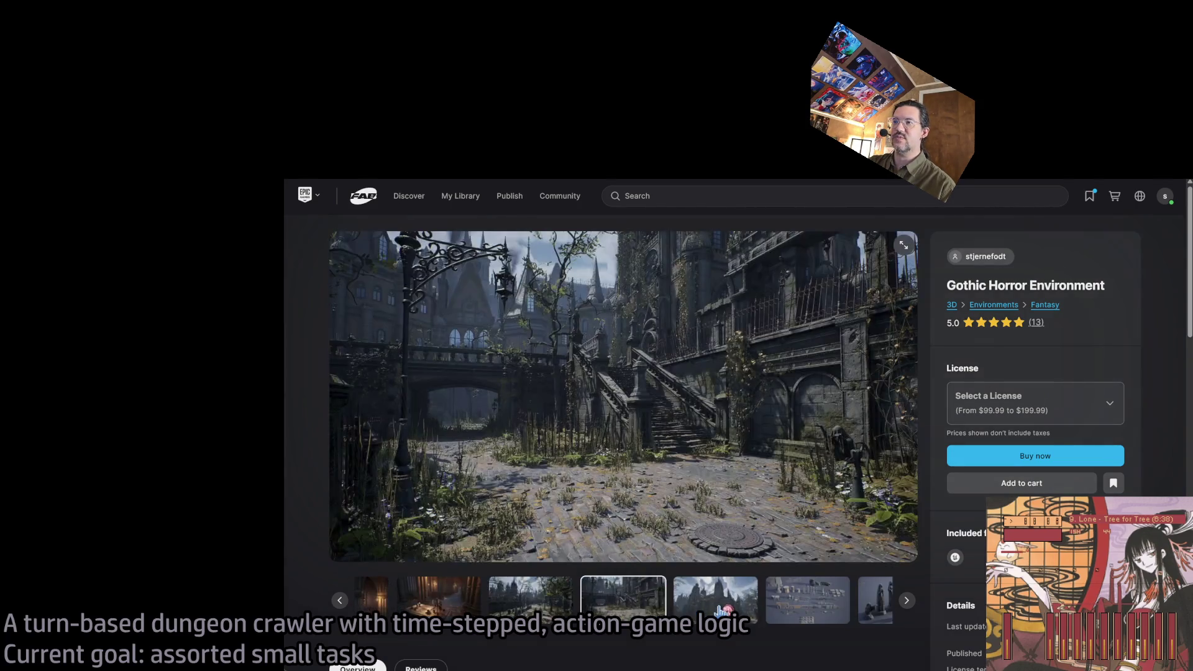
click(721, 609)
click(777, 615)
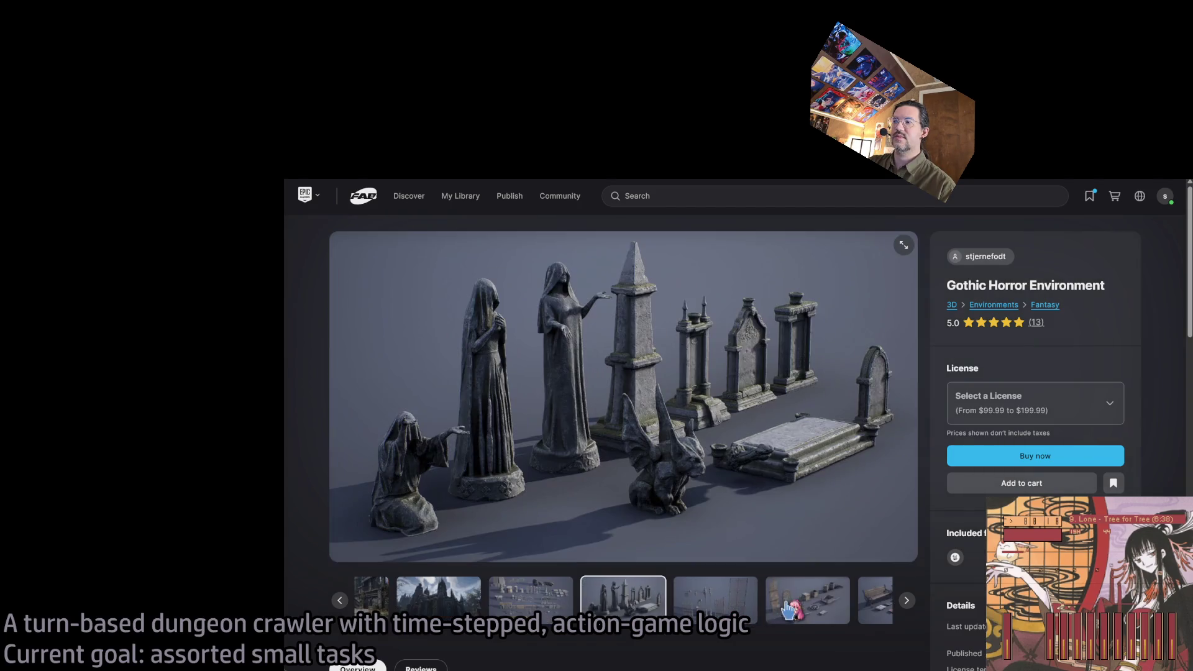
Step: View the asset overview, gates, carts, benches, sacks and city kit shots, then return to the wishlist
click(535, 606)
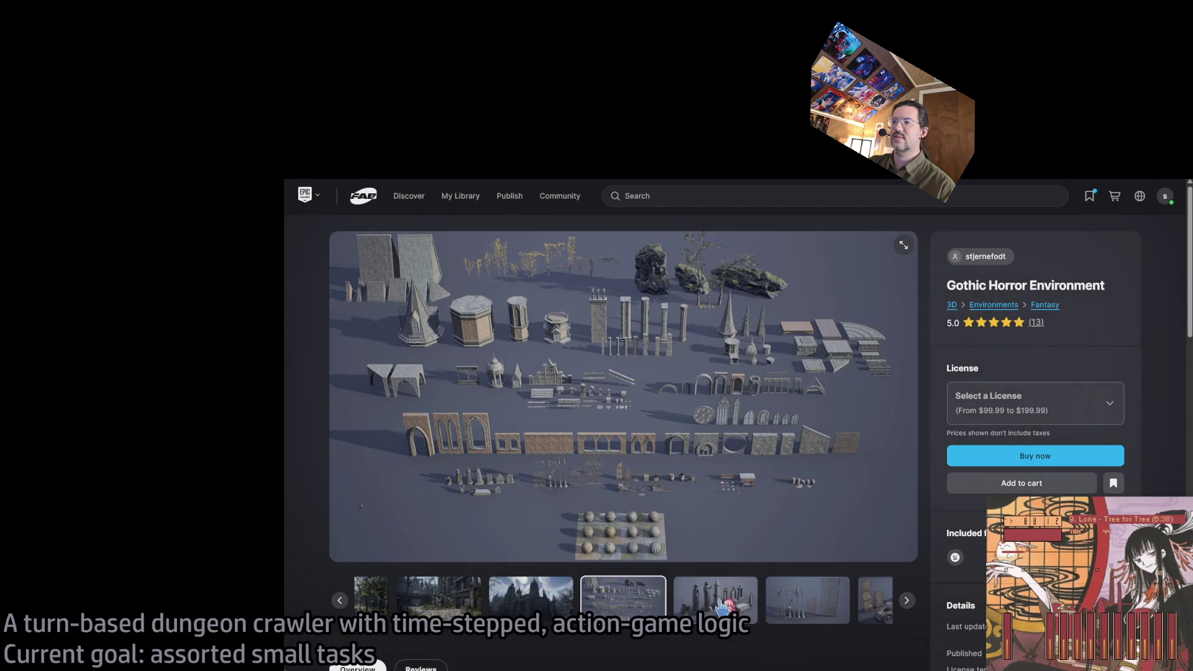
click(728, 609)
click(728, 609)
click(718, 609)
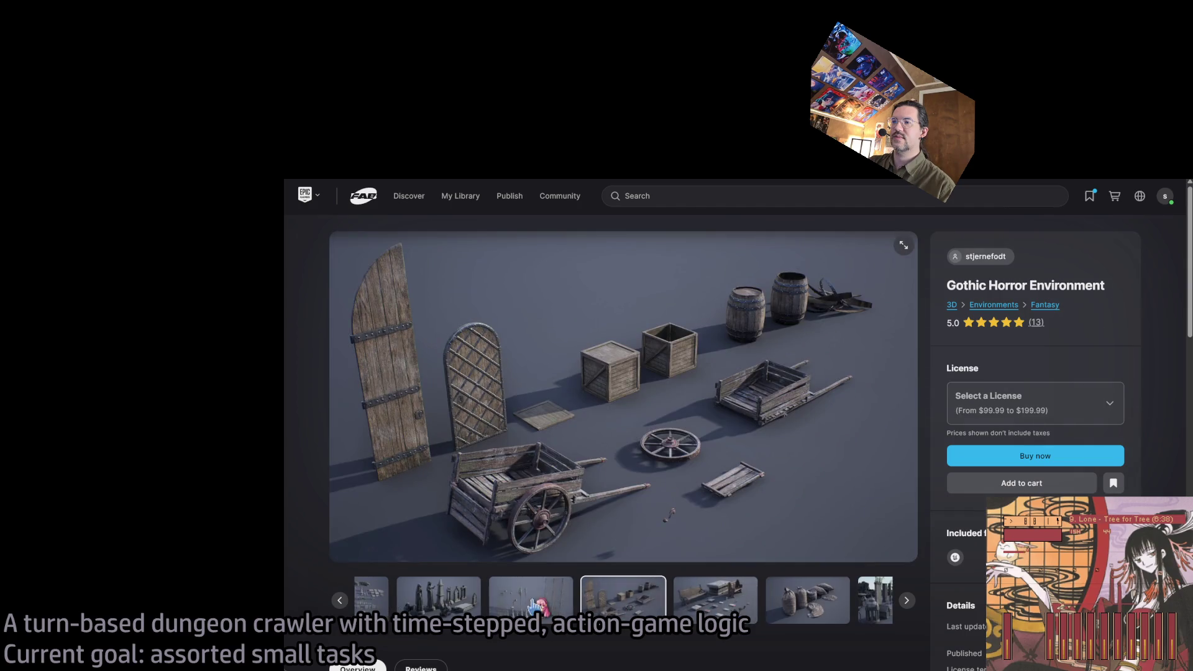
click(532, 600)
click(708, 611)
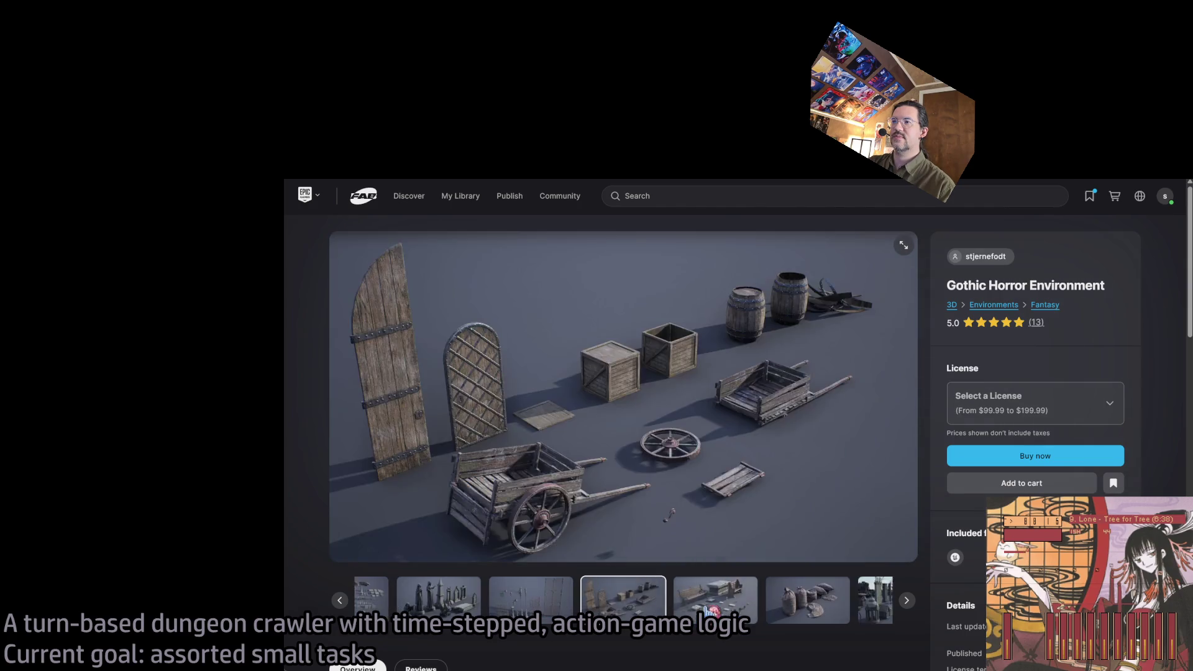
click(710, 611)
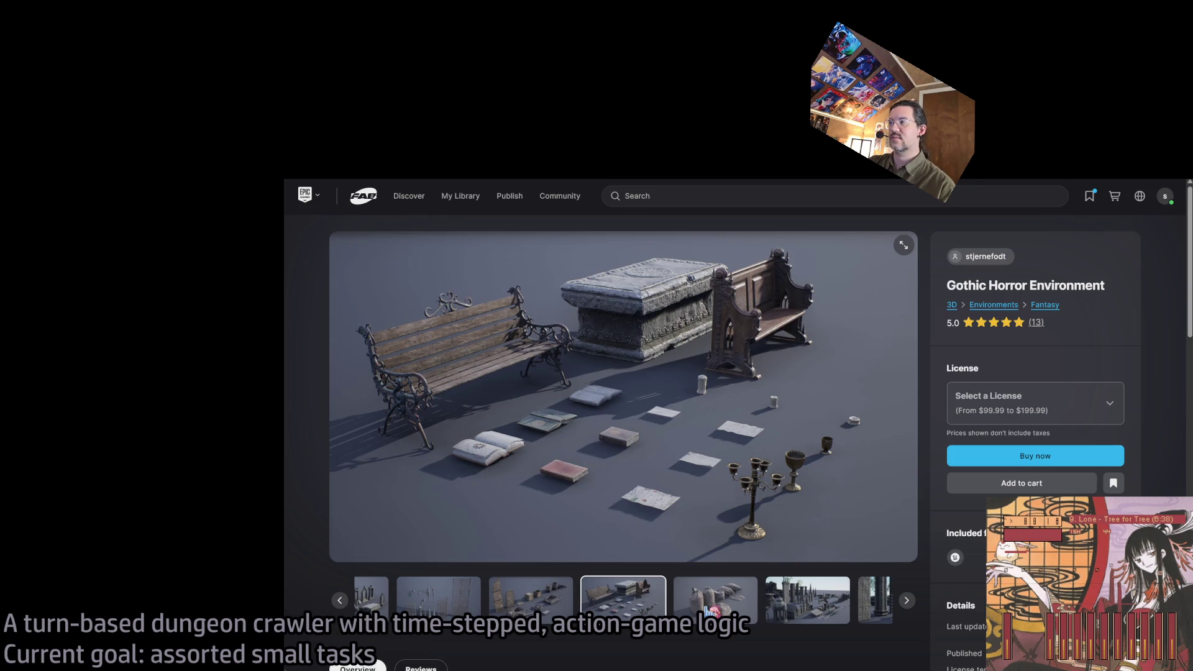
click(710, 611)
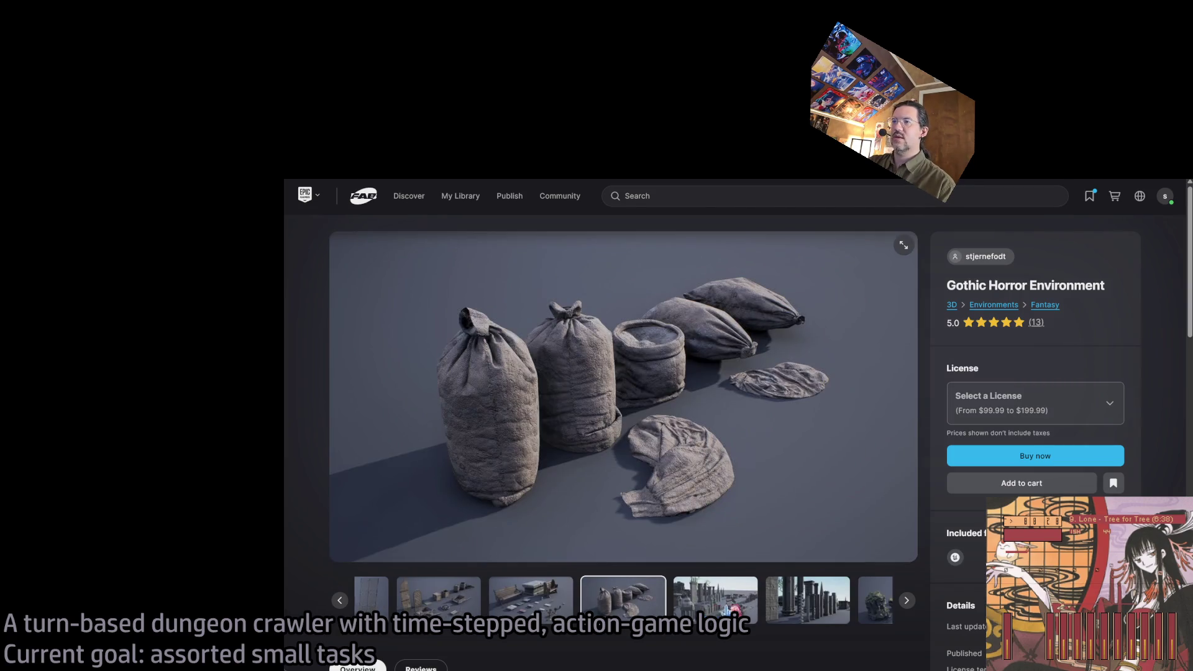
click(710, 612)
key(alt+Left)
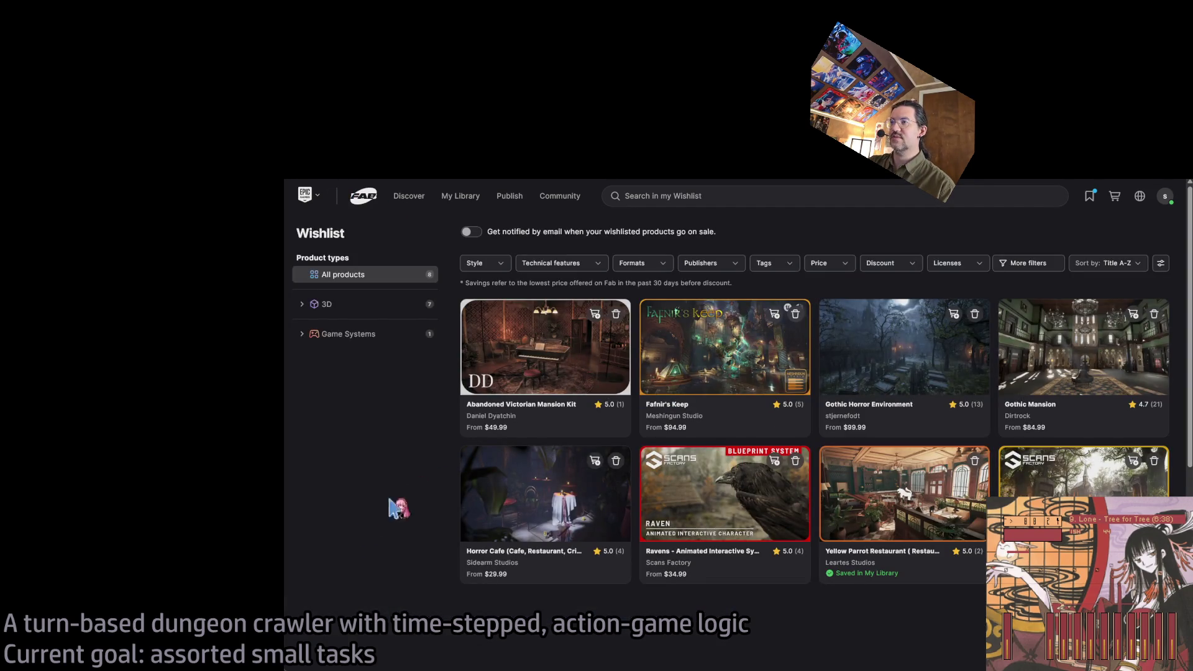
Step: Open the Abandoned Victorian Mansion Kit and view its hallway, dresser, statue room and corridor images
click(531, 366)
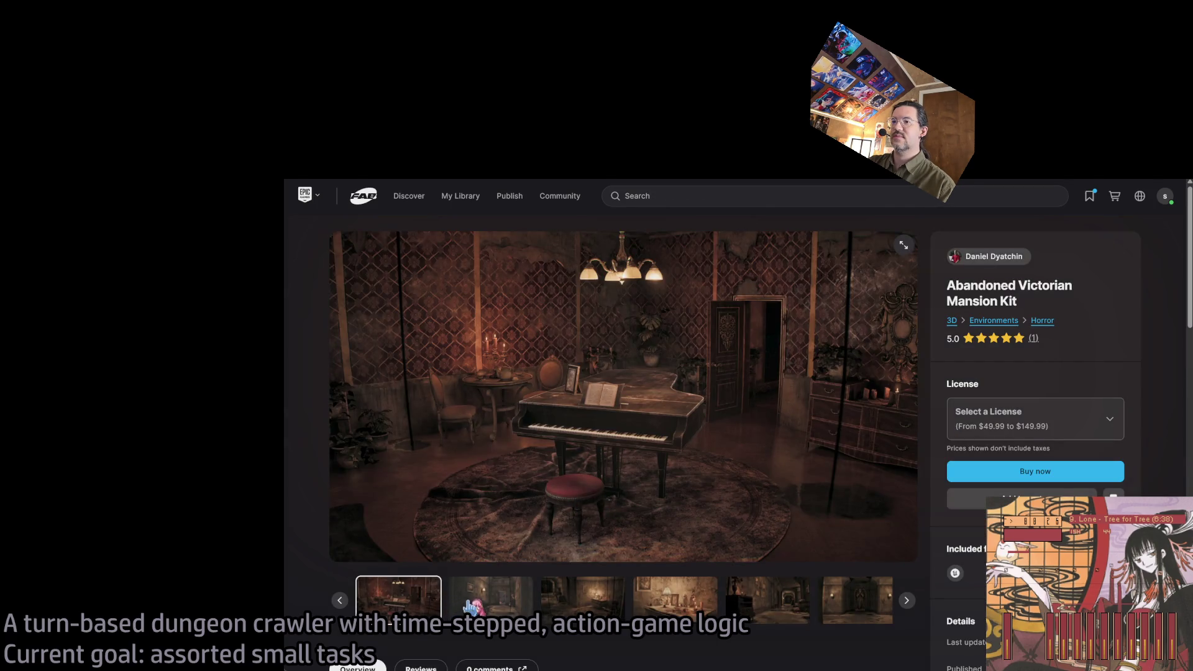
click(485, 601)
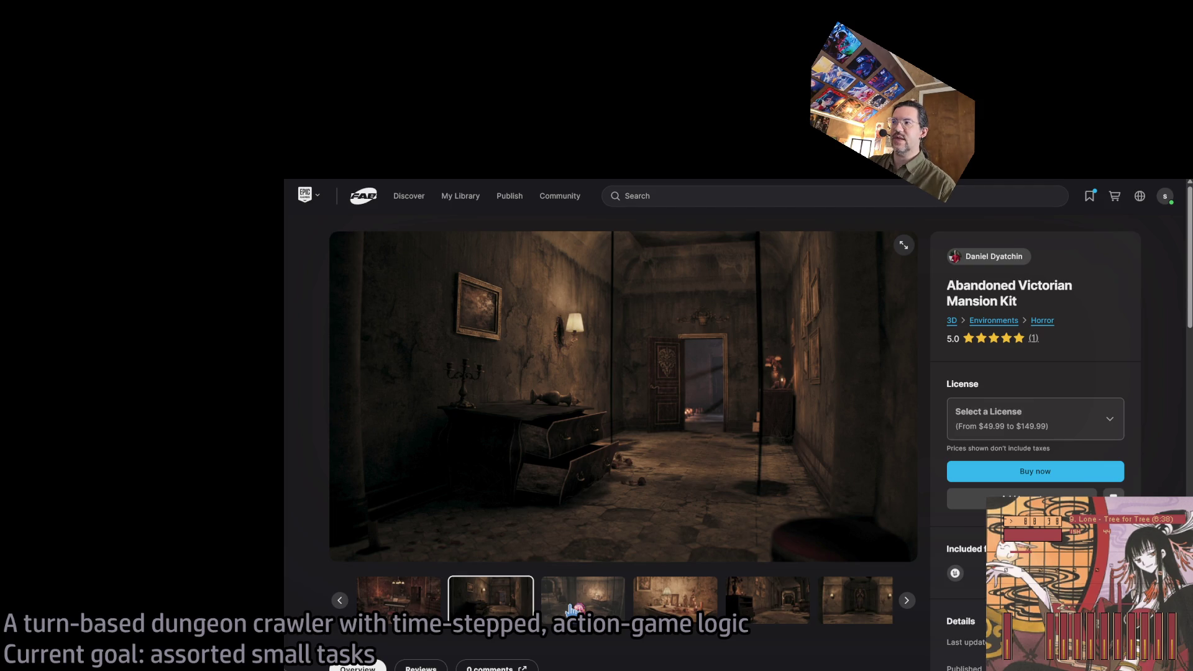
click(570, 609)
click(663, 606)
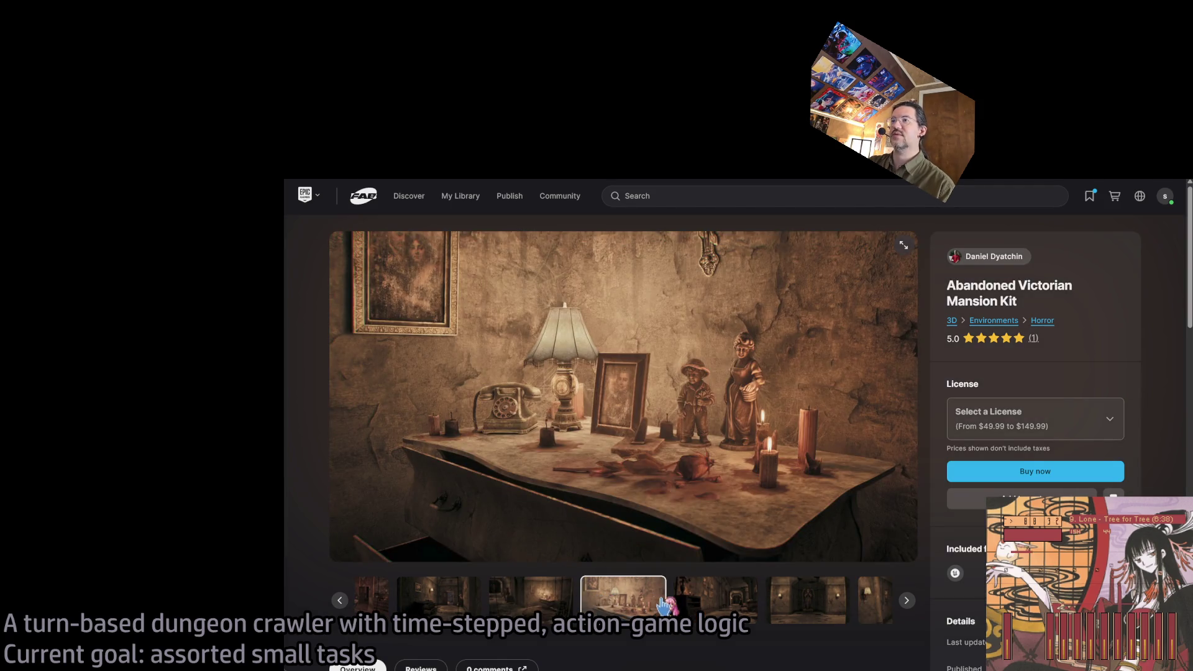
click(708, 602)
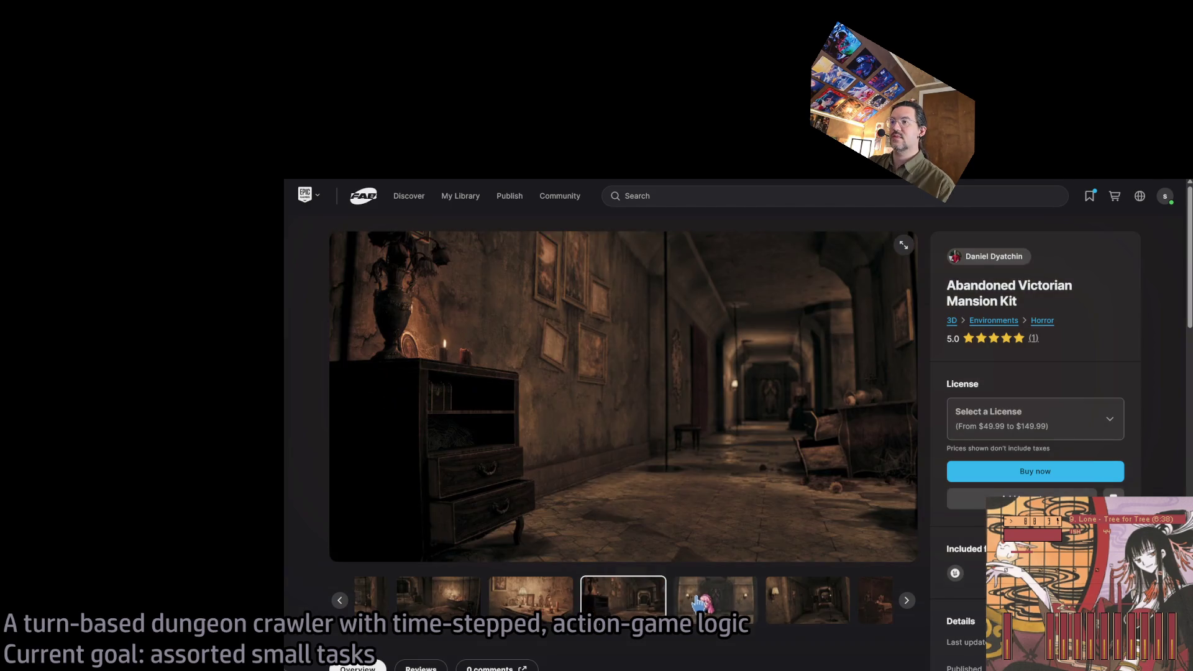
click(727, 608)
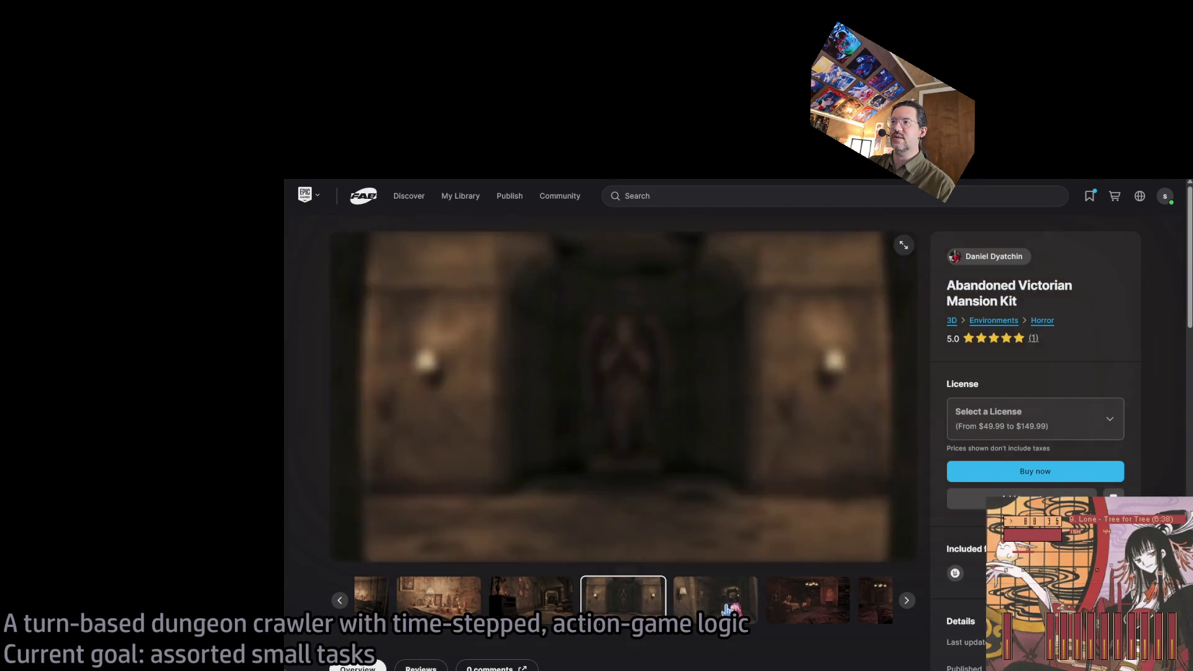
click(709, 610)
Step: Step through the dining room, library, candle, bedroom and lamp-table images, then go back
click(708, 610)
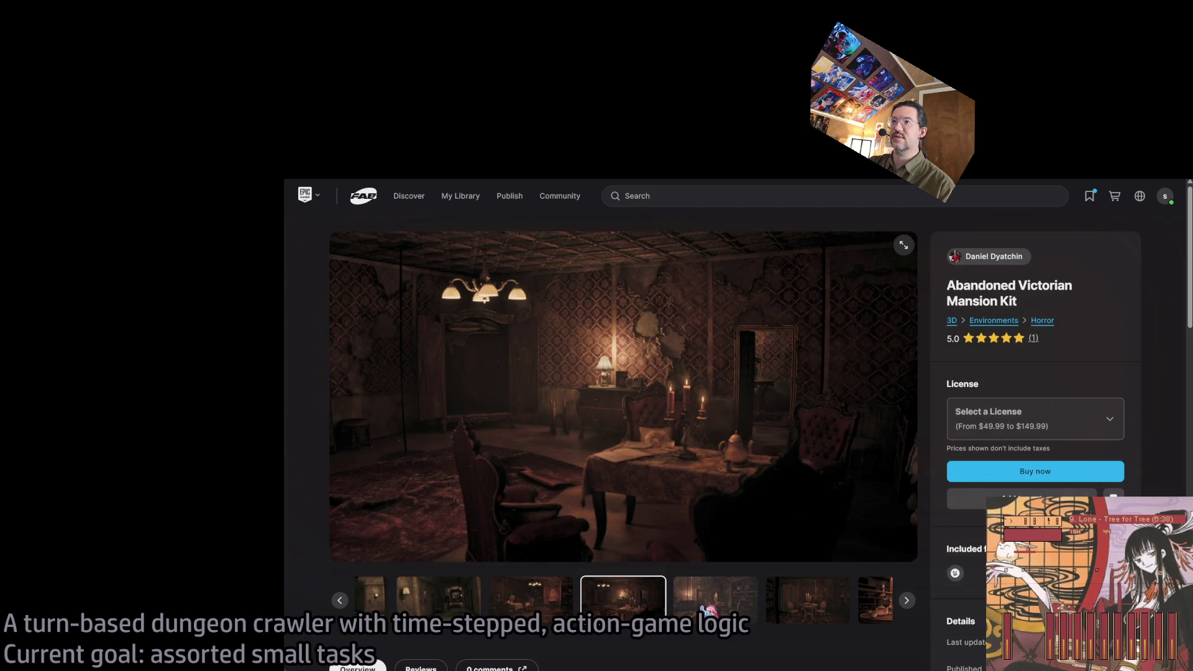
click(708, 610)
click(709, 610)
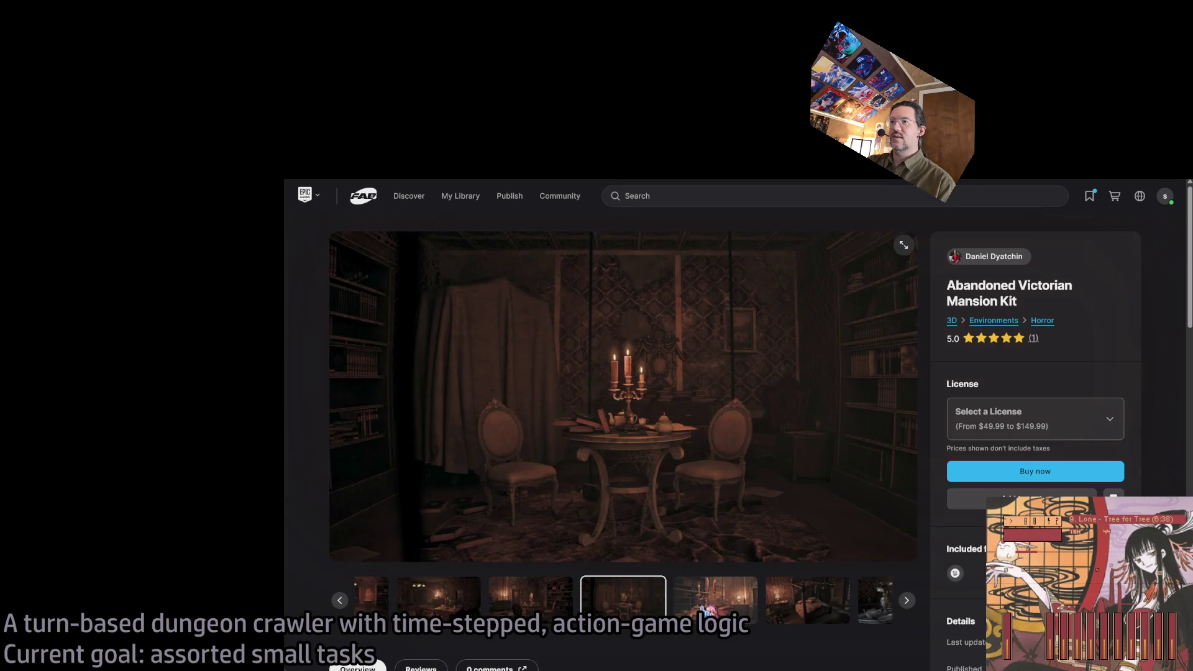
click(708, 610)
click(708, 610)
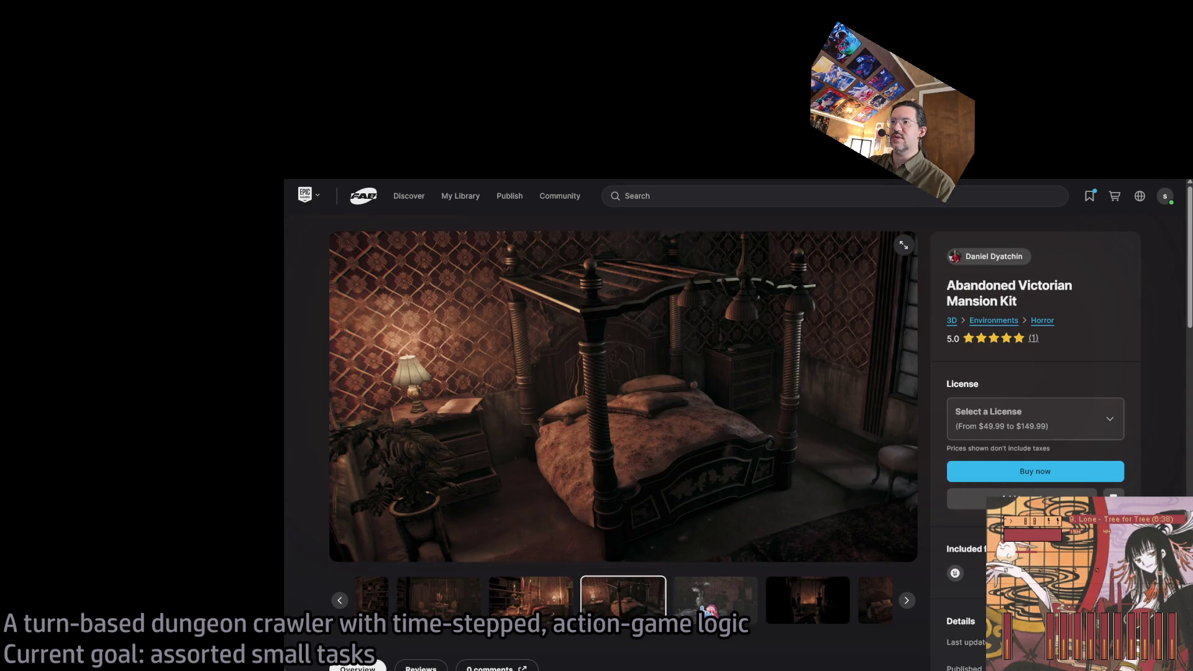
click(709, 610)
key(Right)
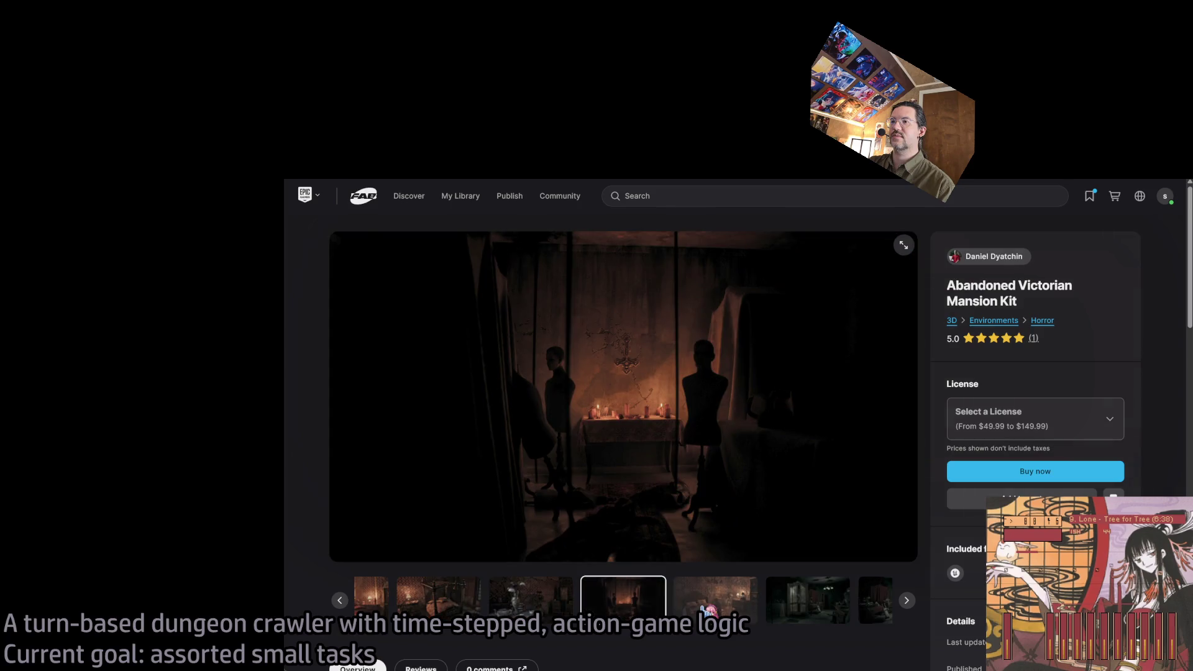
key(Right)
key(Right)
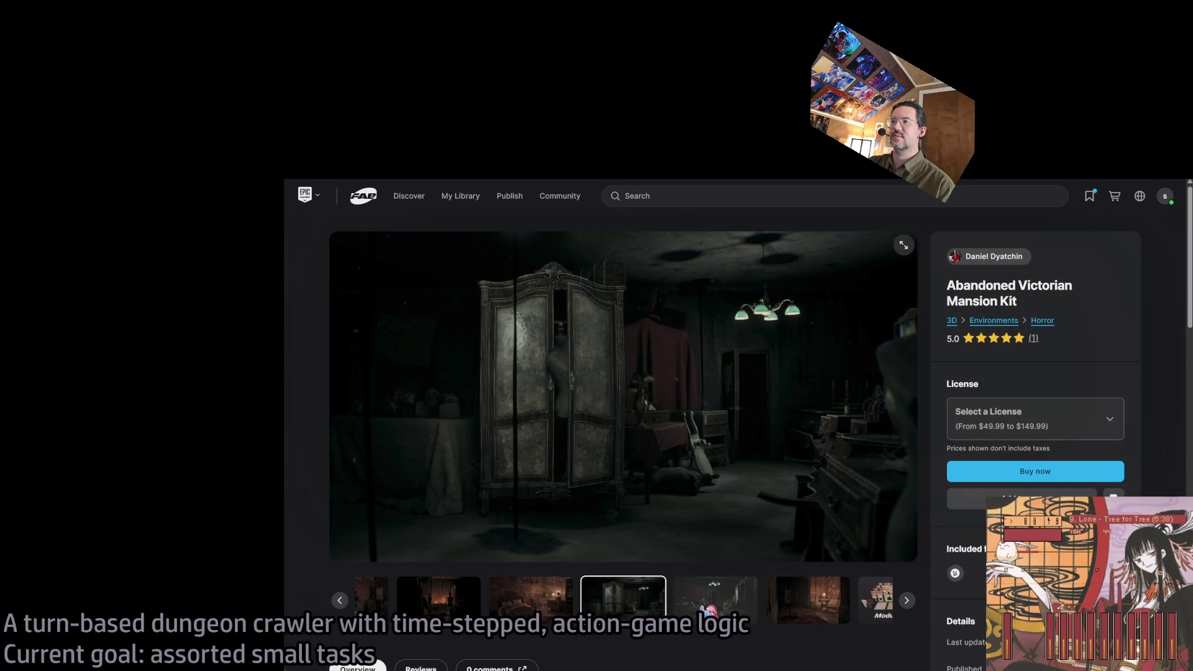
key(Right)
key(Right)
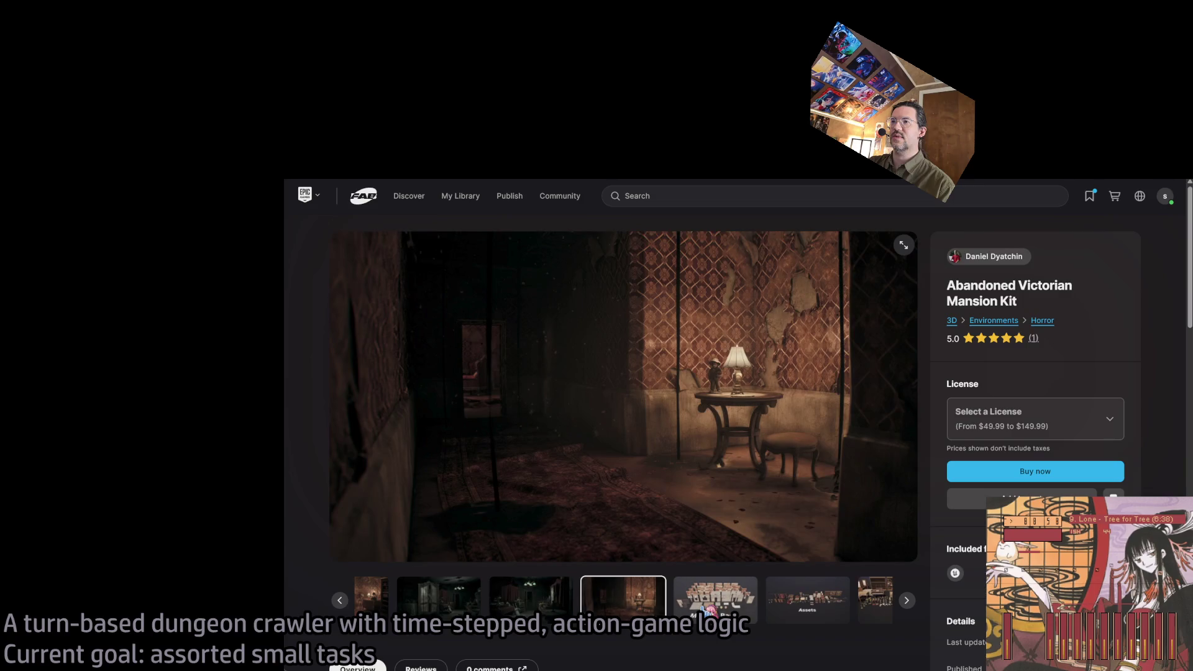
key(Right)
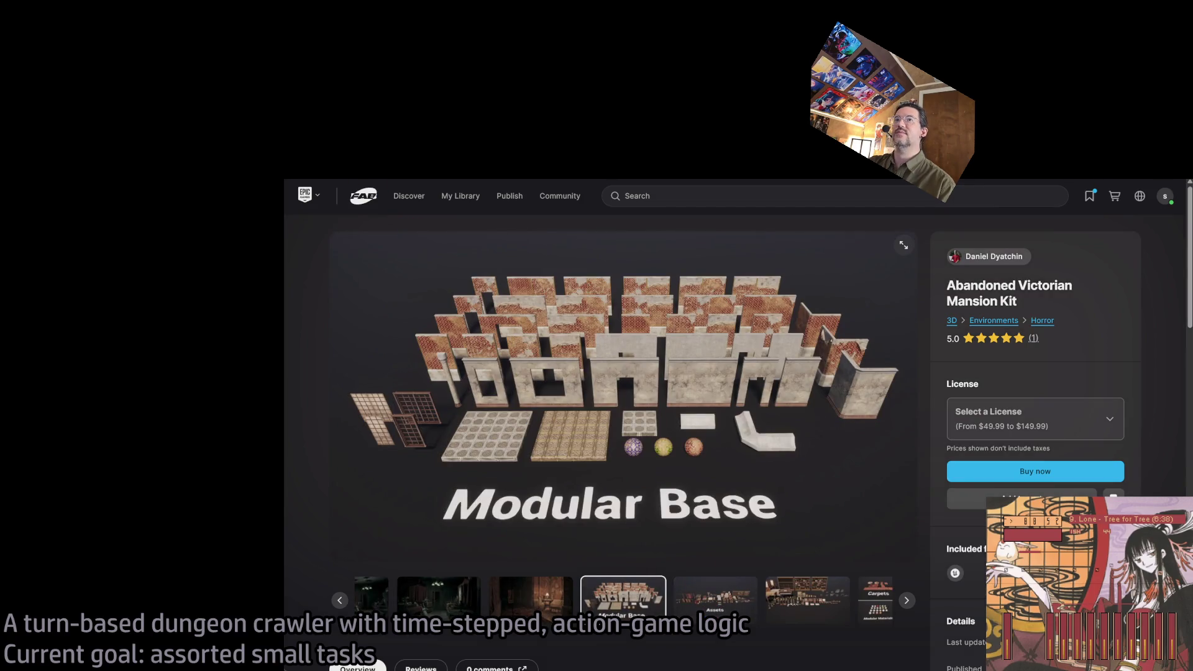
key(alt+Left)
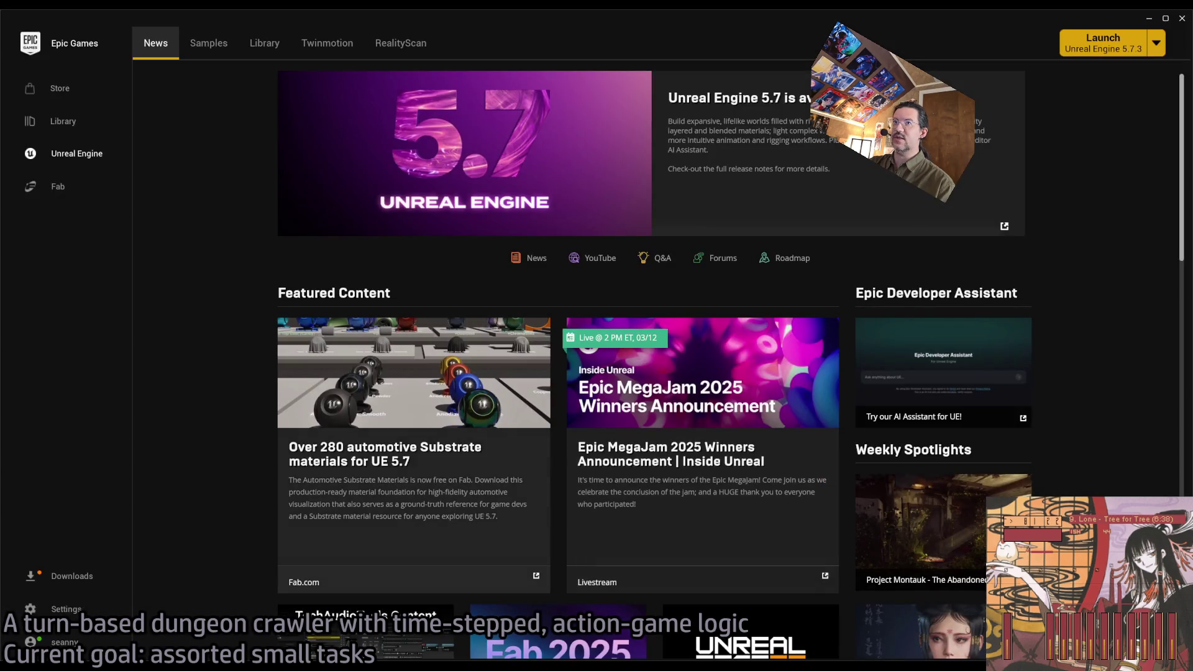
Step: In the launcher Library, scroll to Fab Library and open [VP] Temples of Cambodia
click(265, 44)
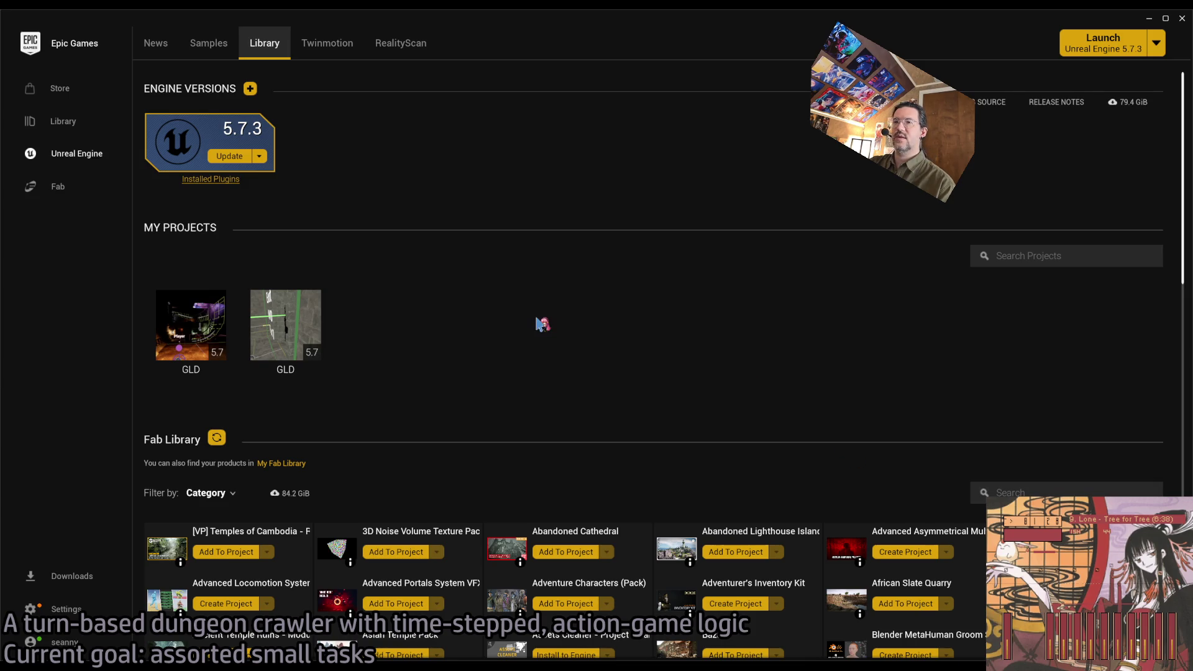
scroll(534, 323, down, 2)
scroll(645, 374, down, 3)
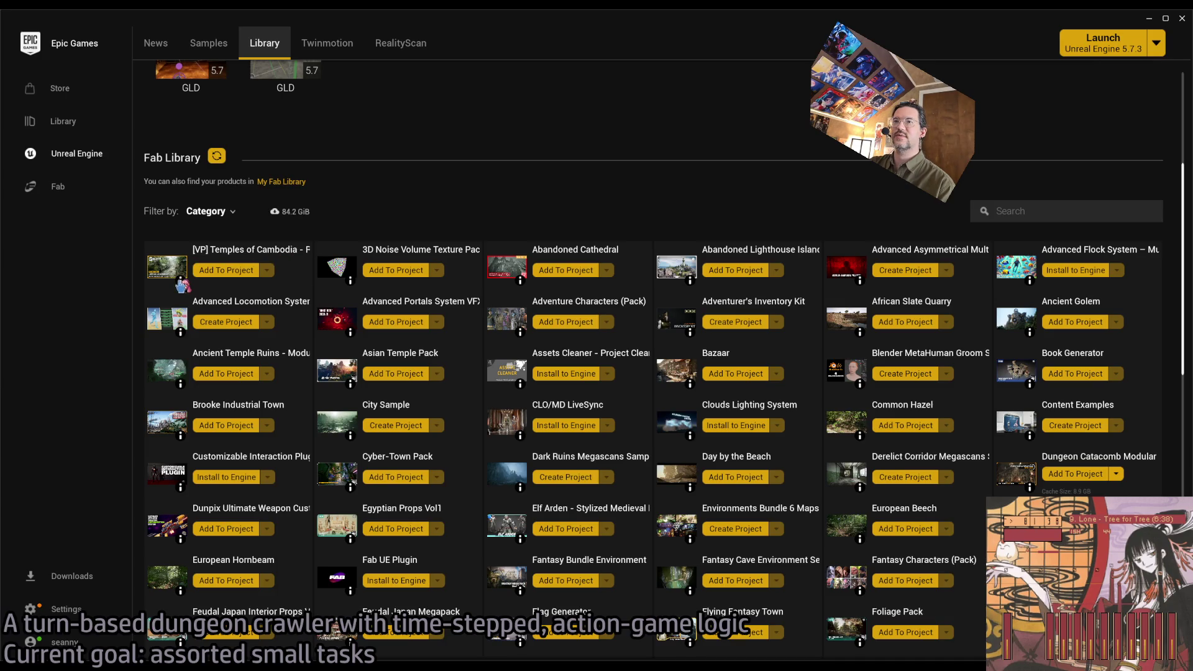
click(267, 252)
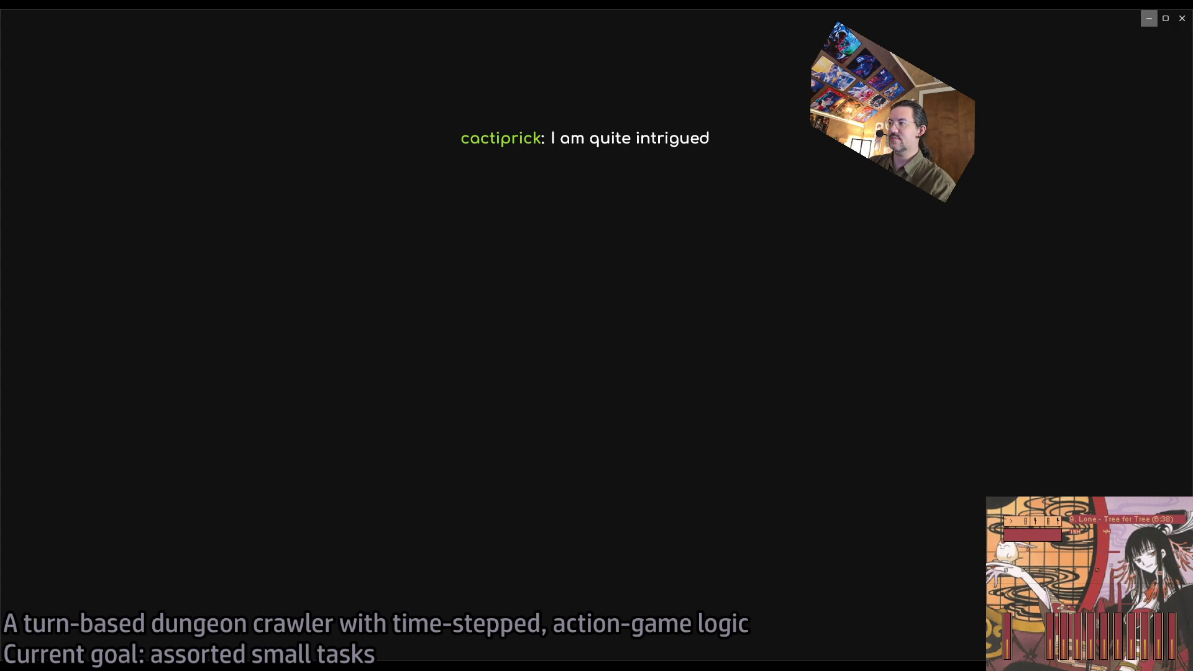
Step: Minimize the blank dark window and pull the viewport back to overview the room
click(1149, 18)
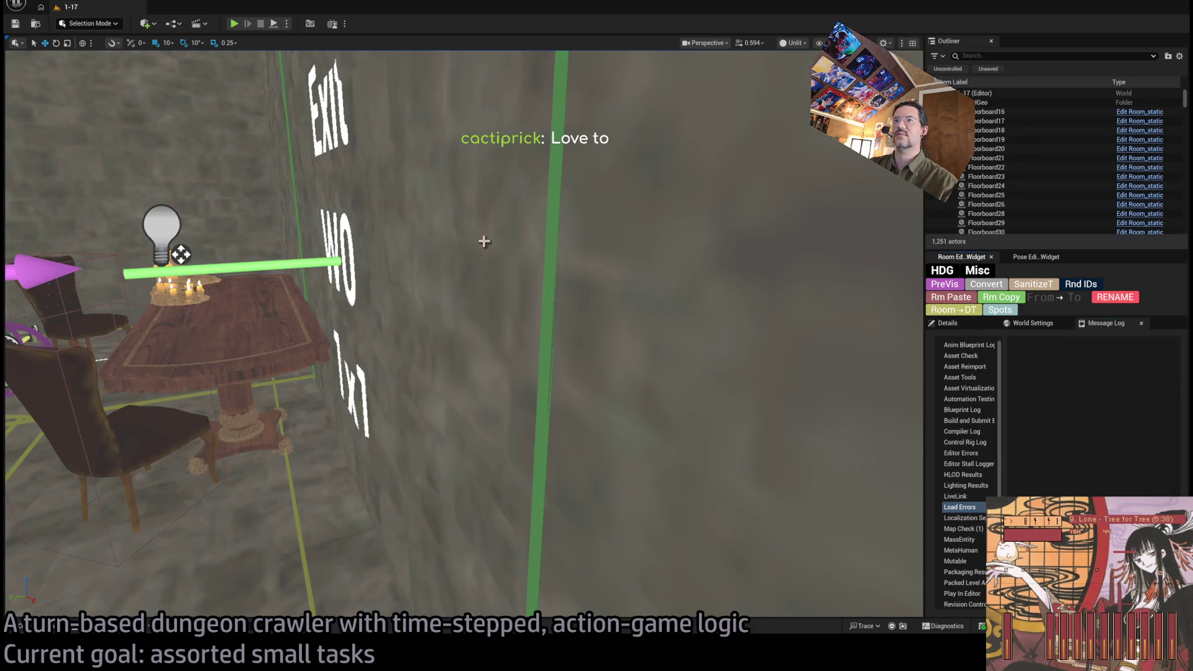
drag(484, 241, 652, 384)
Step: Select Spawn_marker and start a Play-In-Editor session of level 1-17
click(742, 450)
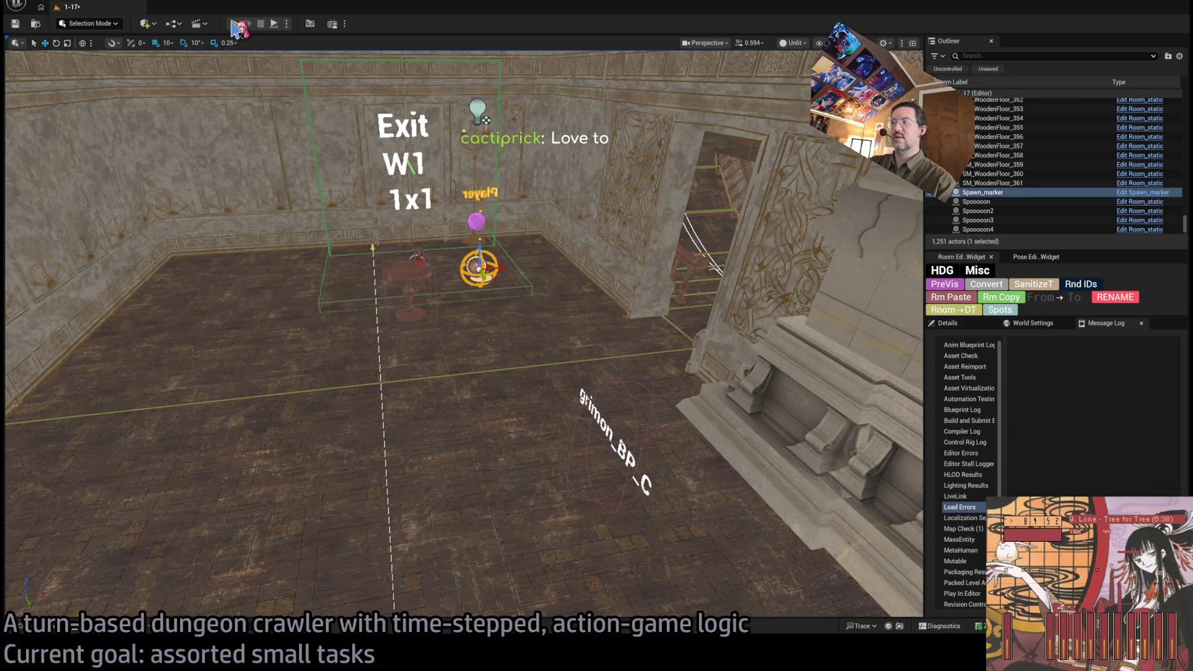
key(alt+p)
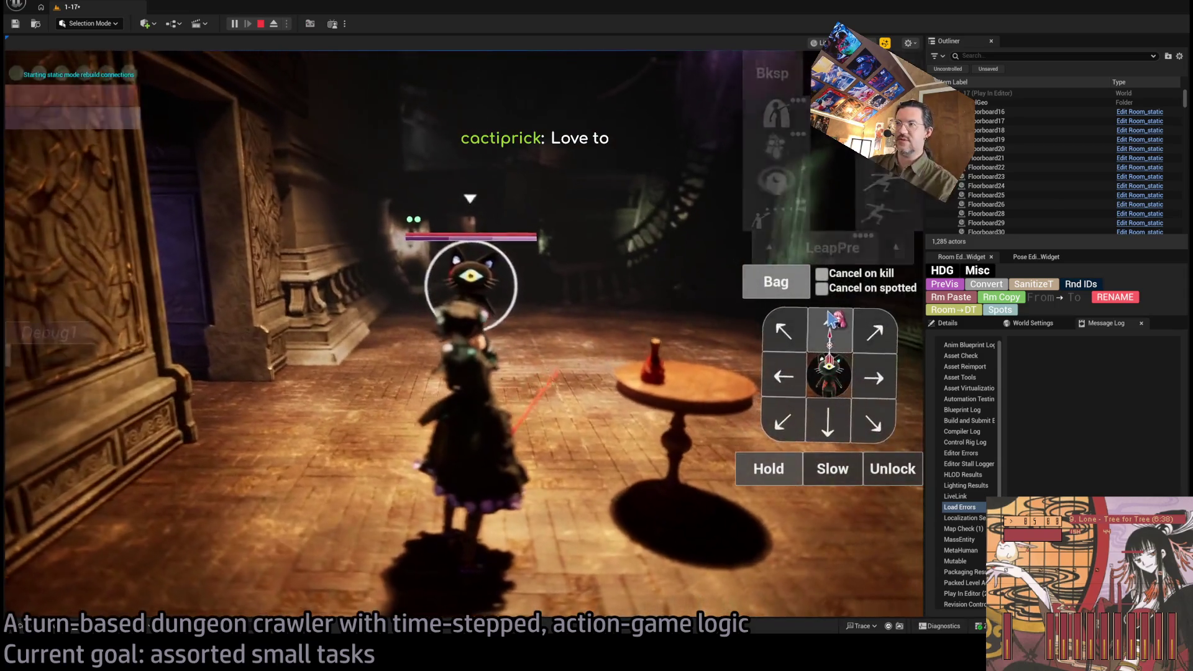
Step: Queue a leaping thrust and check the bag's fabric scraps without using an item
click(836, 326)
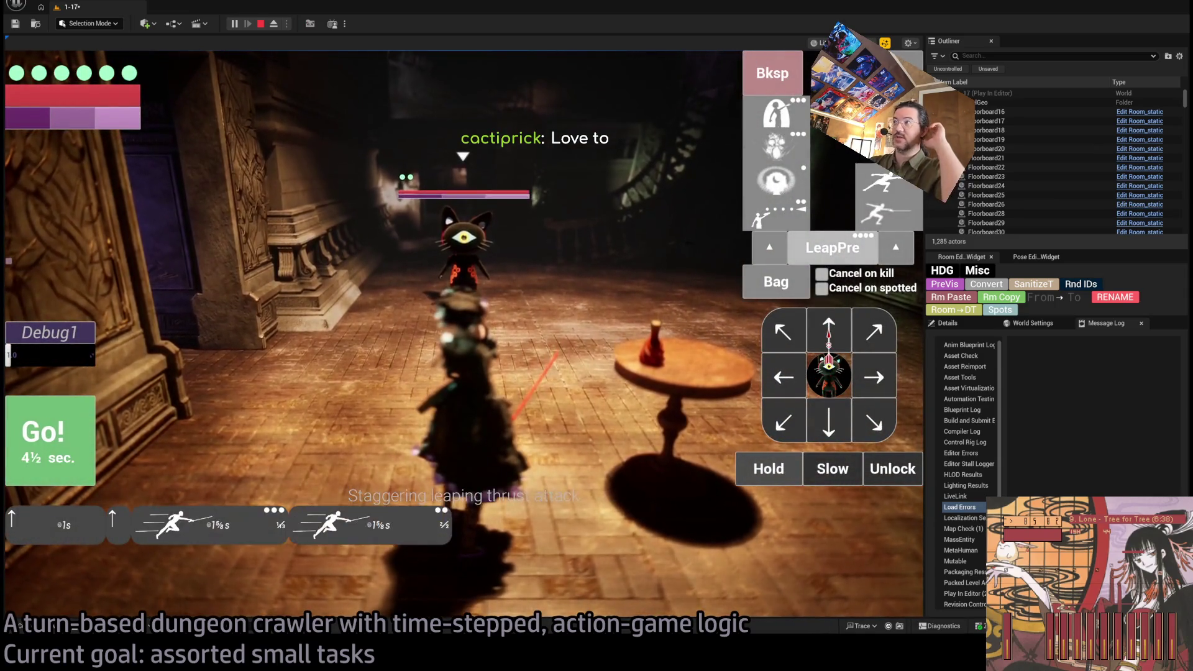
click(776, 282)
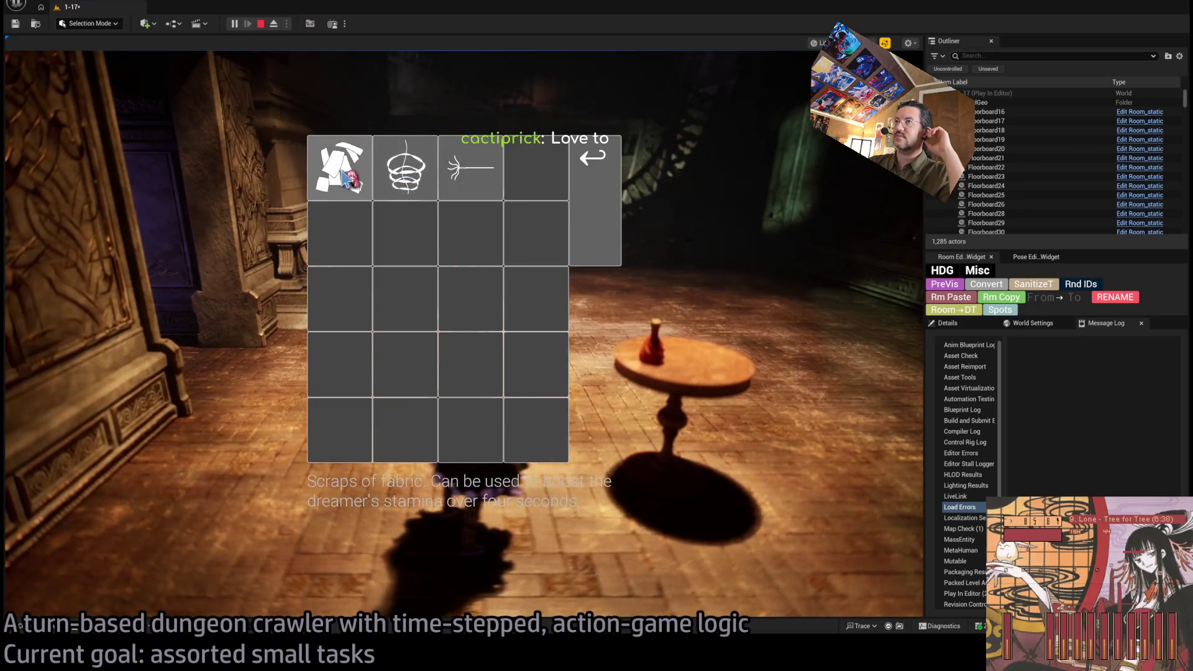
click(344, 177)
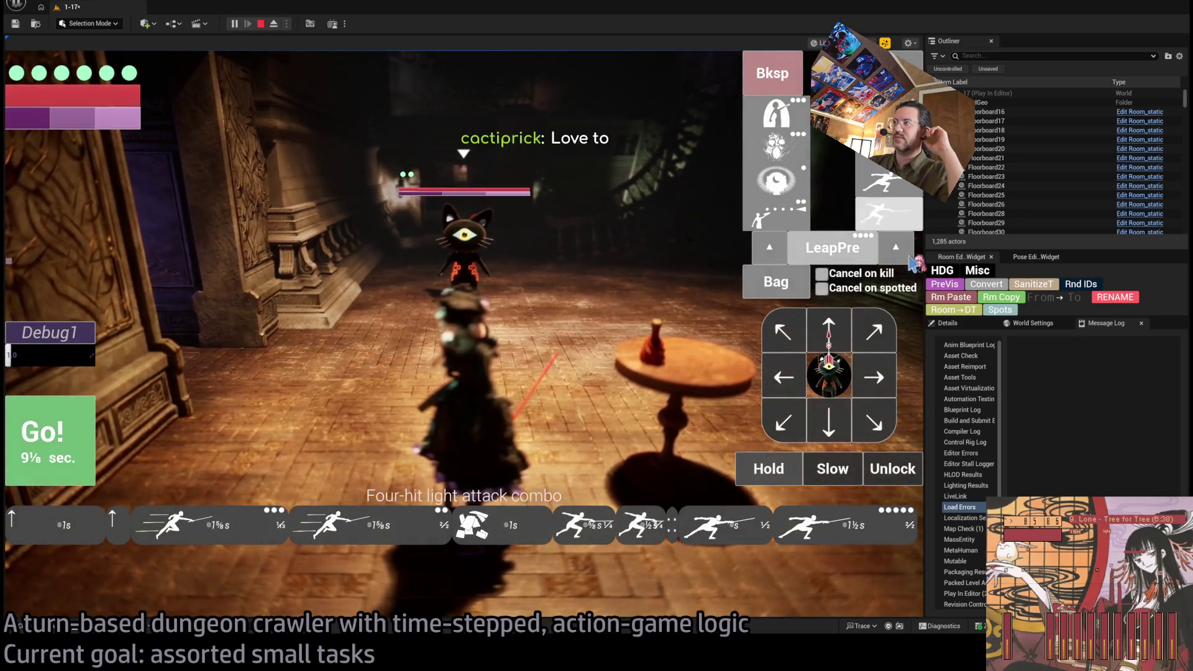
click(786, 282)
click(796, 168)
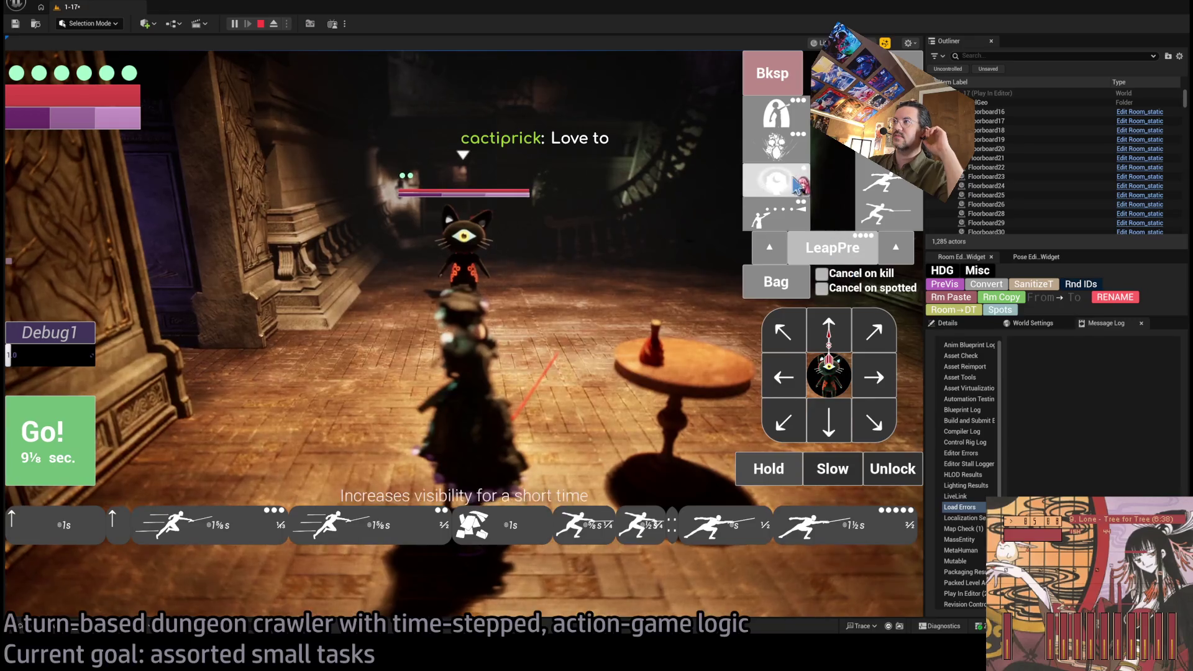
Step: Queue the visibility skill, run the turn against the cat, and stop the playtest
click(797, 183)
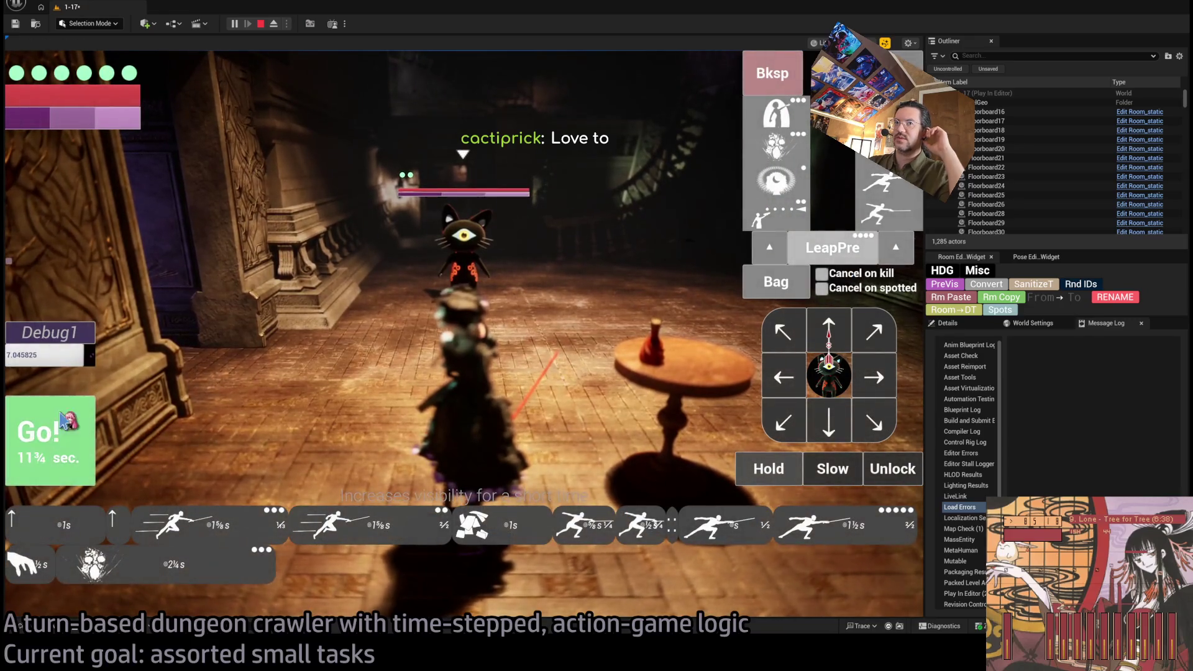
click(65, 422)
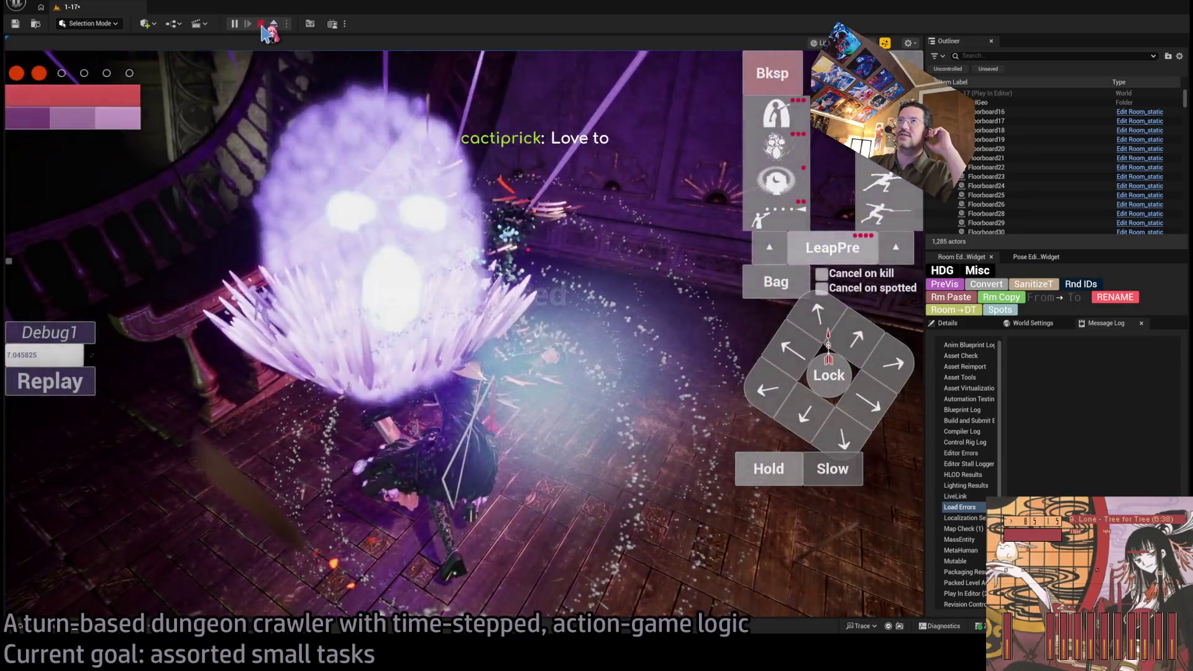
click(261, 24)
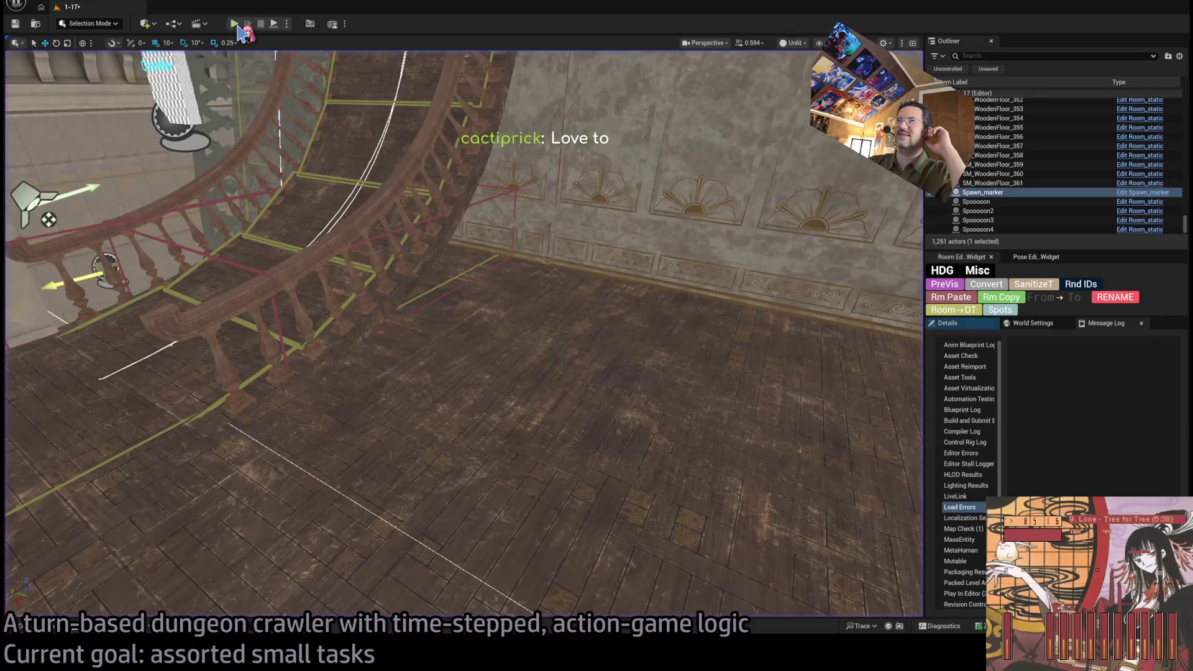
Step: Restart the playtest, widen the game view, and run a forward and diagonal-right step
key(alt+p)
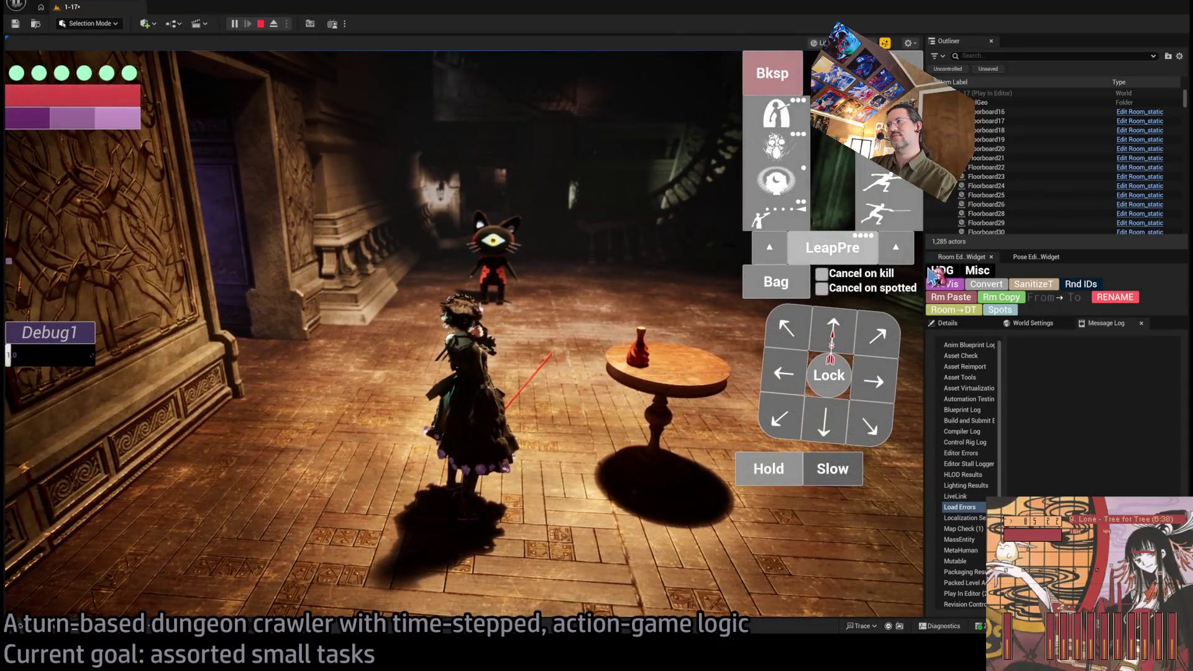
drag(923, 267, 1145, 274)
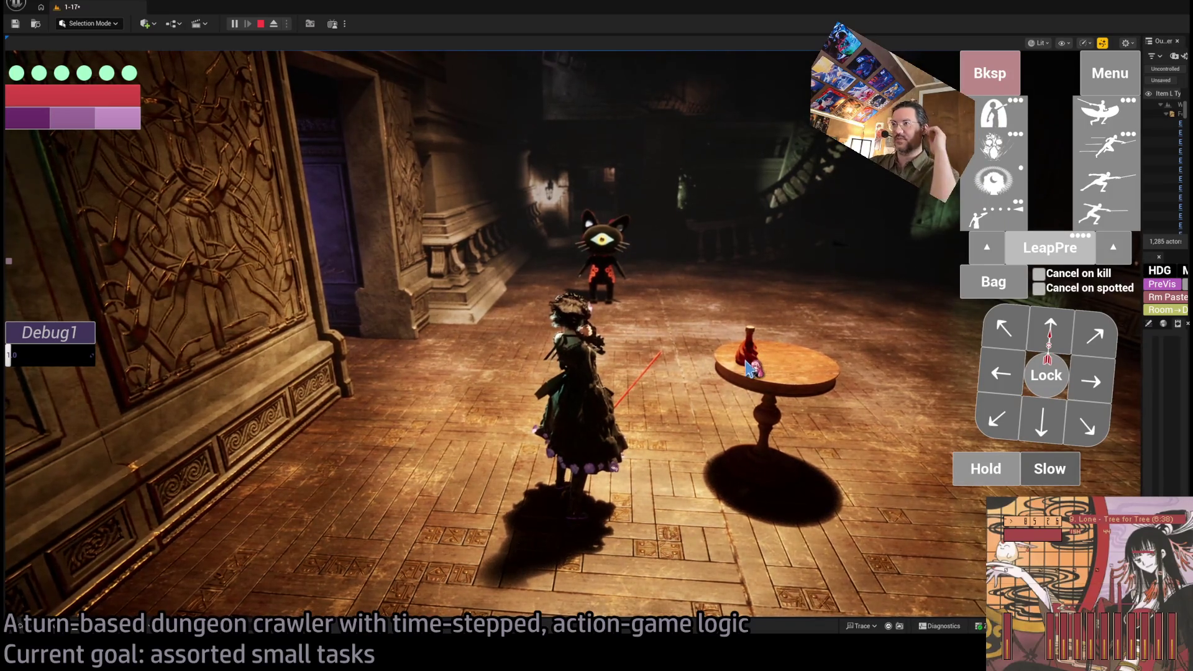
click(1038, 335)
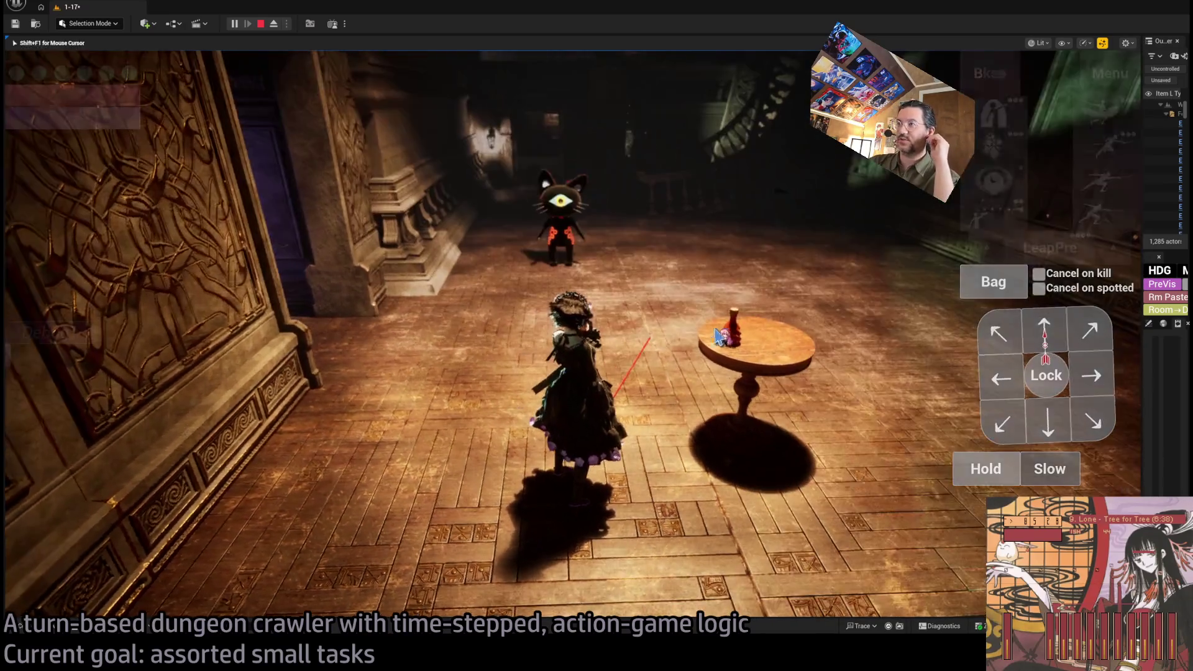
click(1087, 334)
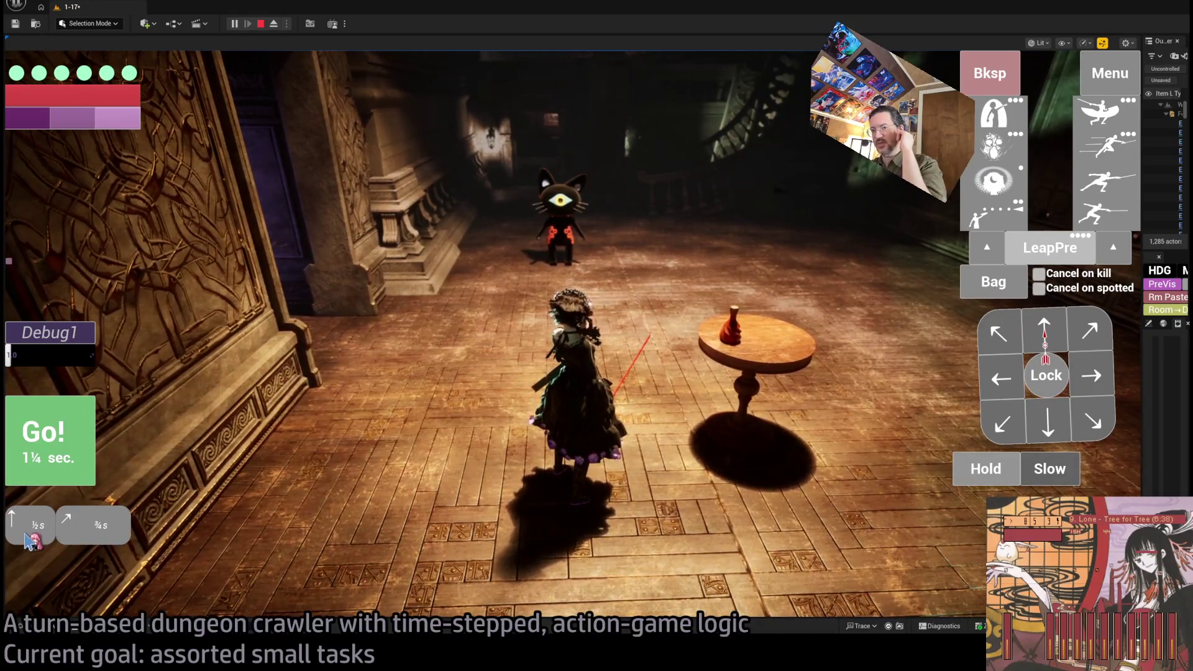
click(70, 442)
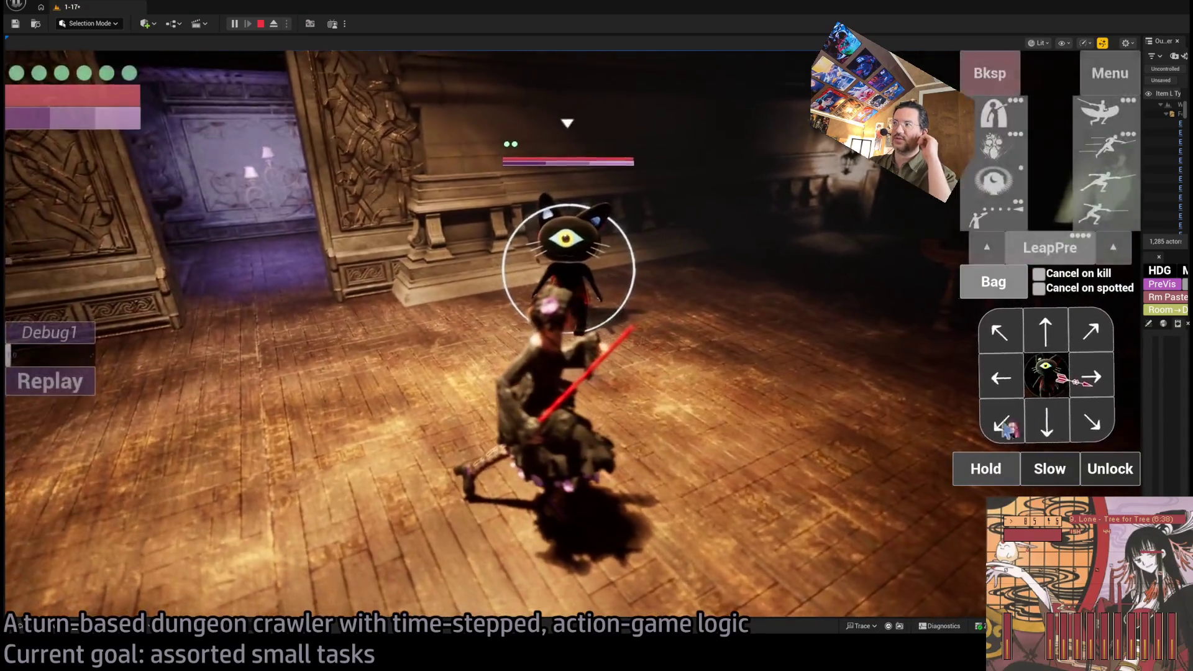
Step: Target the cat, step toward it, and run two Double stance-breaker attacks
click(1093, 379)
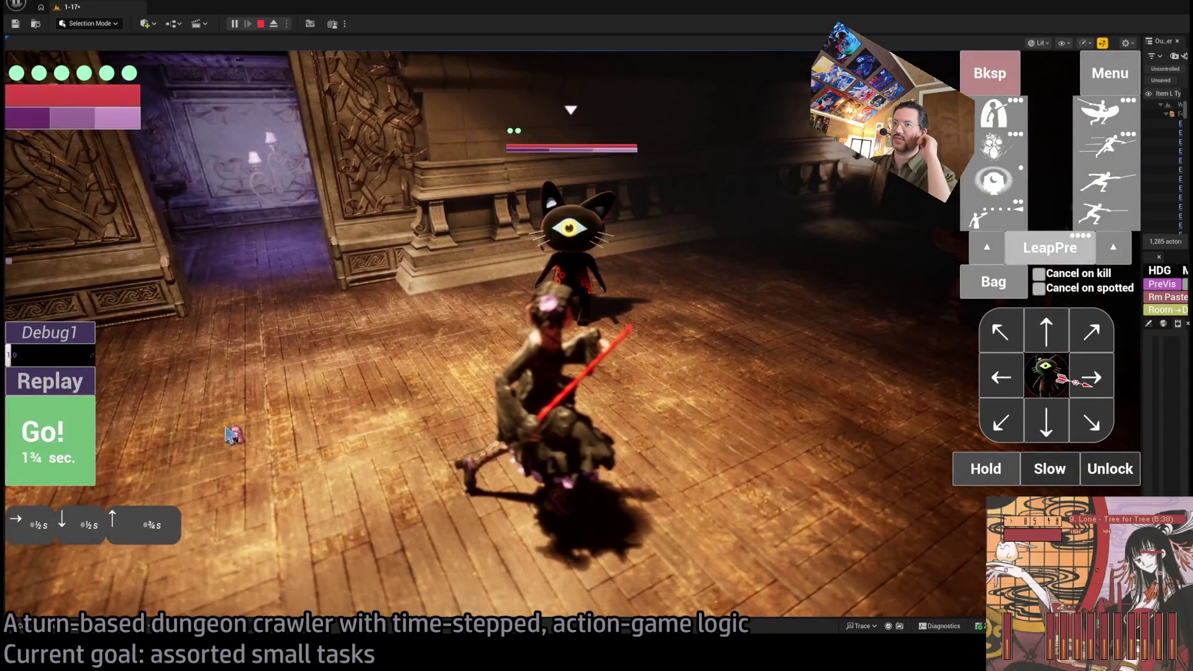
click(77, 451)
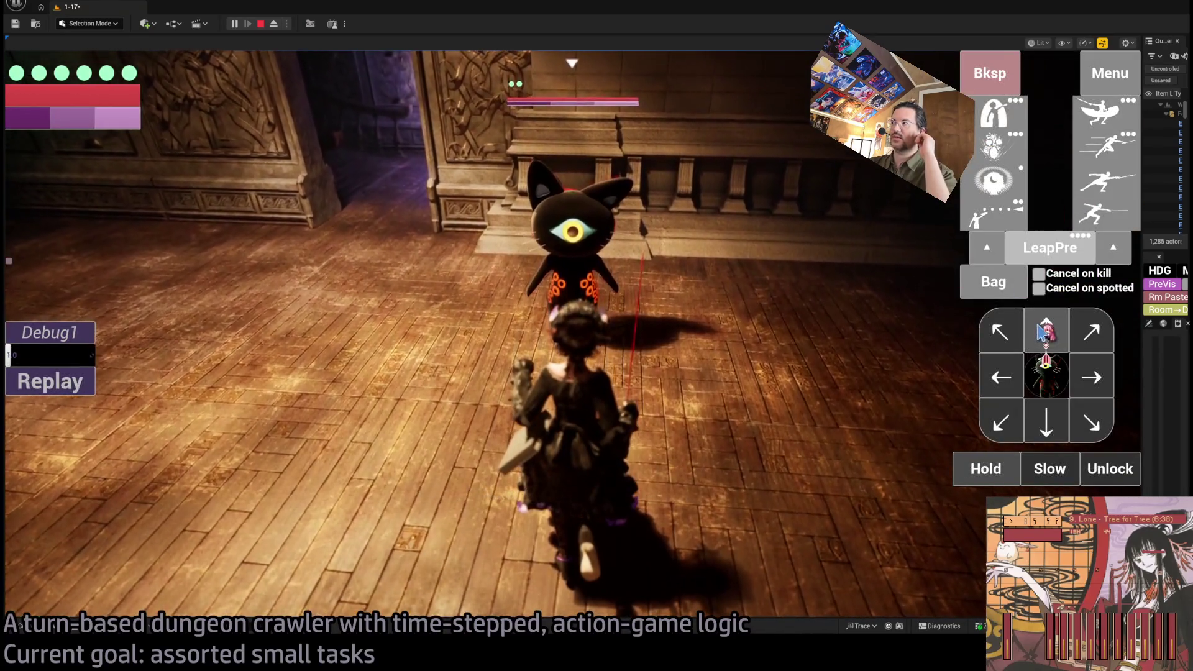
click(1046, 331)
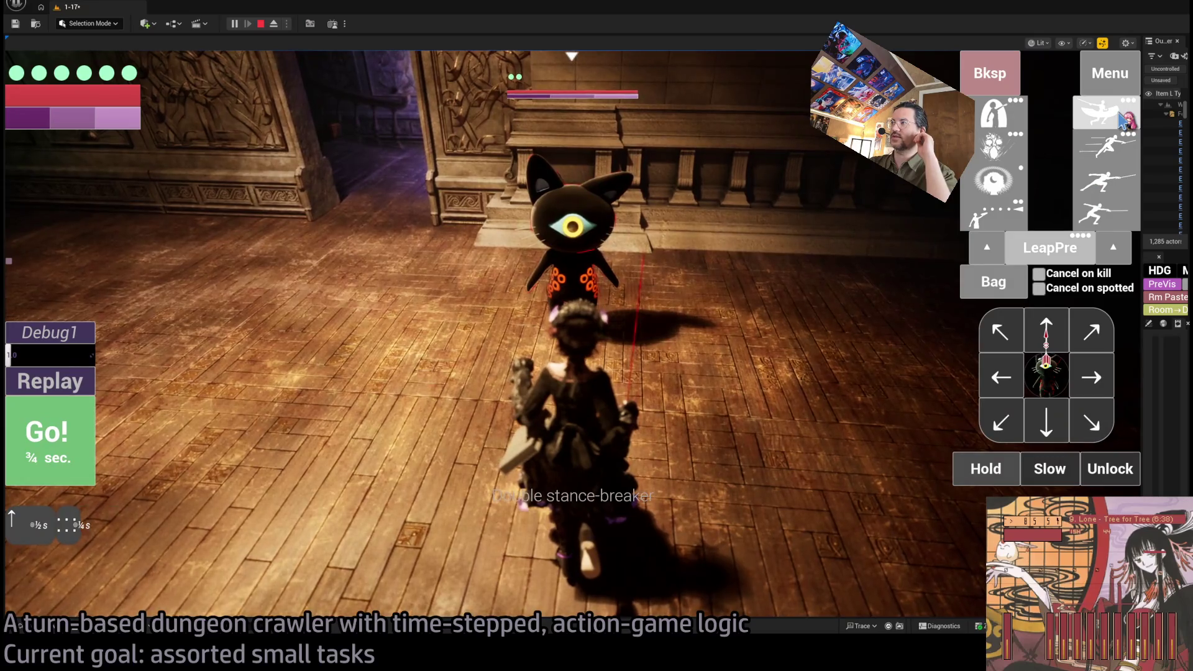
click(1123, 120)
click(1123, 120)
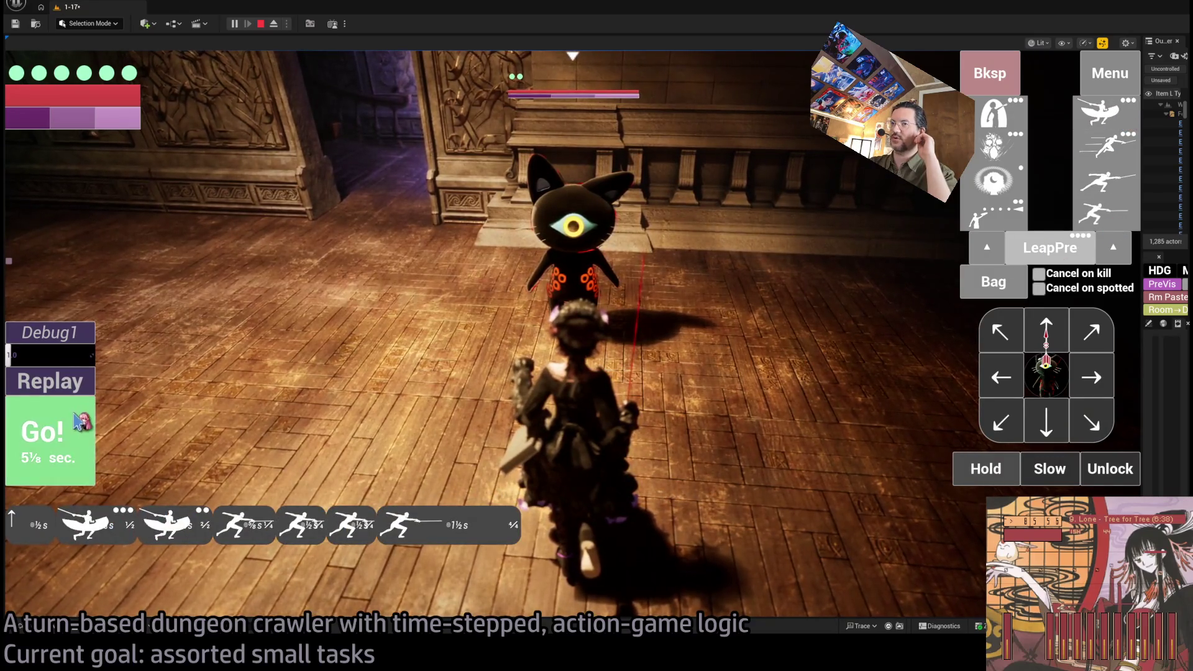
click(77, 423)
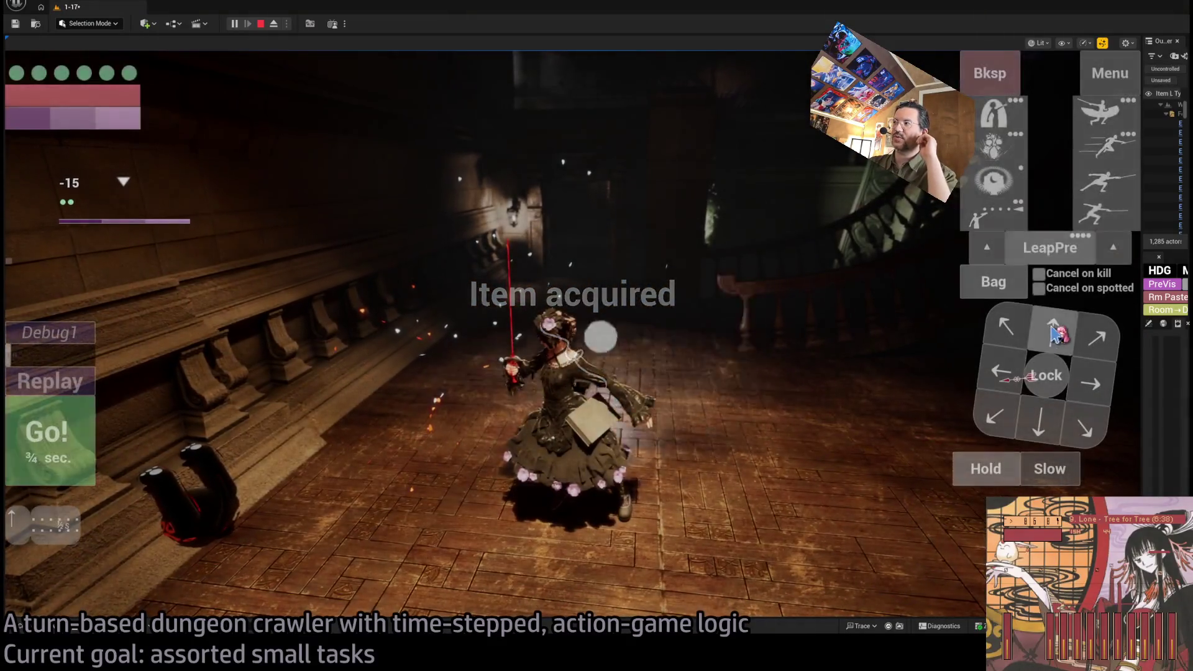
Step: Step right and forward up the stairs, lock onto the rug cat, and queue a Double stance-breaker
click(1095, 379)
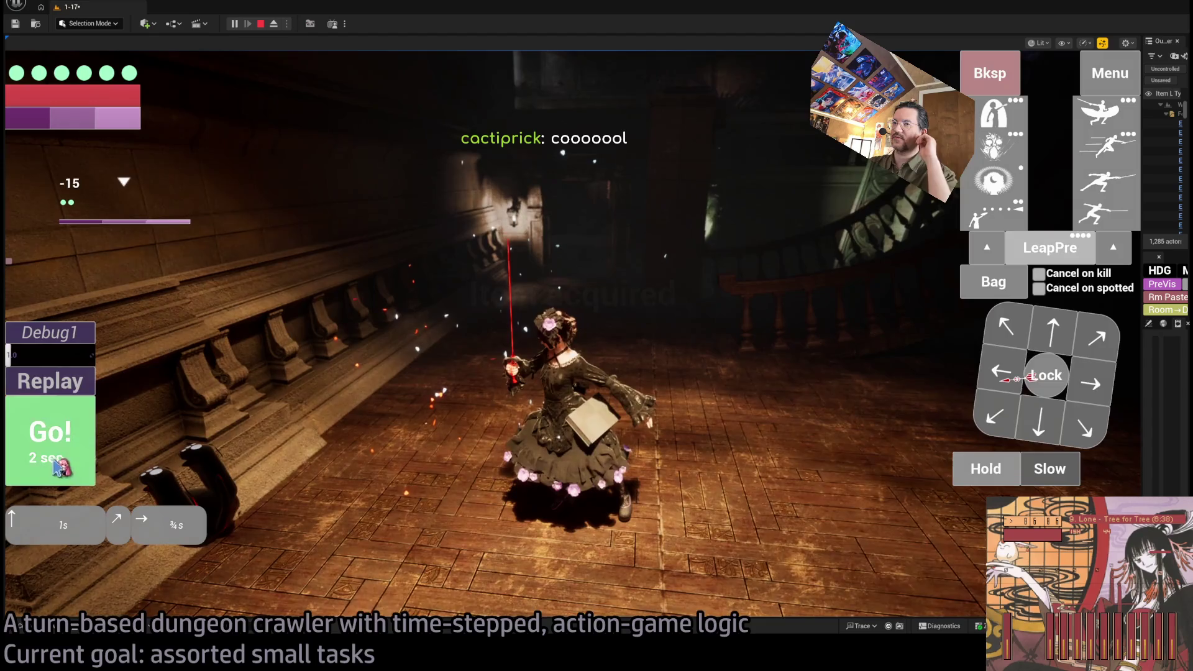
click(54, 461)
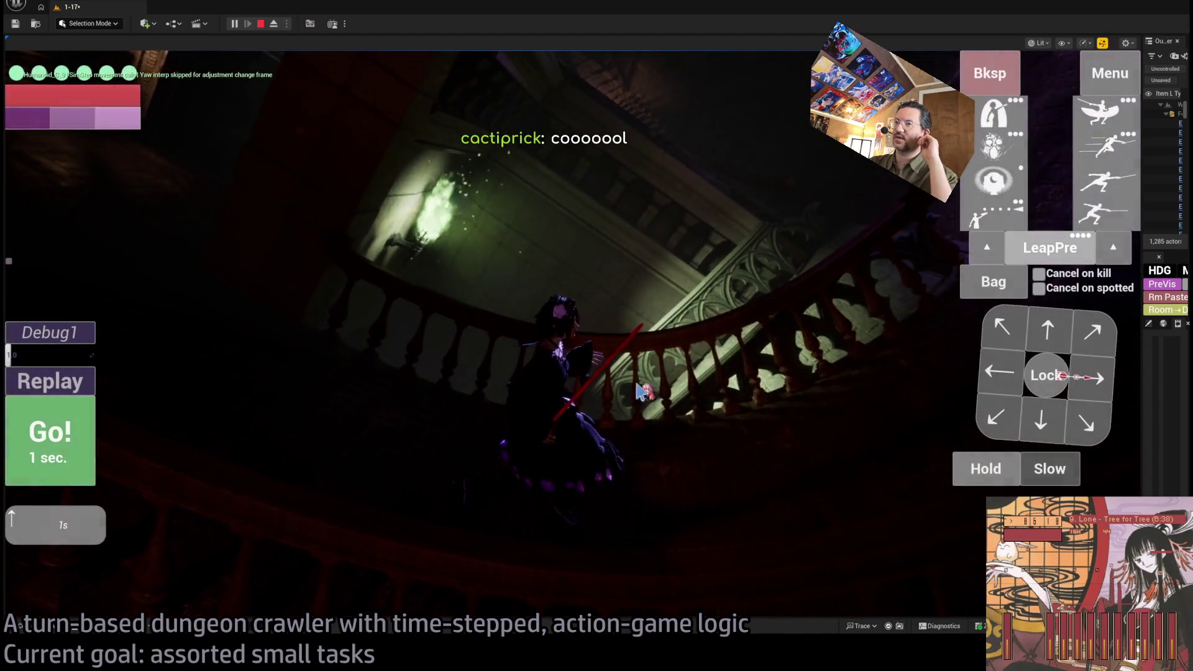
key(space)
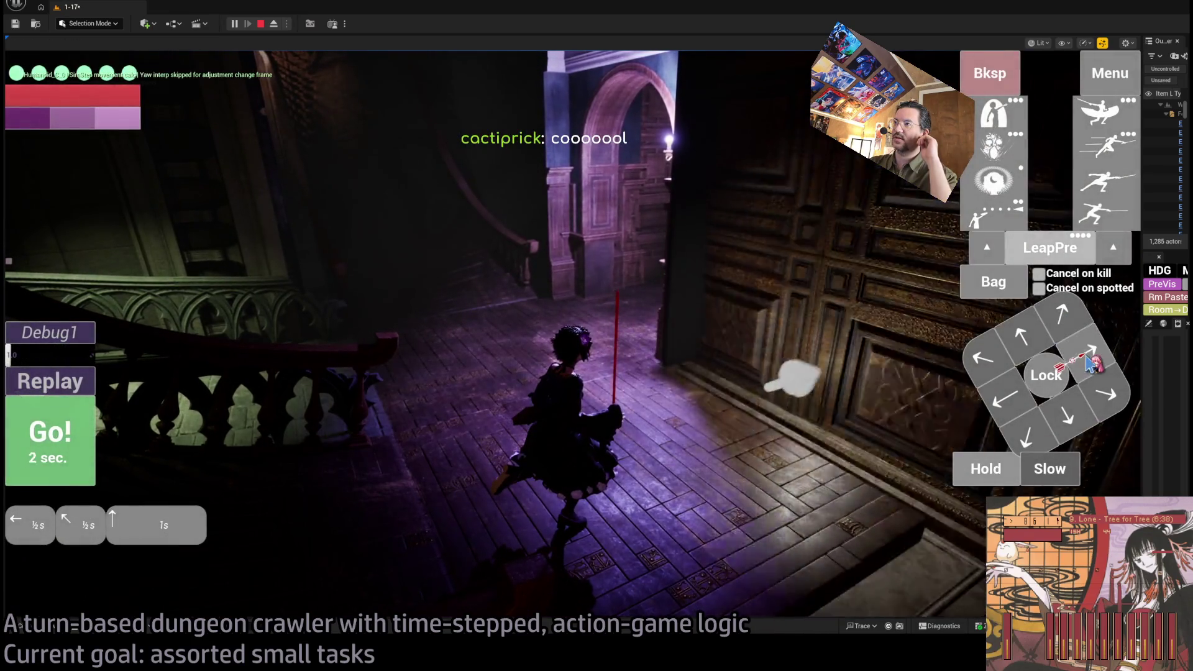
click(52, 451)
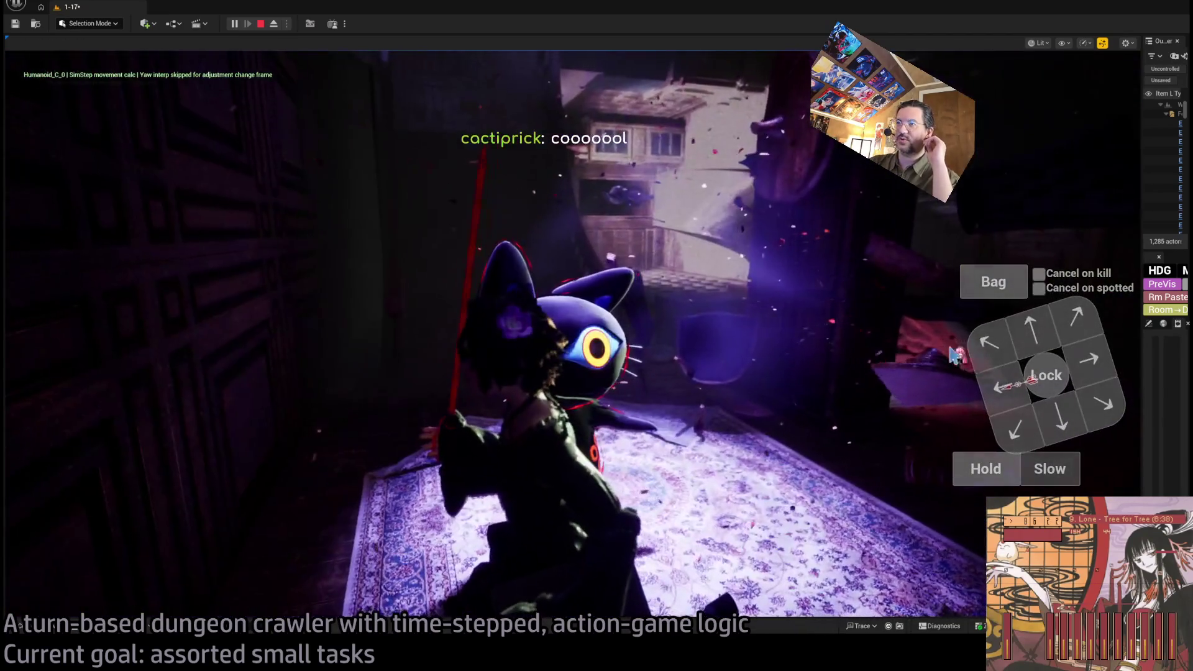
click(1047, 376)
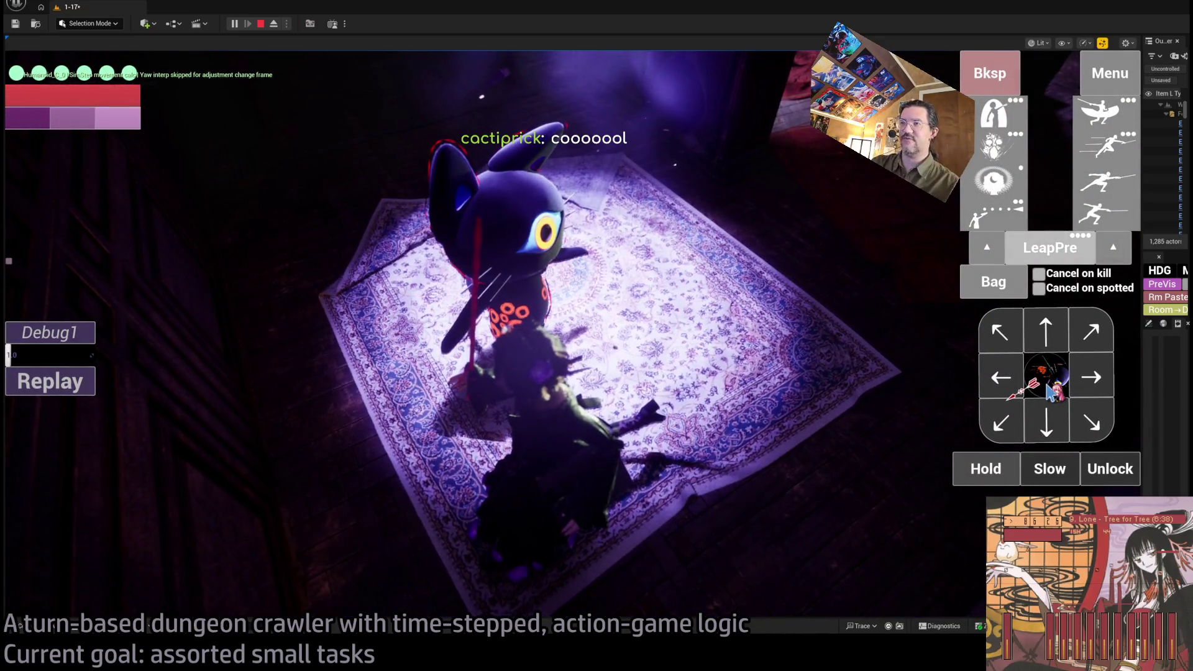
click(1129, 99)
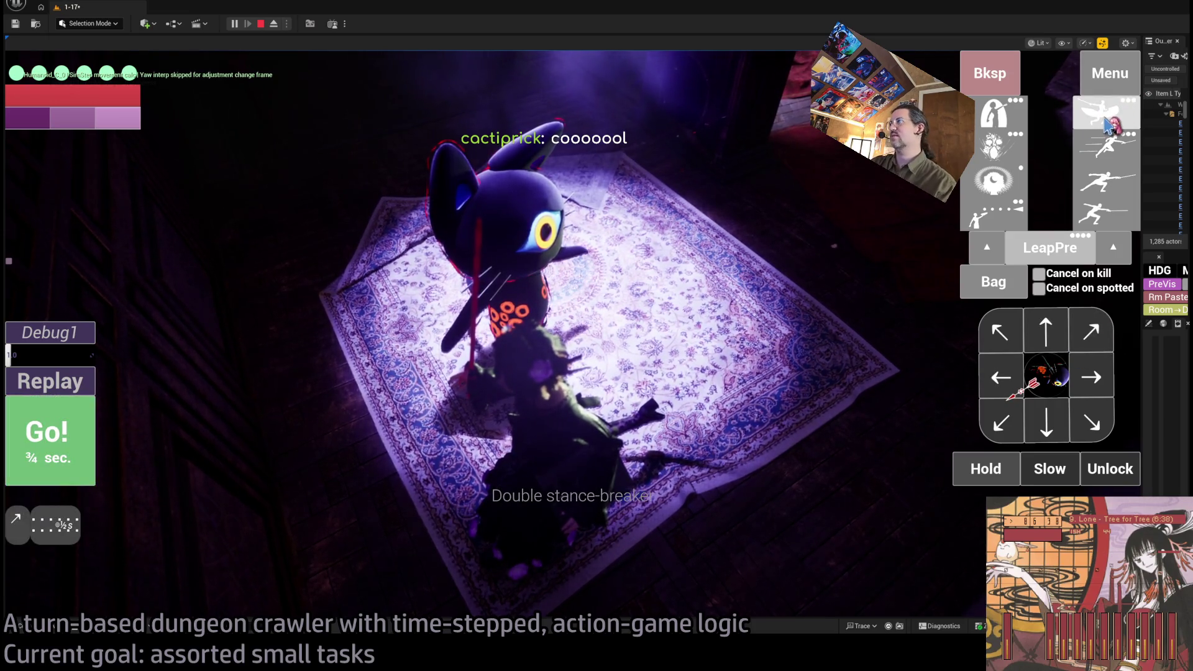
Step: Add two thrust attacks, run the turn against the cat, and replay it
click(1106, 180)
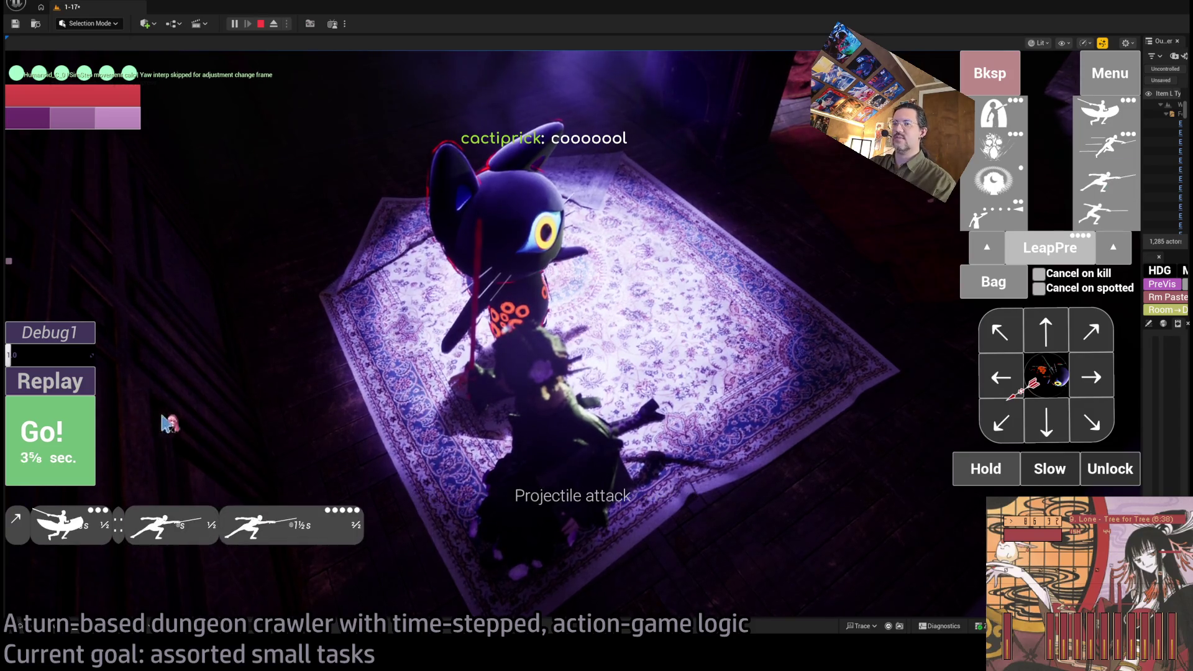
click(62, 442)
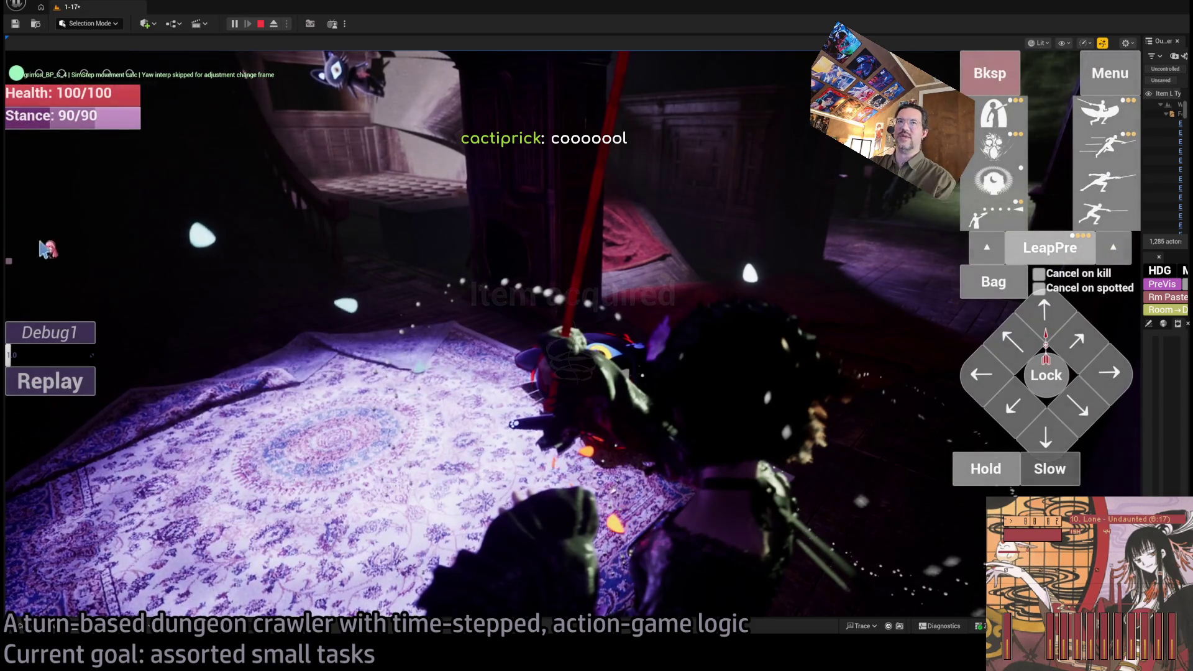
click(75, 382)
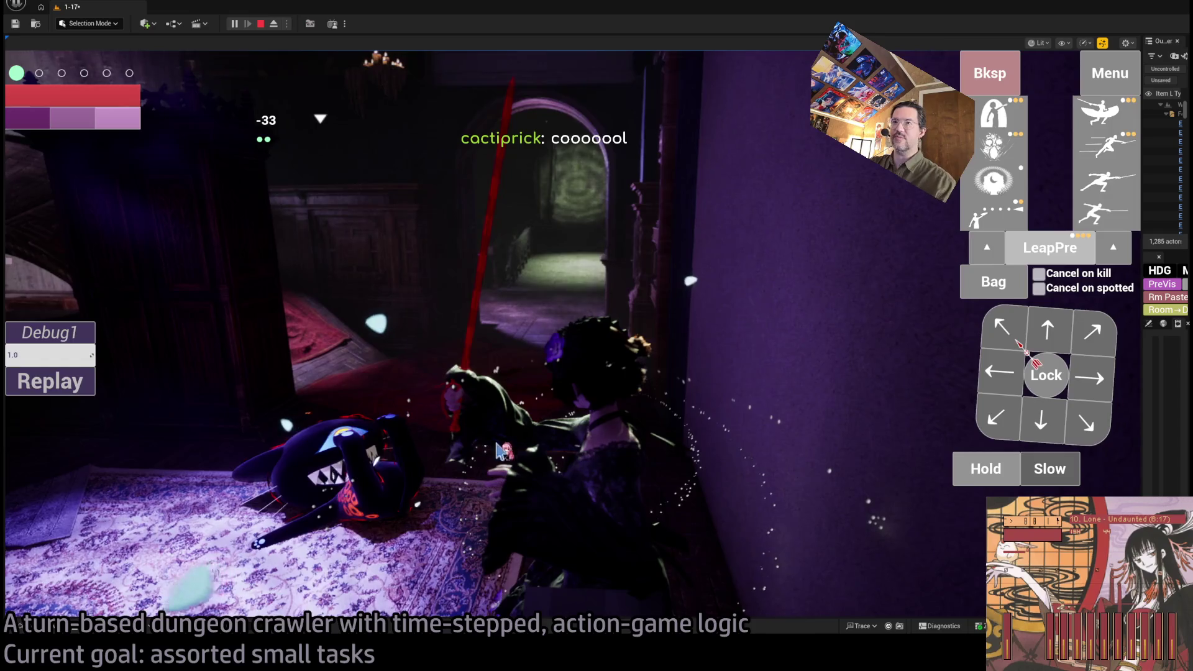
Step: Queue two moves for the next turn and use the fabric scraps from the bag
click(1048, 330)
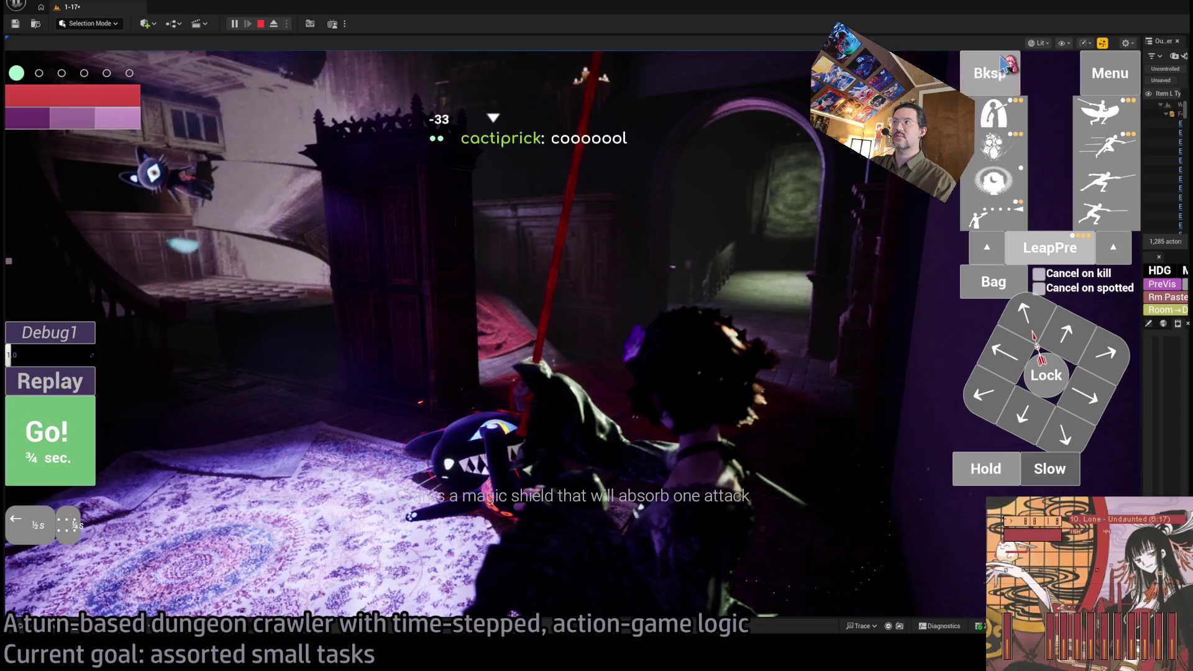
click(1080, 329)
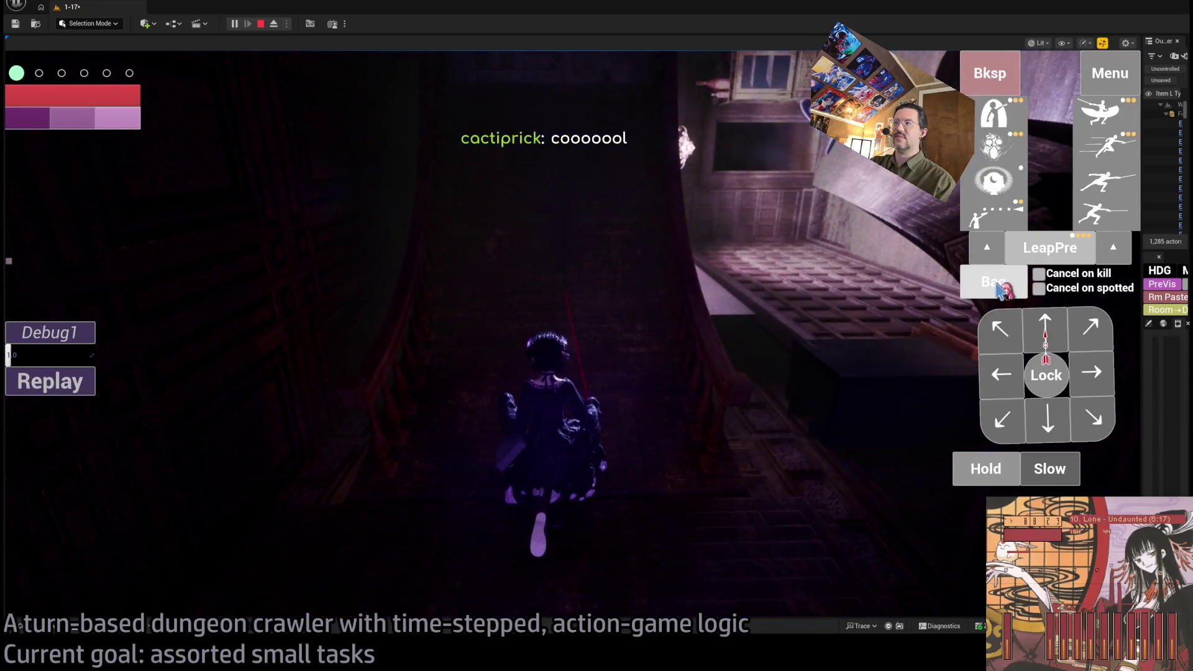
click(998, 287)
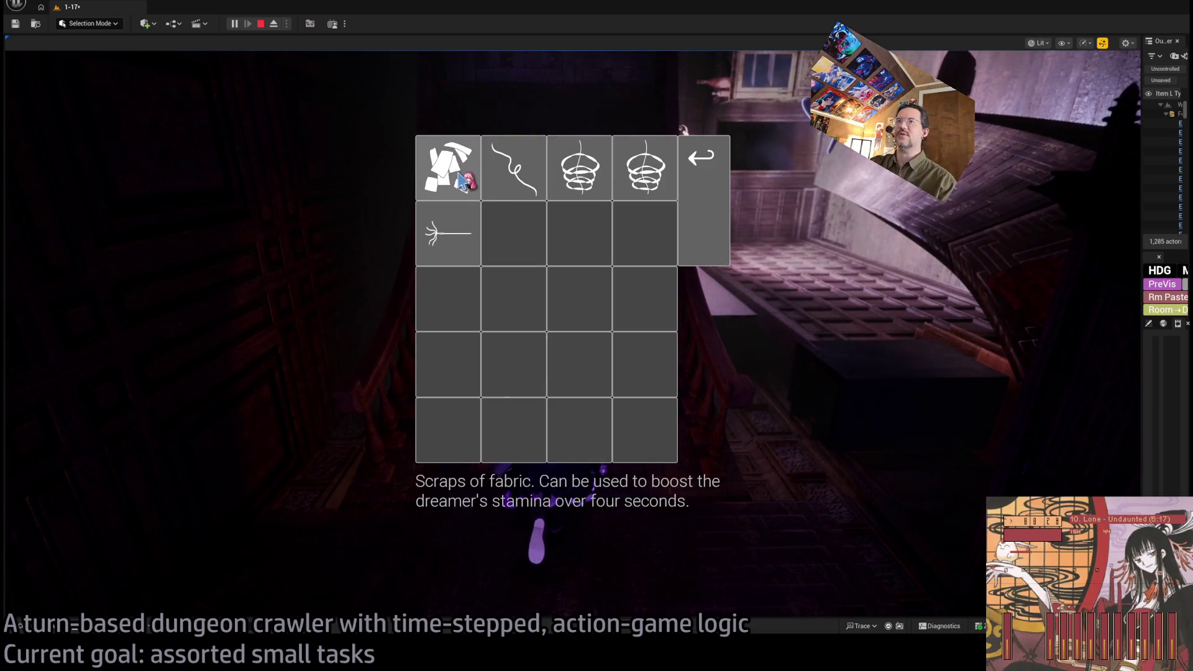
click(461, 182)
Step: Queue a forward move plus a second action and run the turn on the staircase
click(1044, 335)
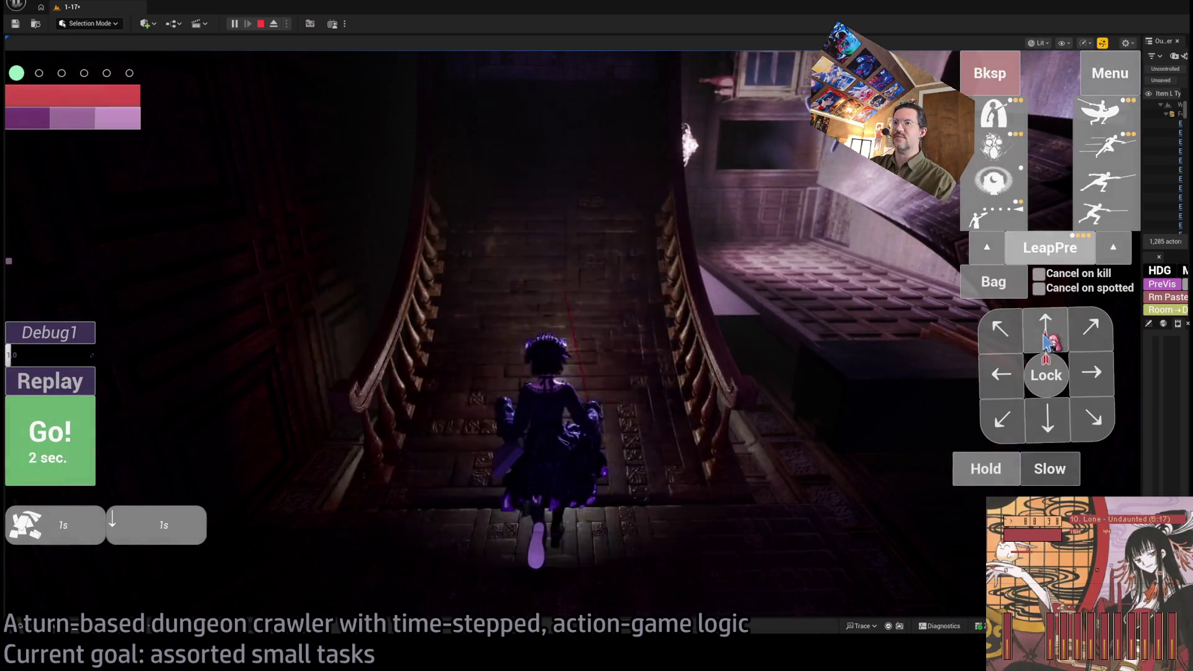
click(682, 354)
click(58, 458)
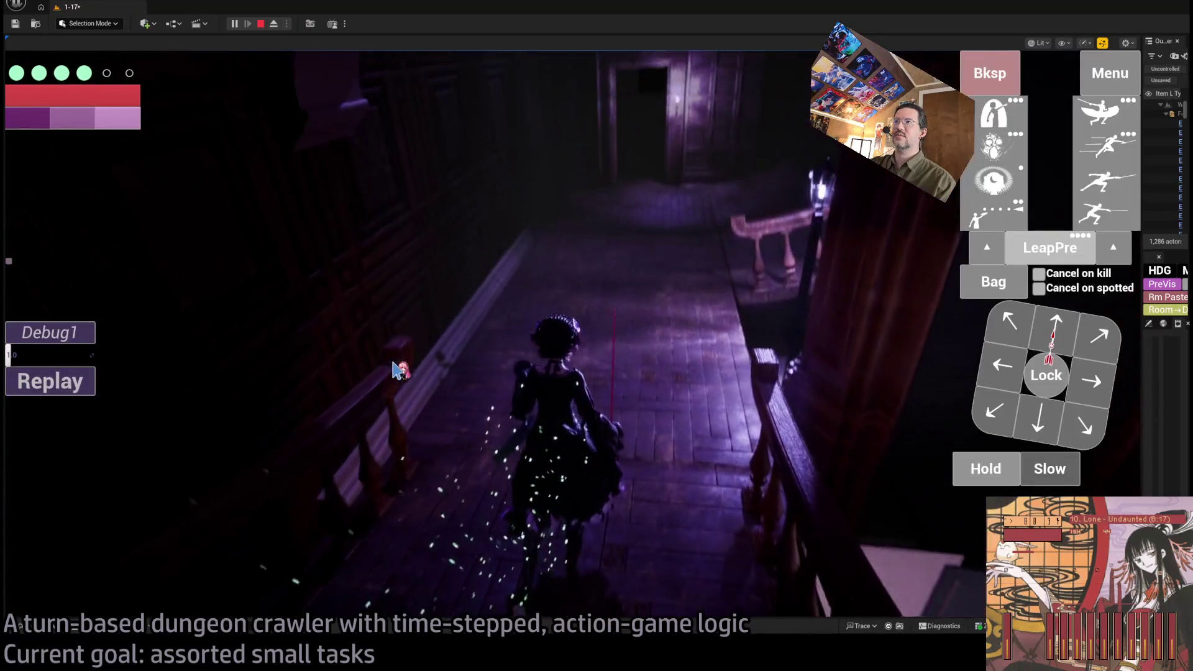
Step: Run a one-second backward move, then a diagonal up-left move onto the landing
key(Down)
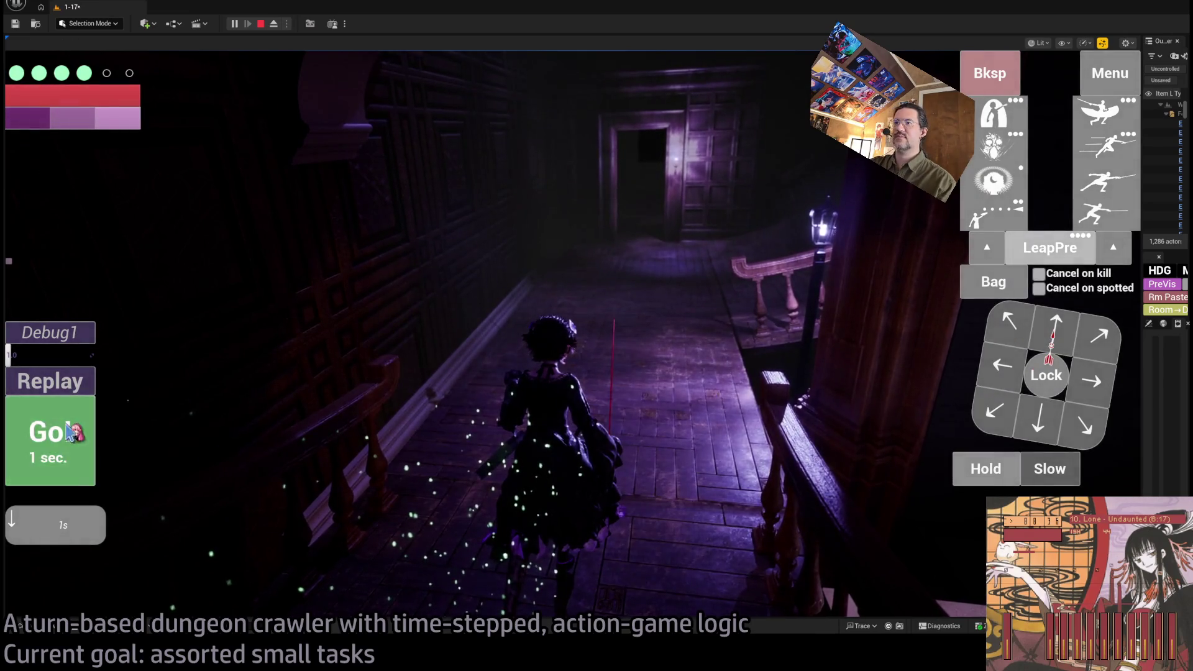
click(70, 433)
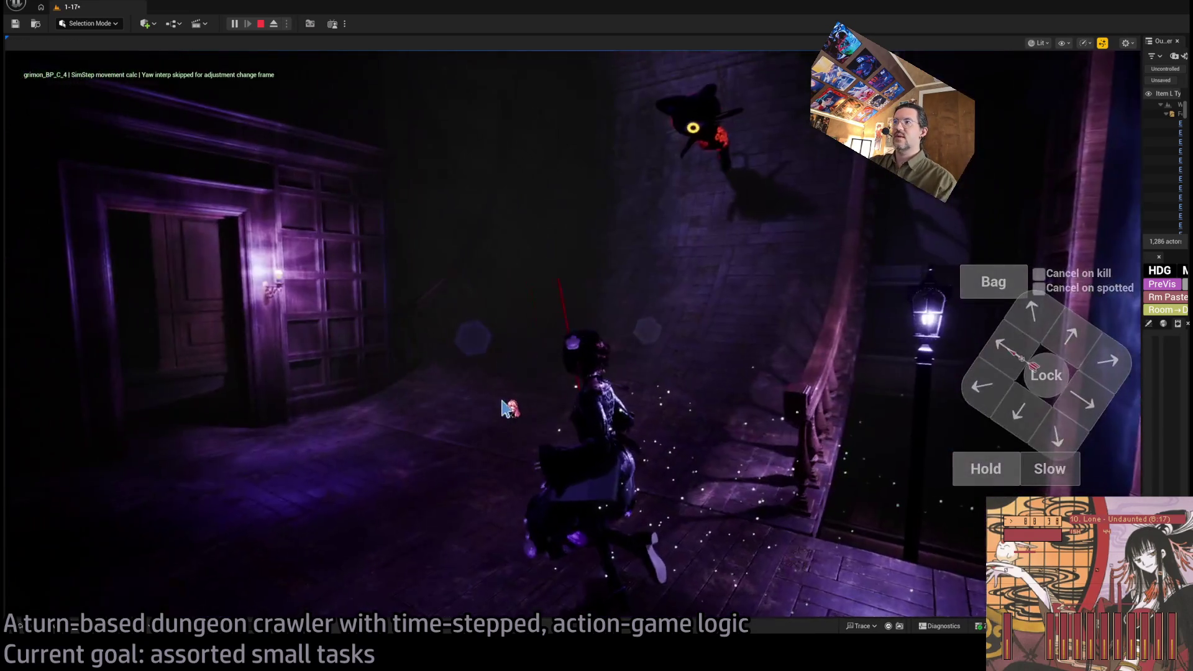
mouse_move(504, 408)
mouse_down()
mouse_move(722, 316)
mouse_move(655, 403)
mouse_up()
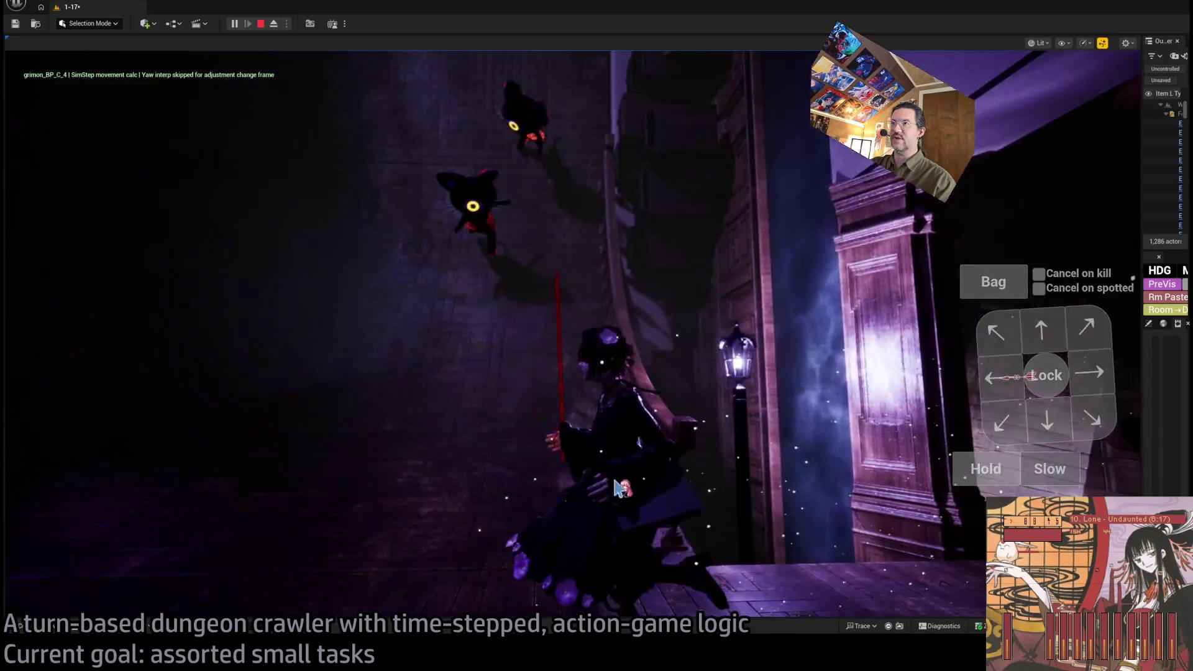
click(1013, 347)
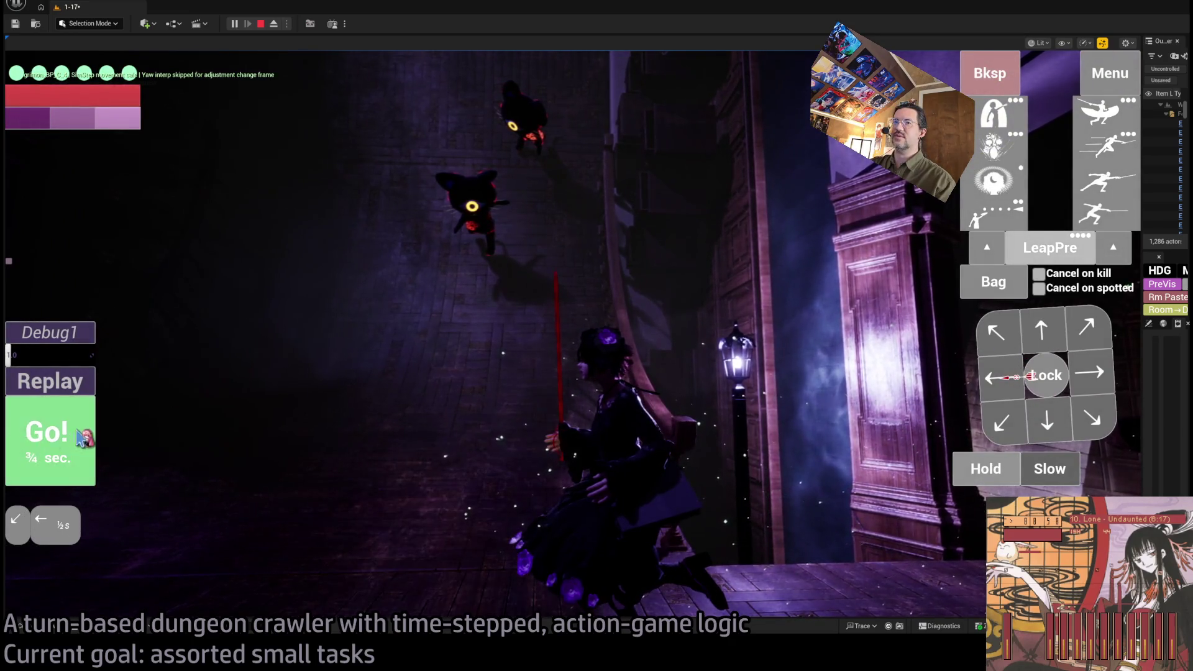
click(85, 428)
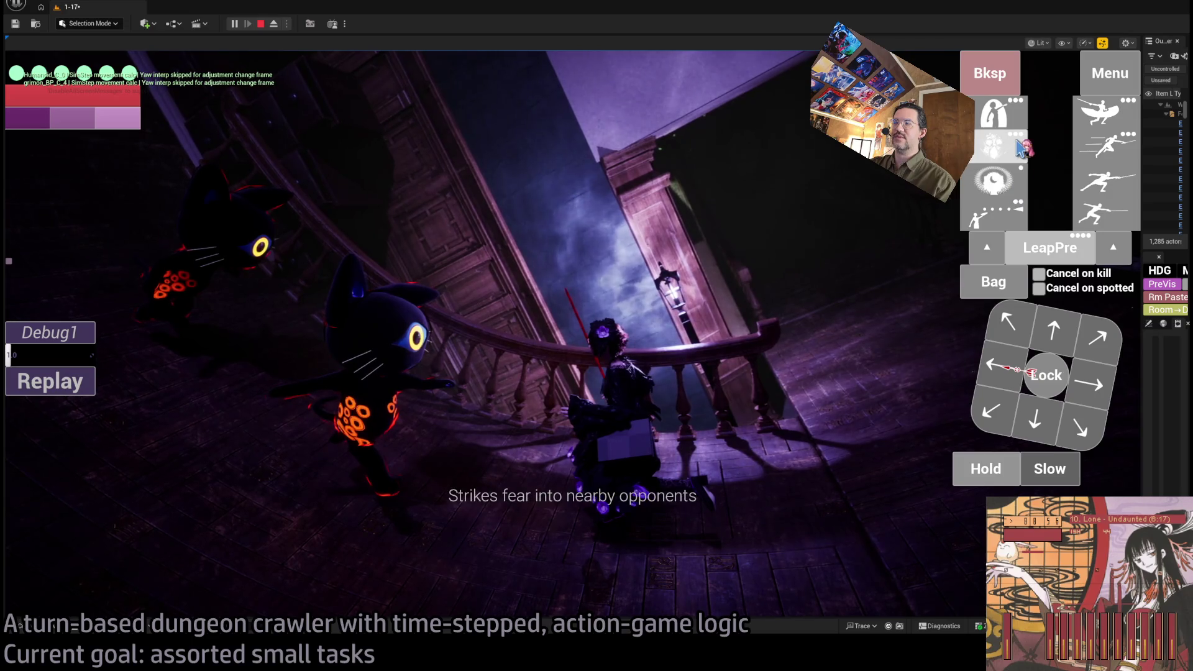
Step: Cast the fear skill on the cats, replay that turn and run the next one
click(1020, 148)
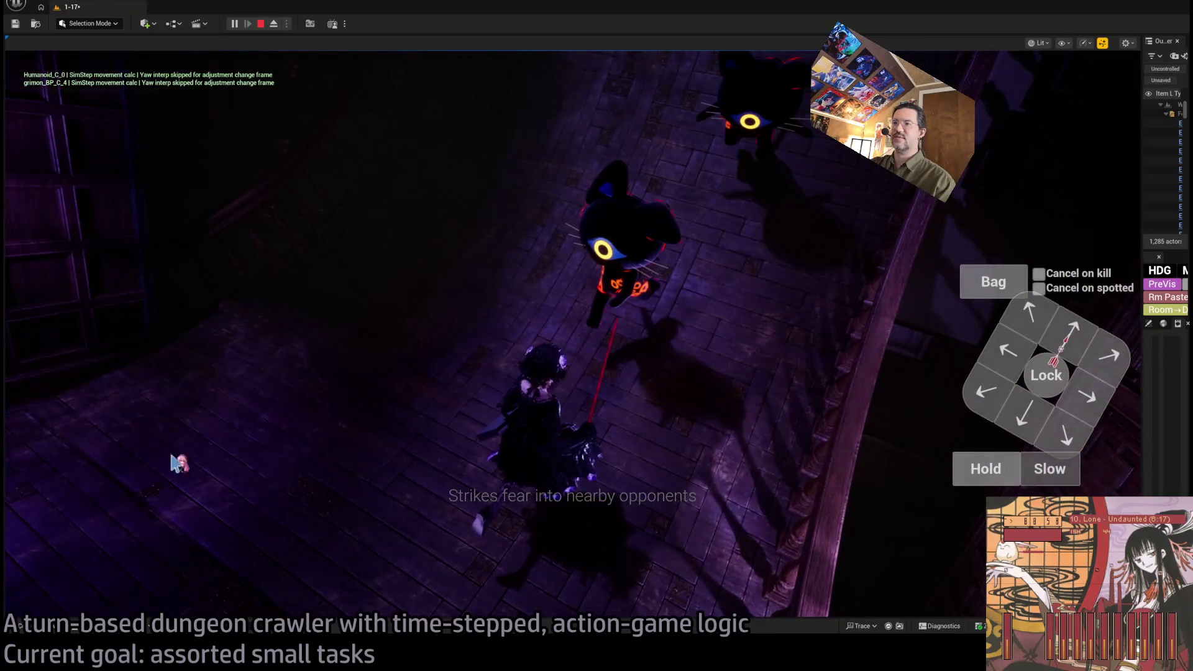
click(70, 441)
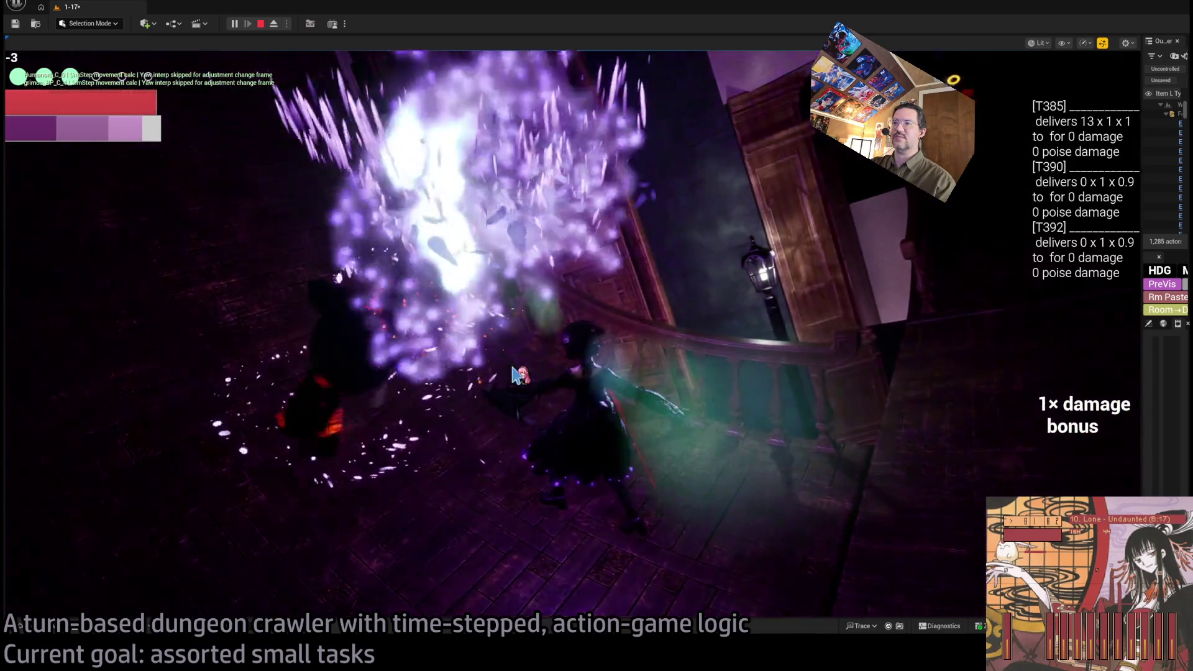
click(78, 387)
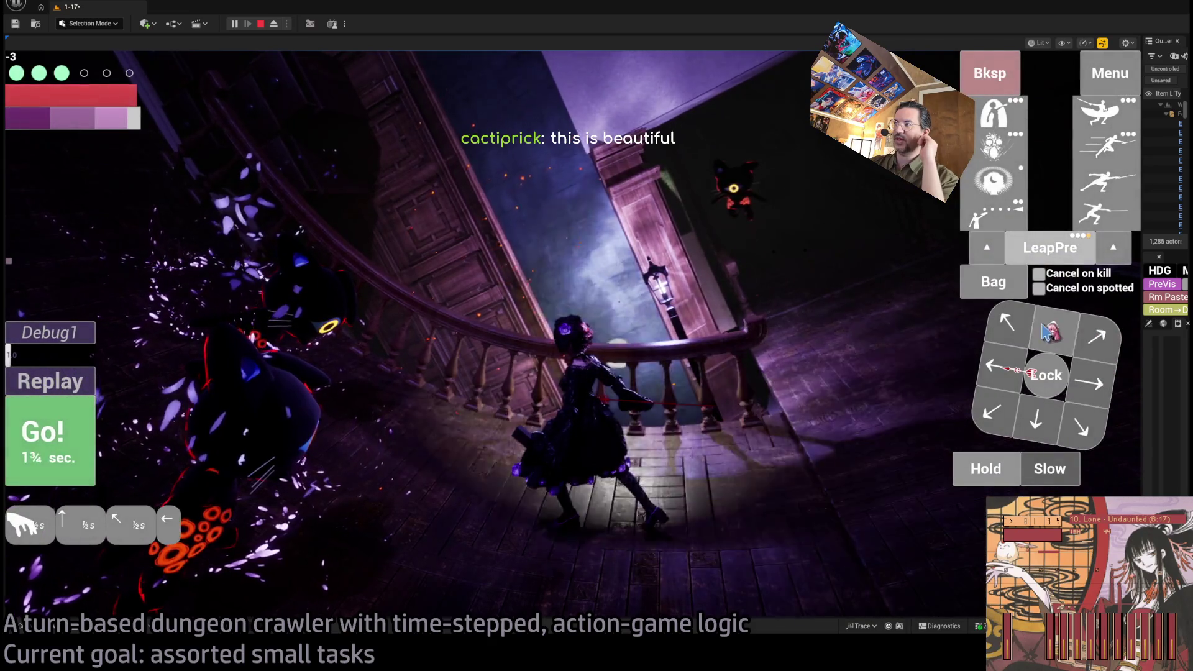
click(93, 458)
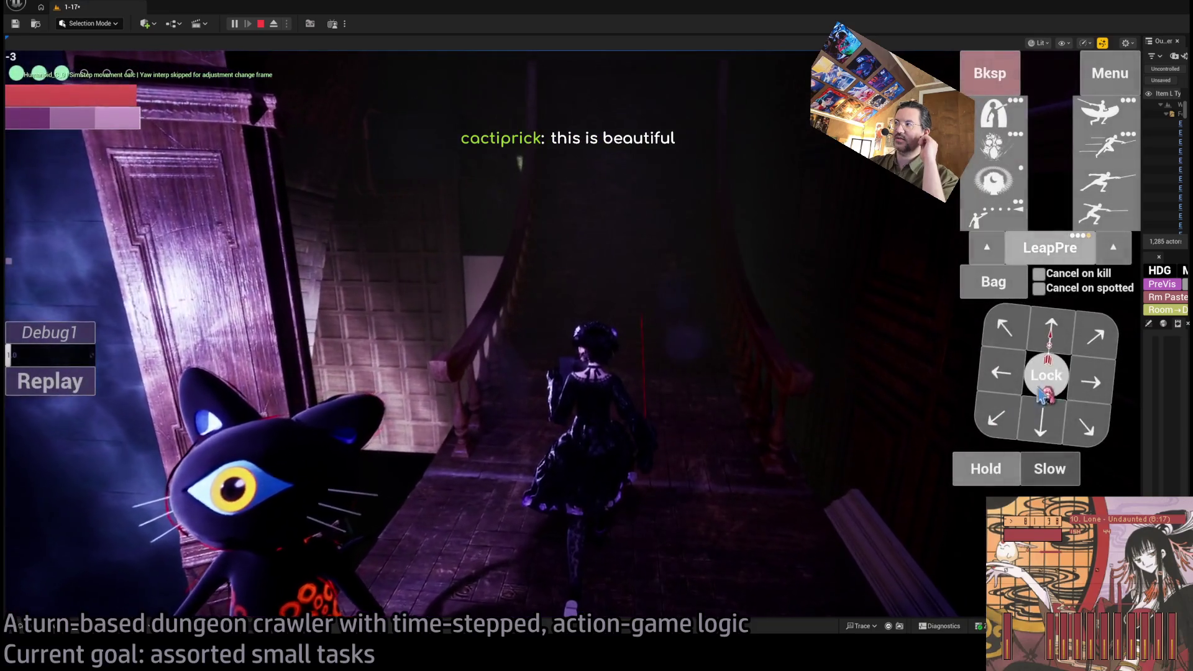
Step: Lock onto a cat and unleash a four-lunge attack combo
click(1046, 374)
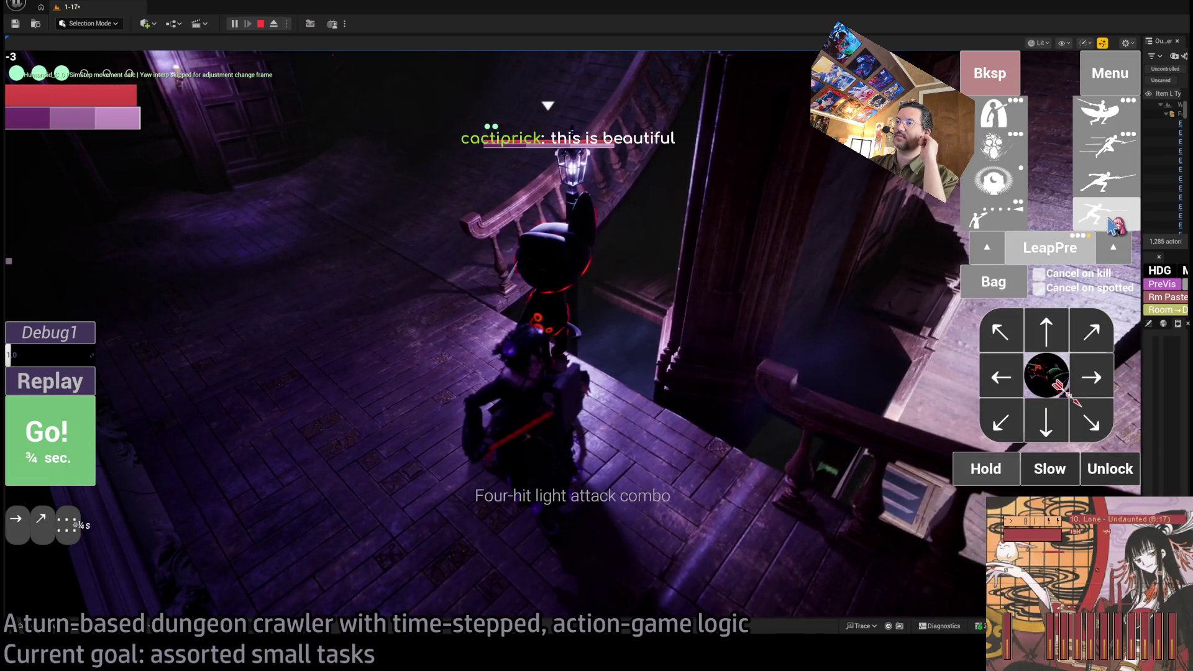
click(994, 74)
click(1109, 211)
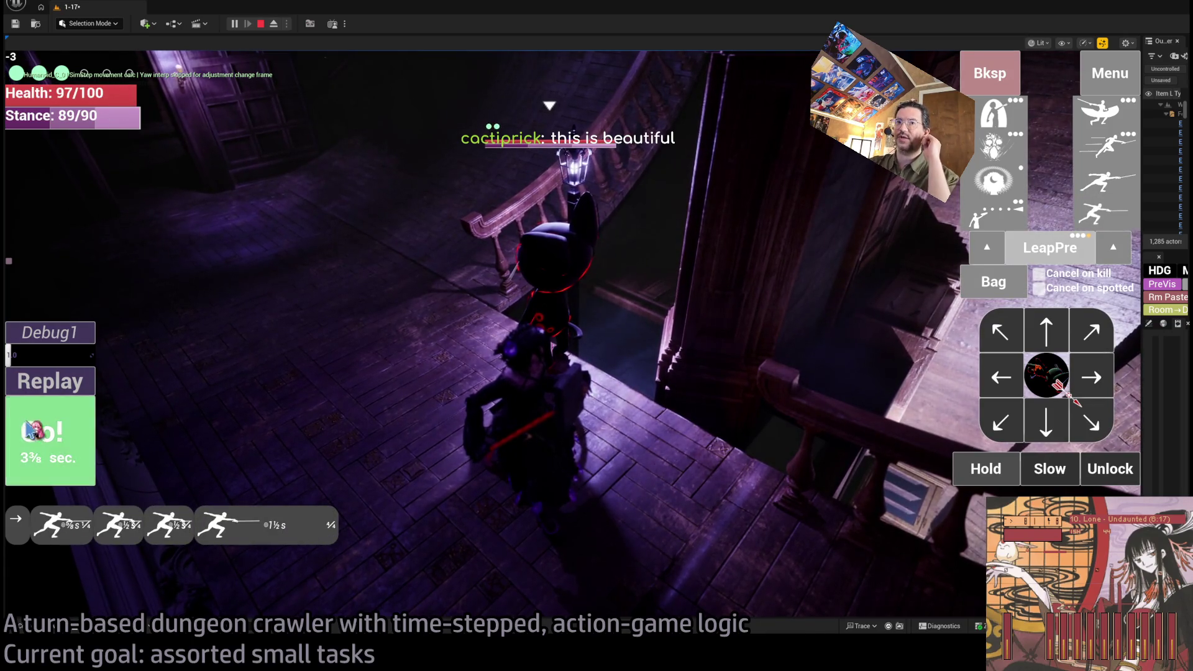
click(50, 438)
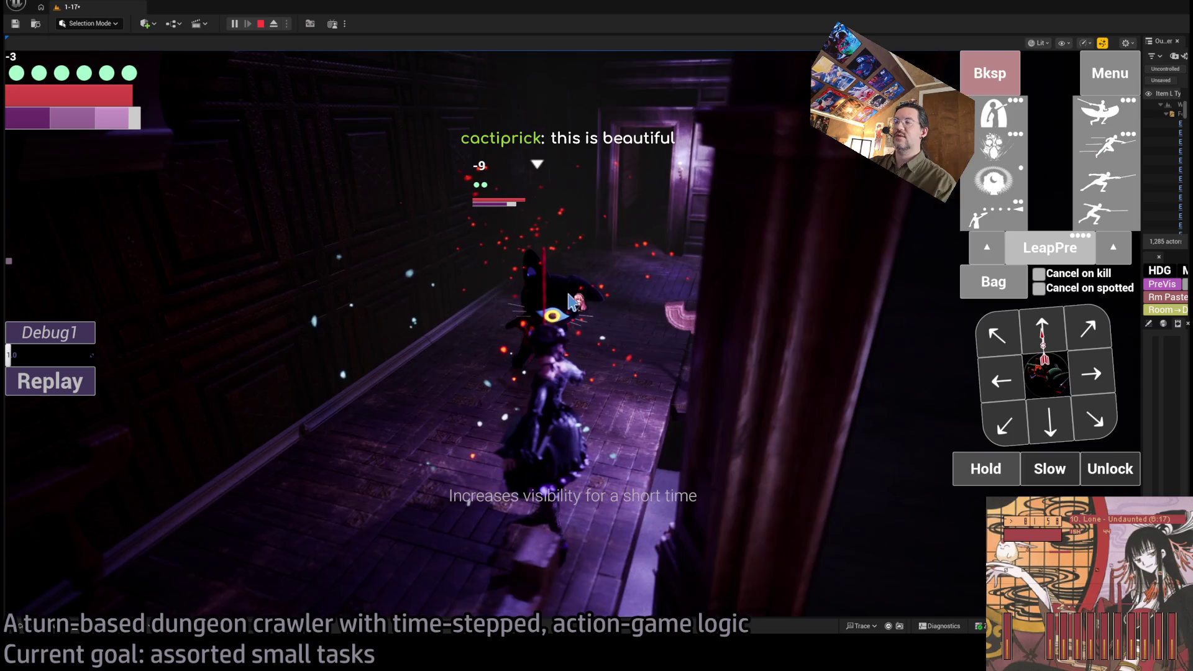
Step: Lunge at the cat, turn to face it, check the Bag, and play the next turns
click(1118, 163)
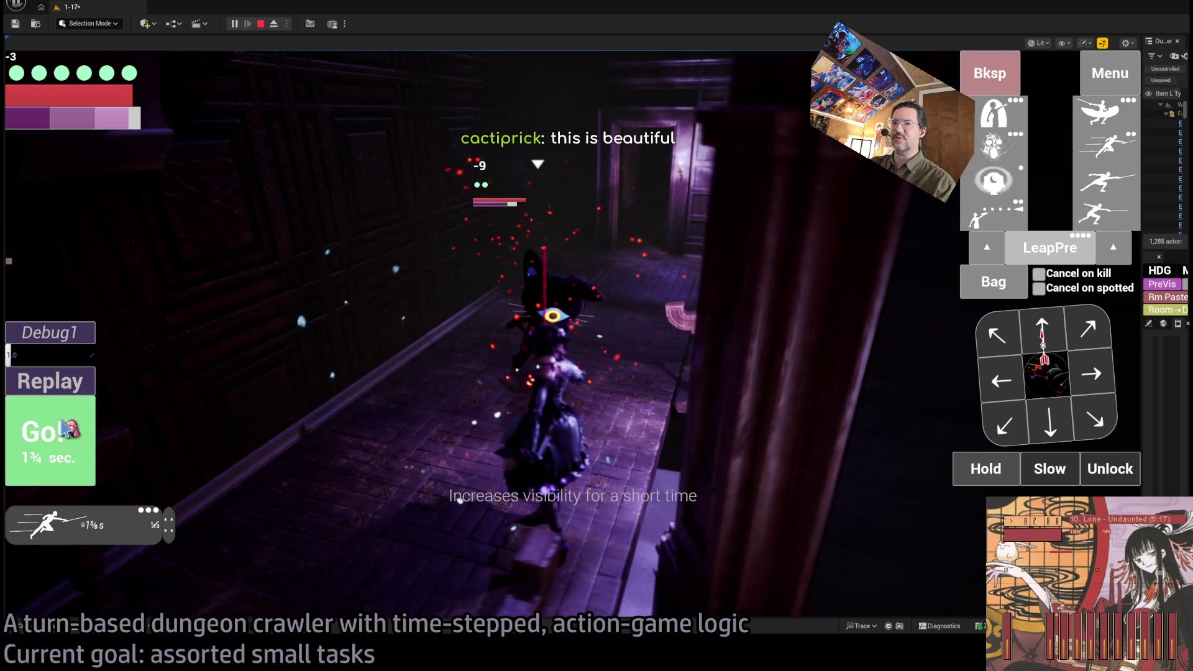
click(72, 428)
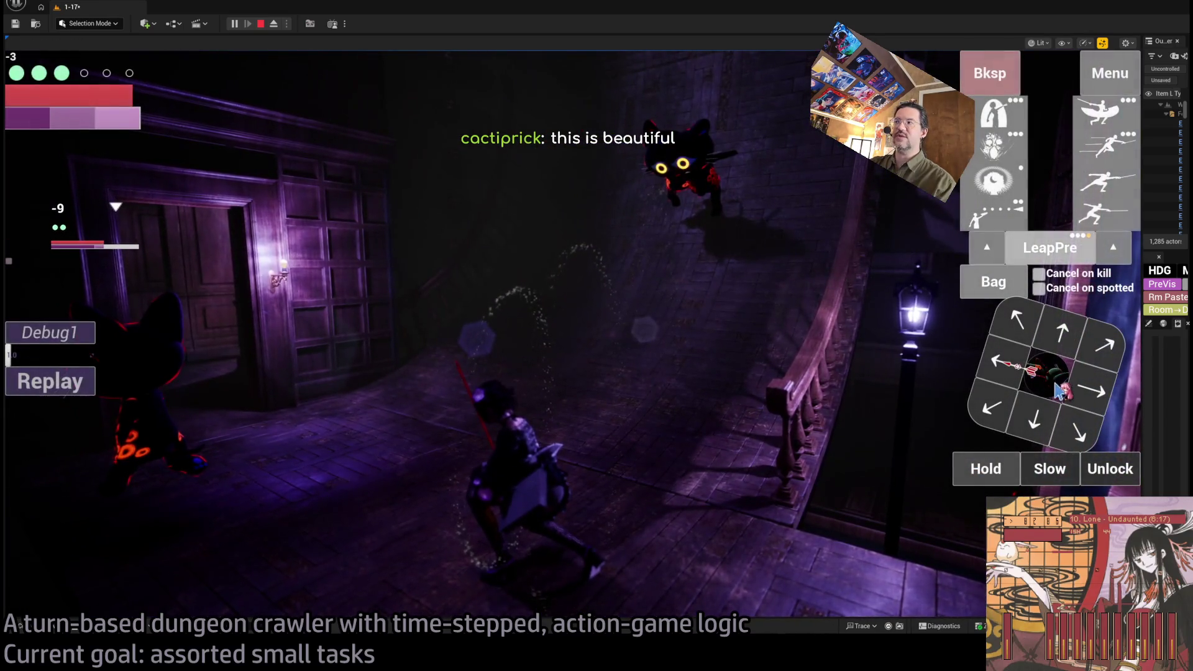
click(1011, 316)
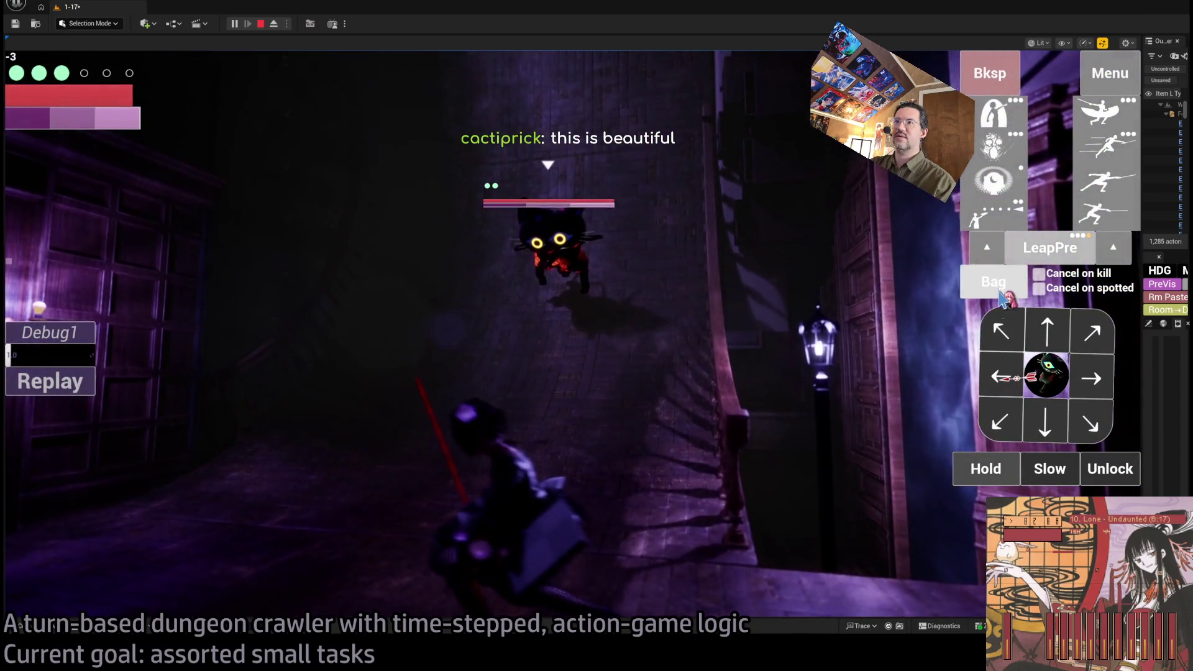
click(1009, 286)
key(Escape)
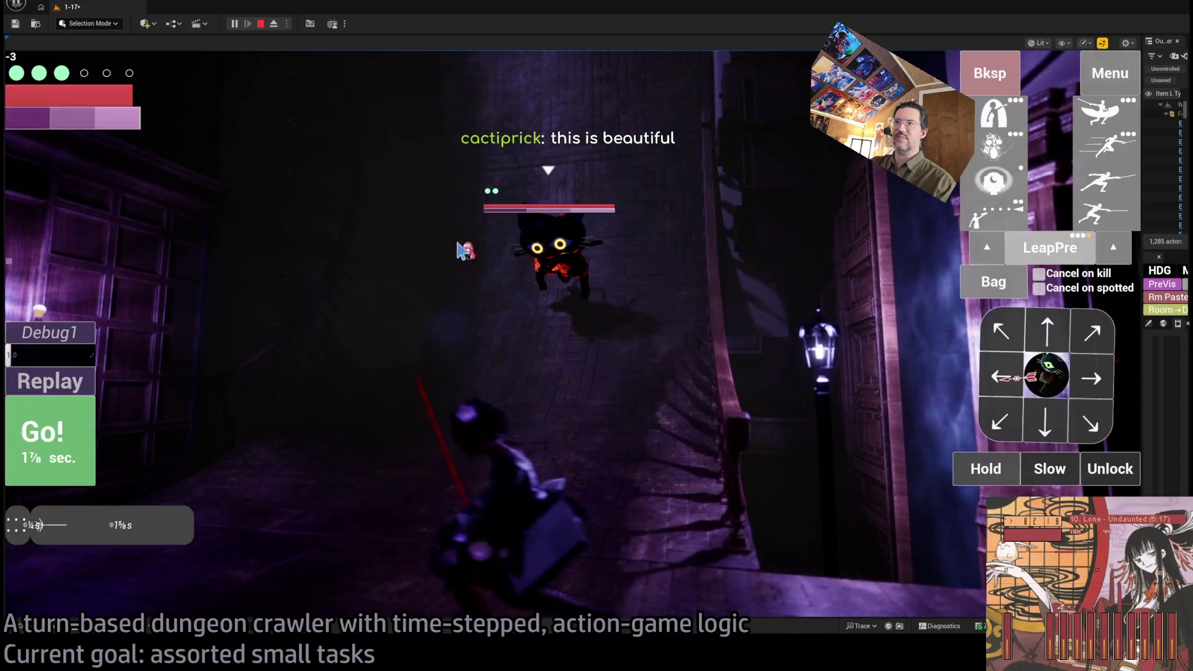
click(50, 435)
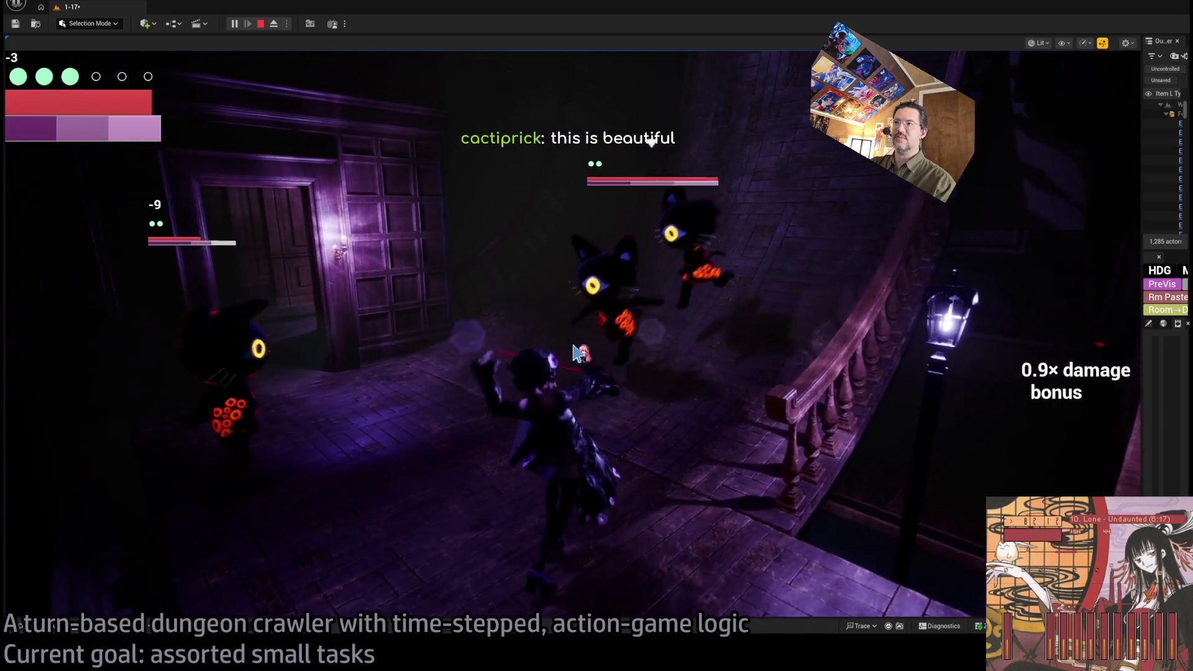
click(652, 357)
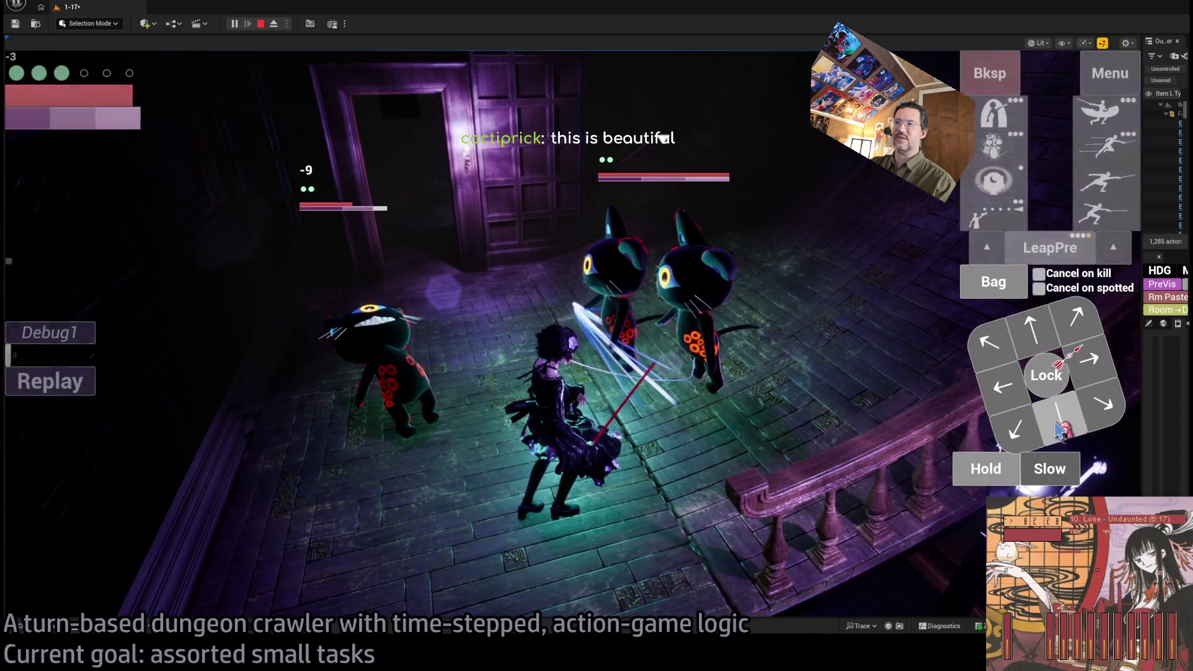
Step: Step aside, lock onto a cat, close in and strike with two leaping thrusts
click(1051, 404)
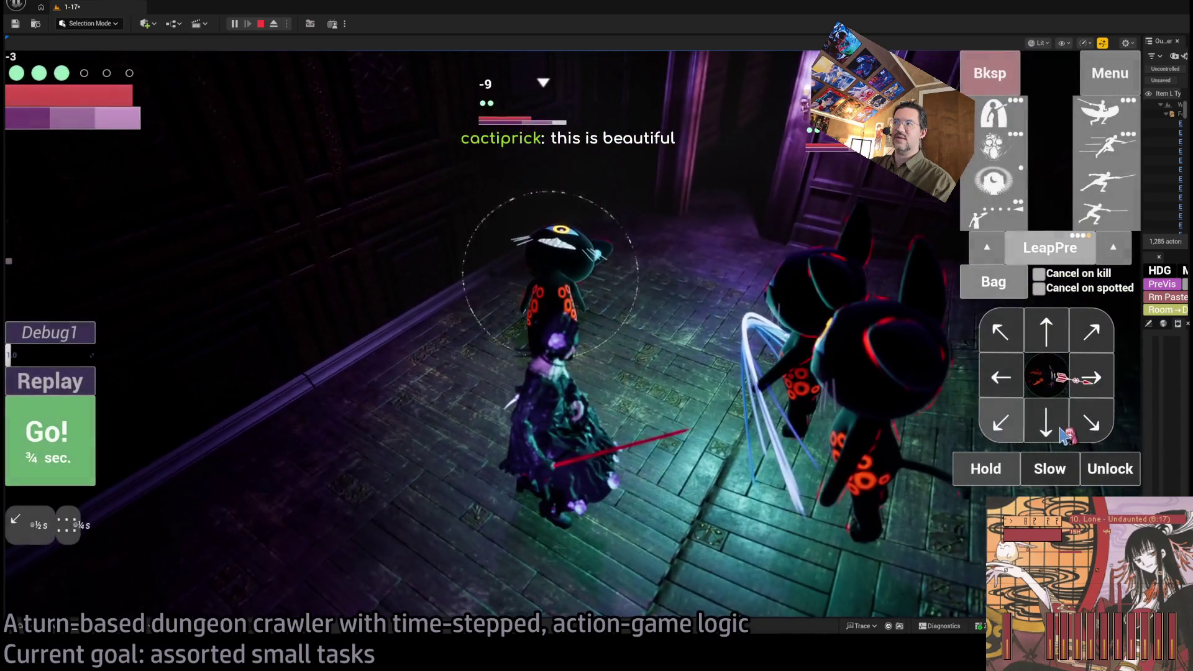
click(78, 460)
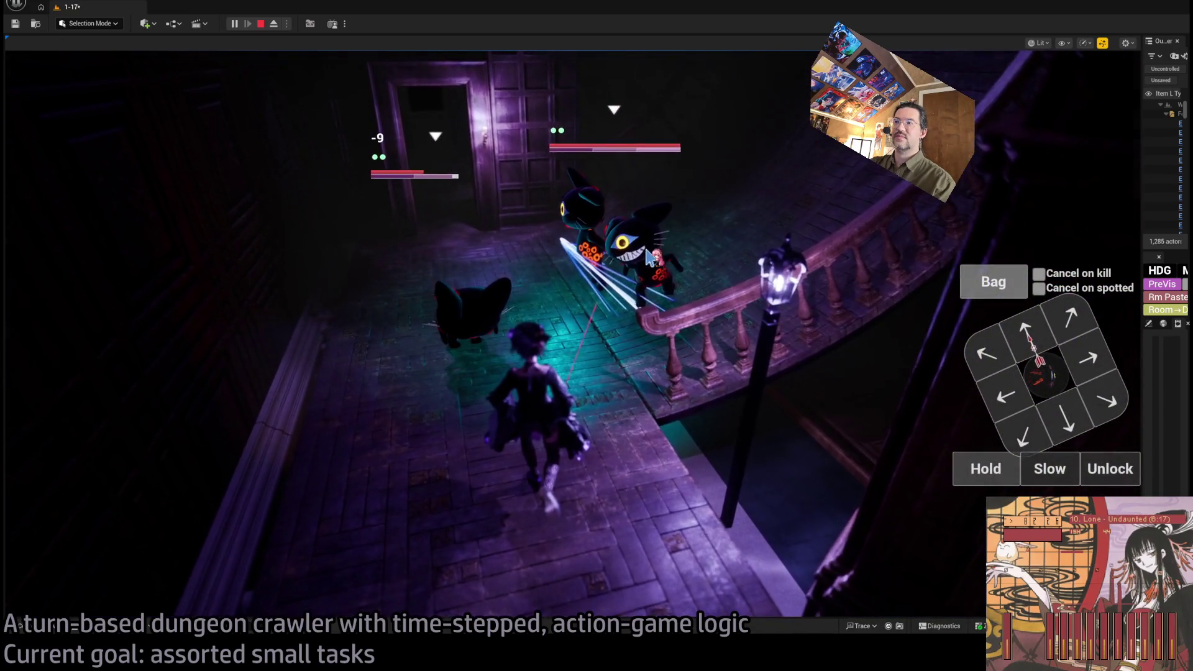
click(1049, 376)
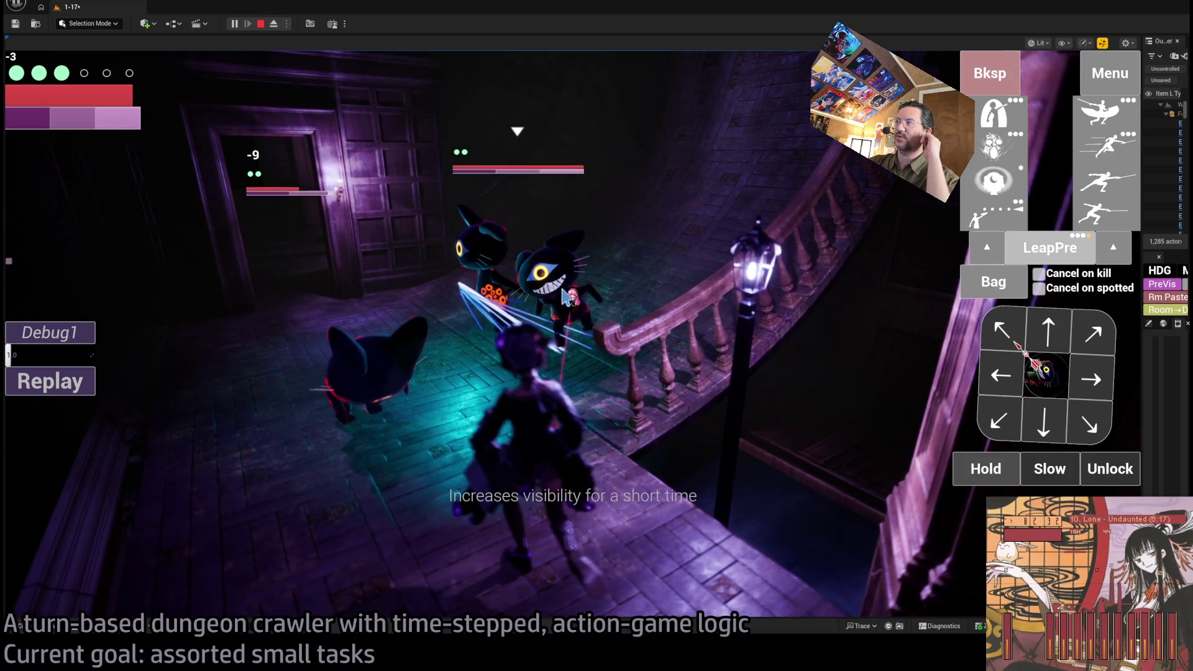
click(567, 297)
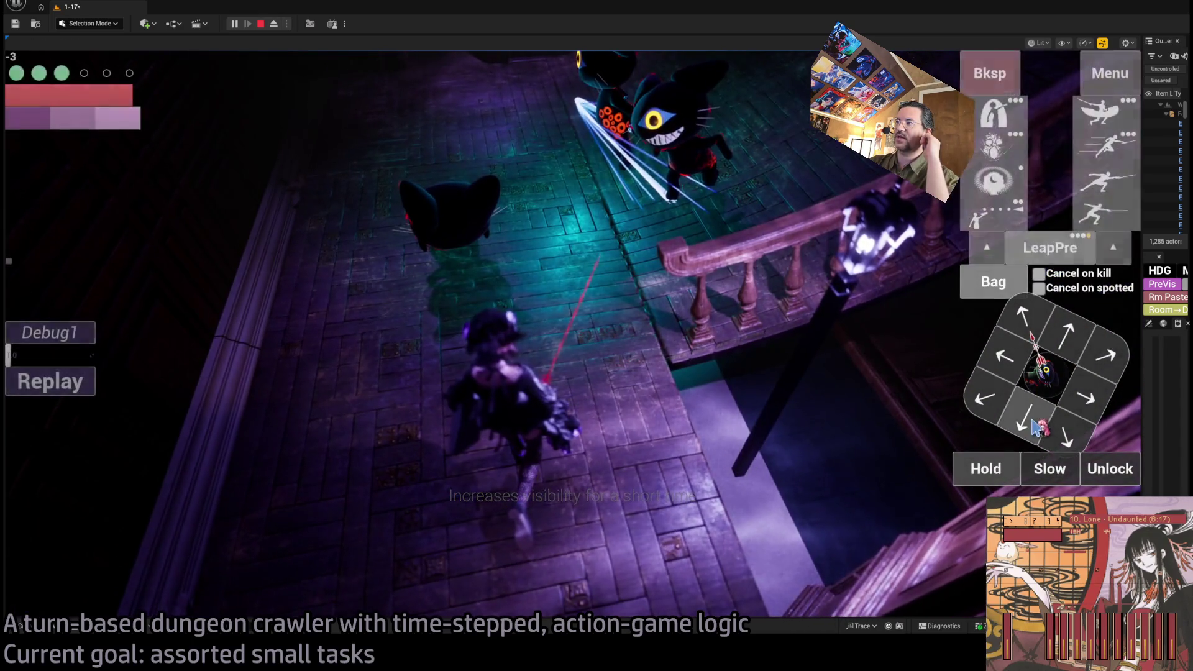
click(1110, 157)
click(69, 453)
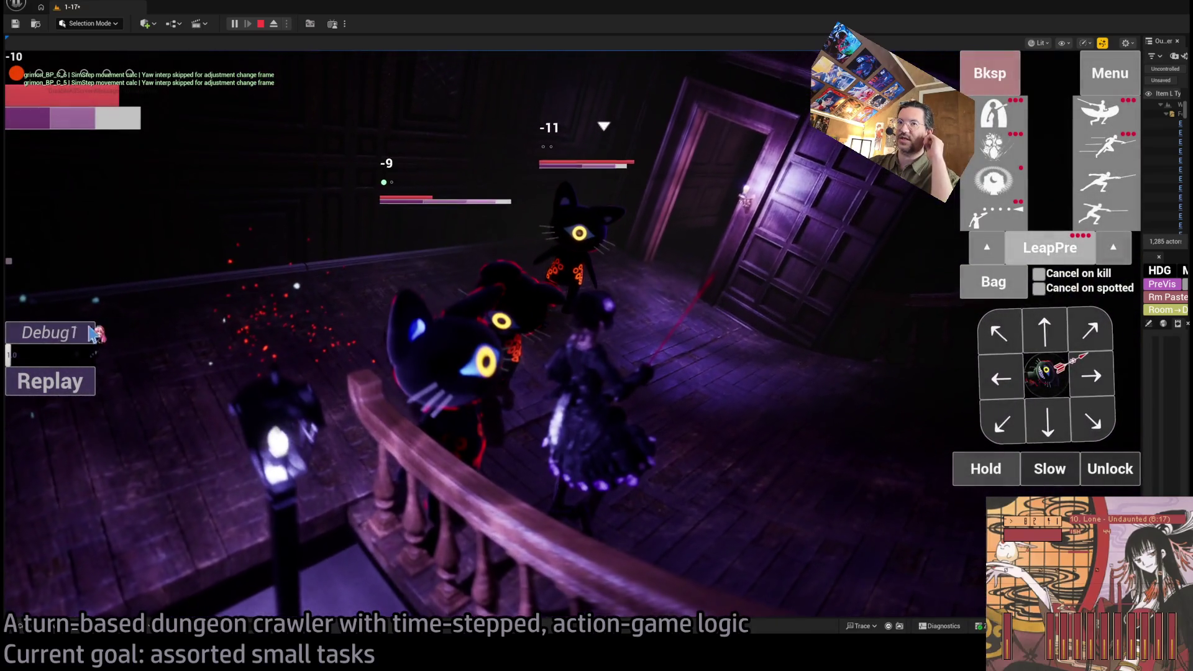
Step: Run the Debug1 action, glance at the Bag, then stop the play session
click(94, 334)
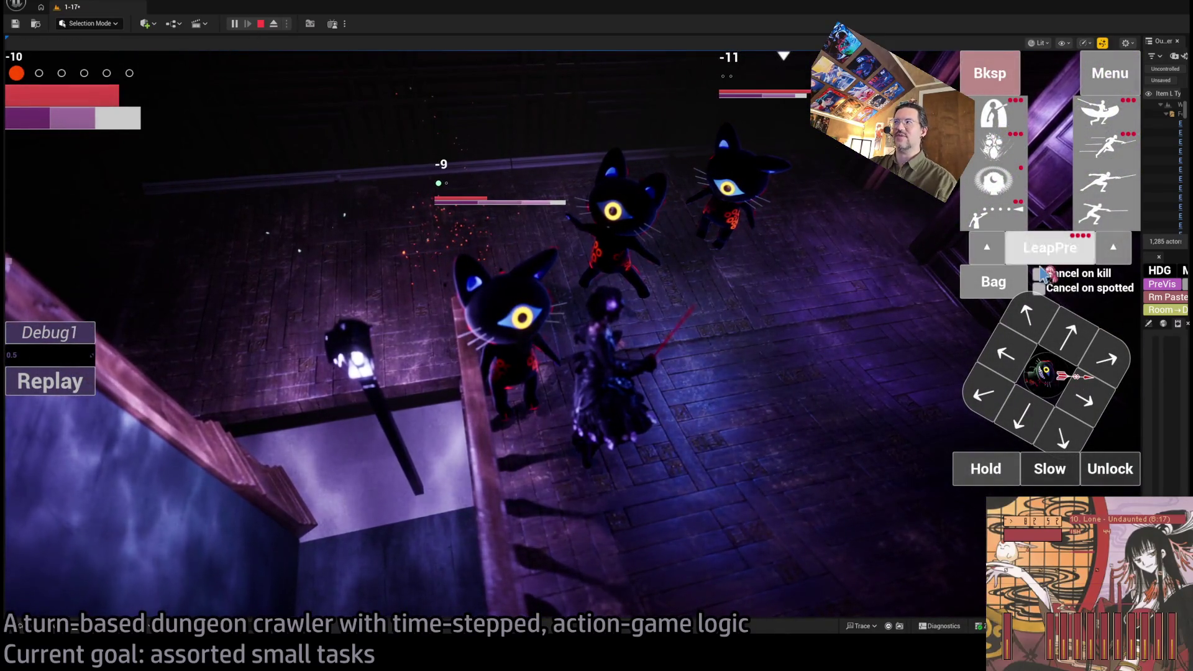
click(994, 283)
click(699, 161)
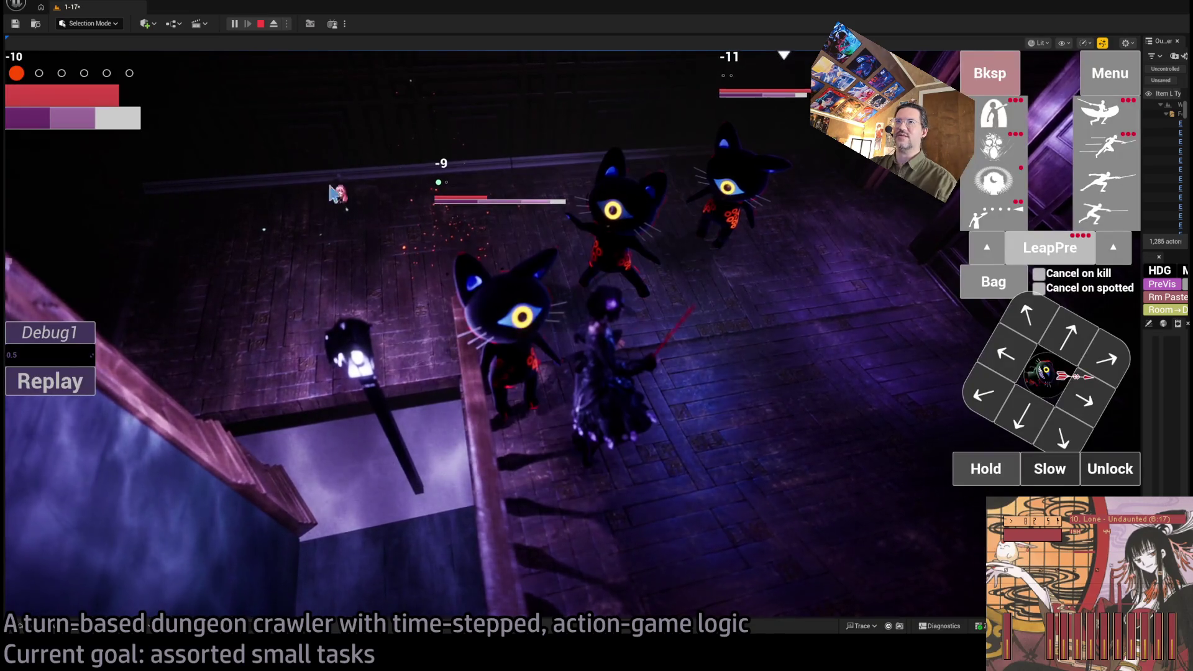
click(260, 24)
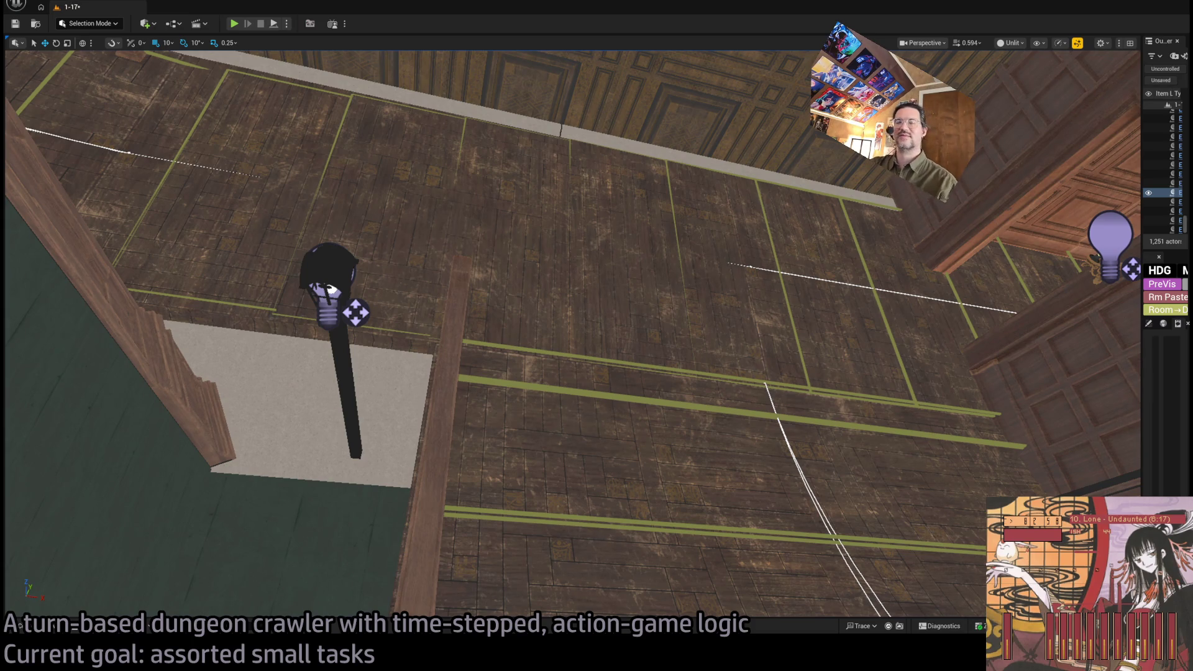
Step: Fly toward the doorway, start a new play session and walk the character toward the cat
key(w)
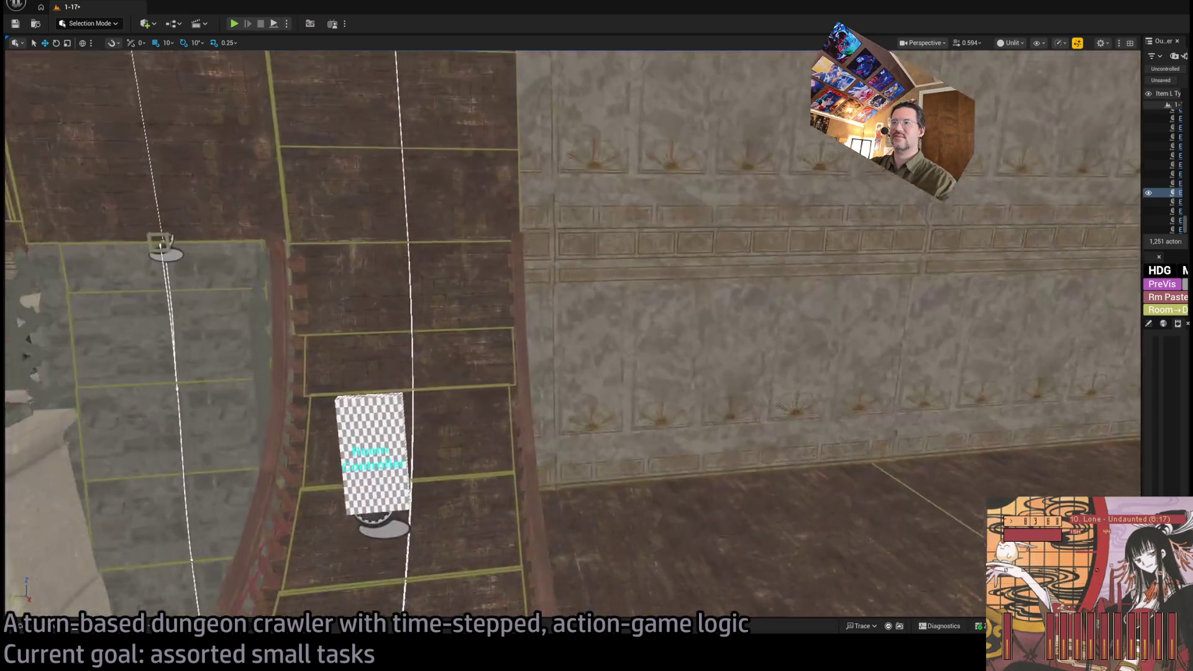
key(w)
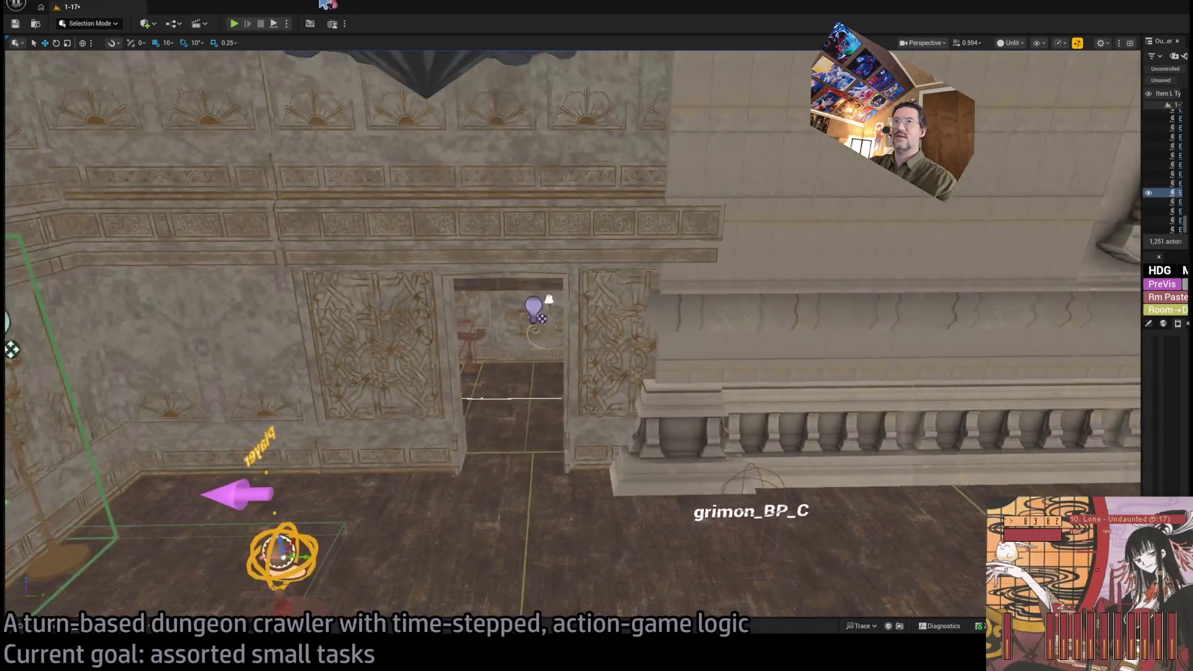
click(234, 23)
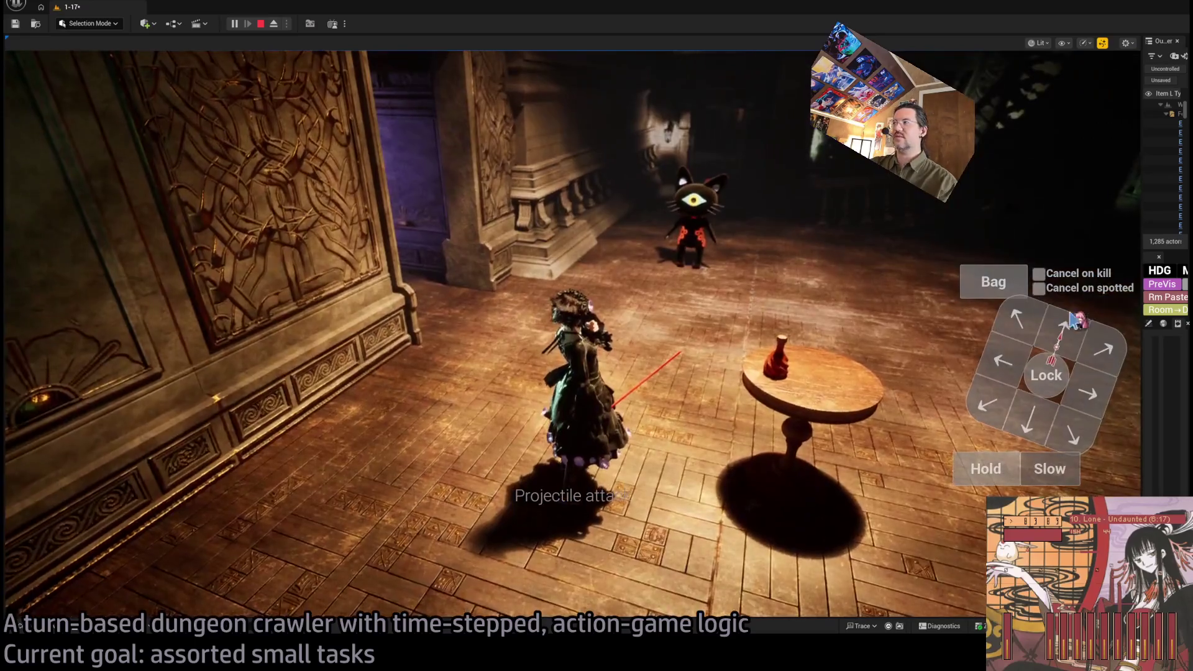
click(1047, 337)
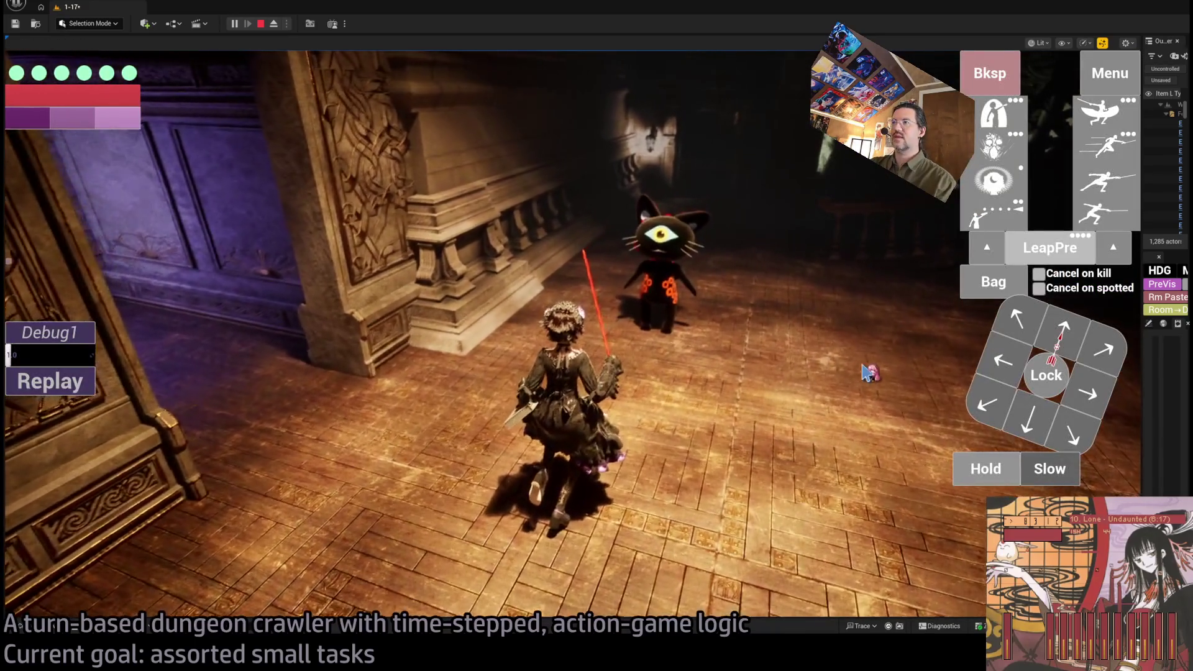
key(w)
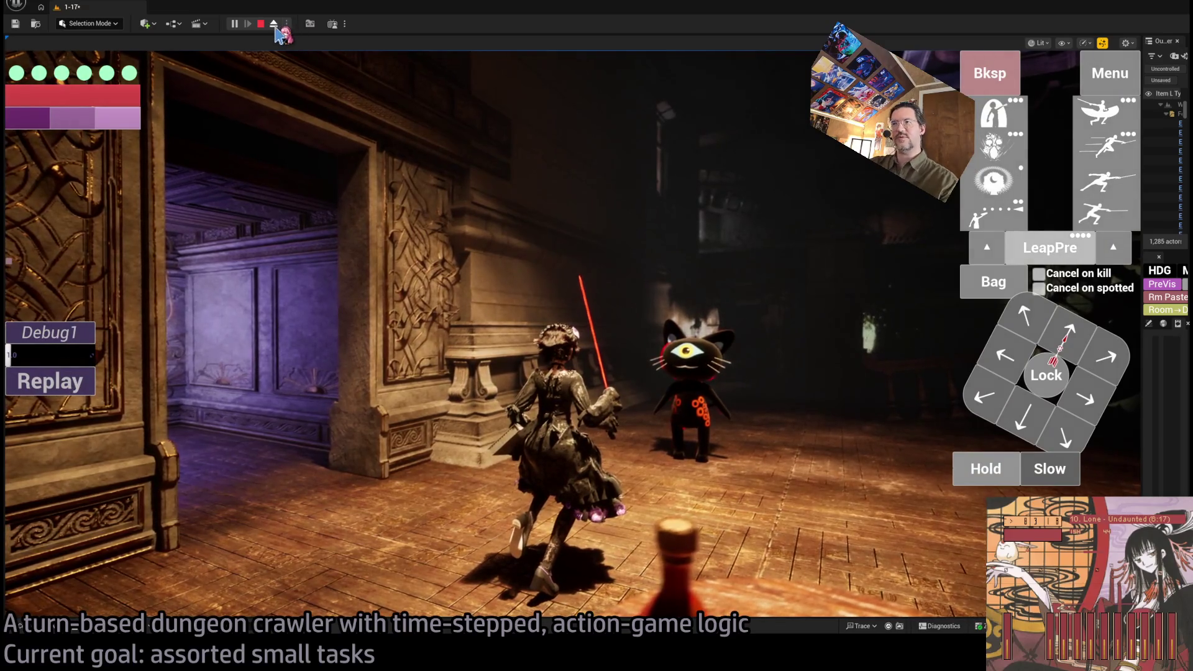
Step: Eject to view the wall and balcony, test-move the balustrade, undo it and stop playing
click(274, 24)
drag(507, 386, 507, 387)
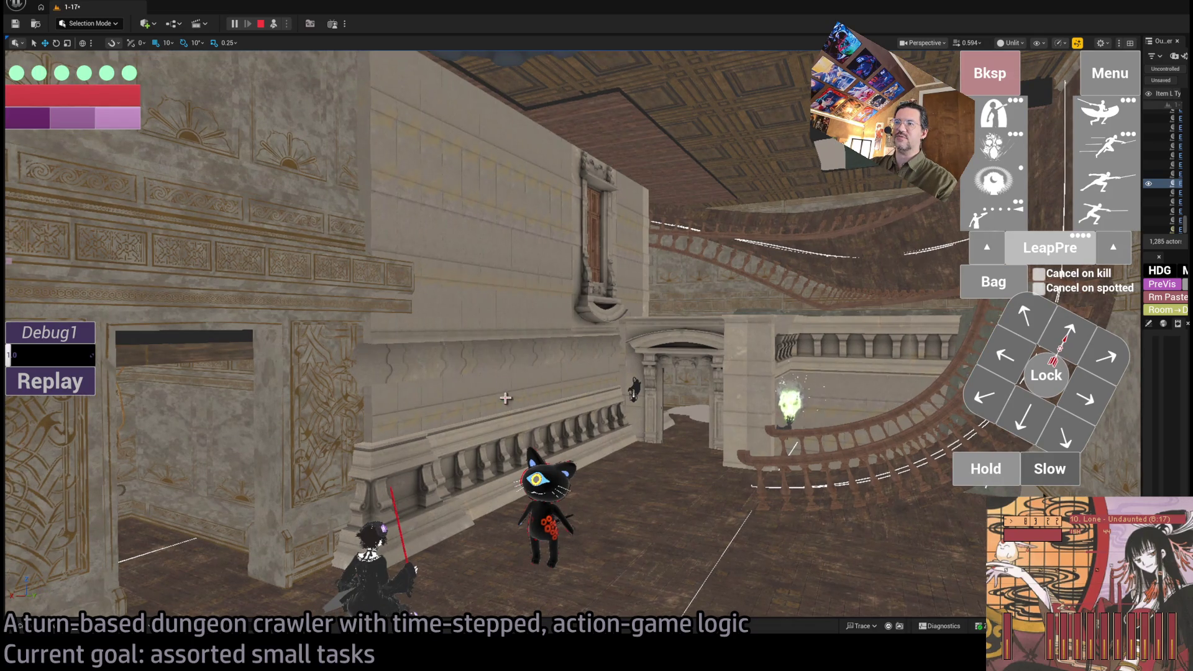
scroll(505, 397, up, 2)
click(524, 421)
mouse_move(533, 405)
mouse_down()
mouse_move(596, 400)
mouse_move(784, 438)
mouse_move(584, 428)
mouse_move(792, 430)
mouse_up()
key(ctrl+z)
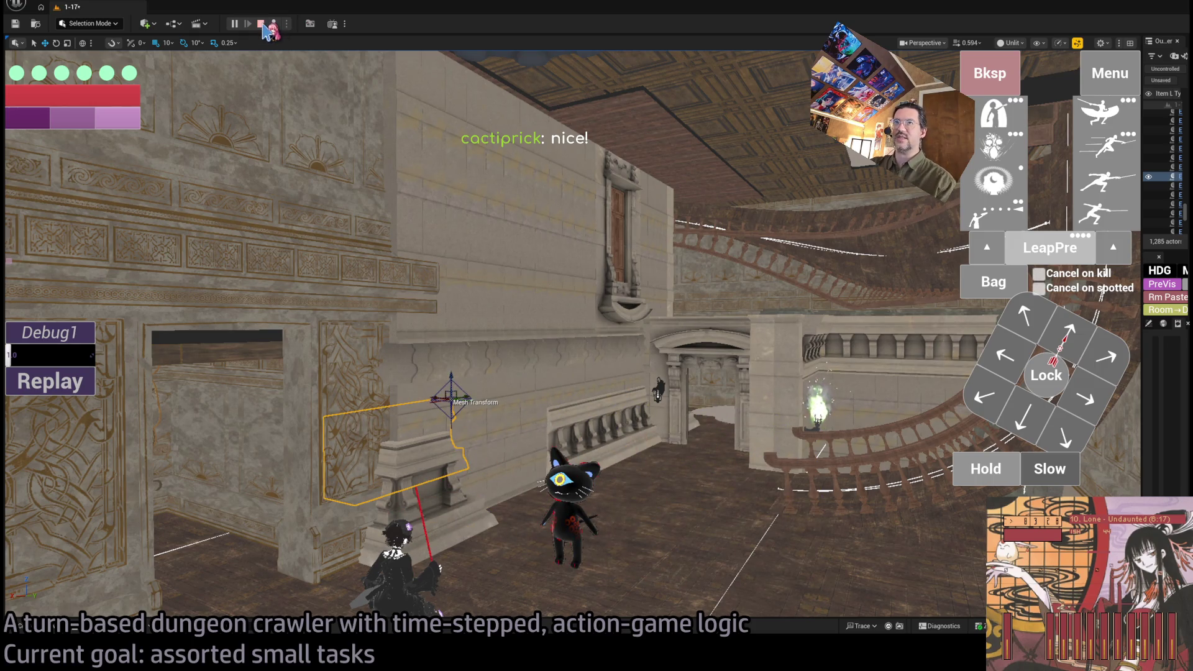
click(261, 24)
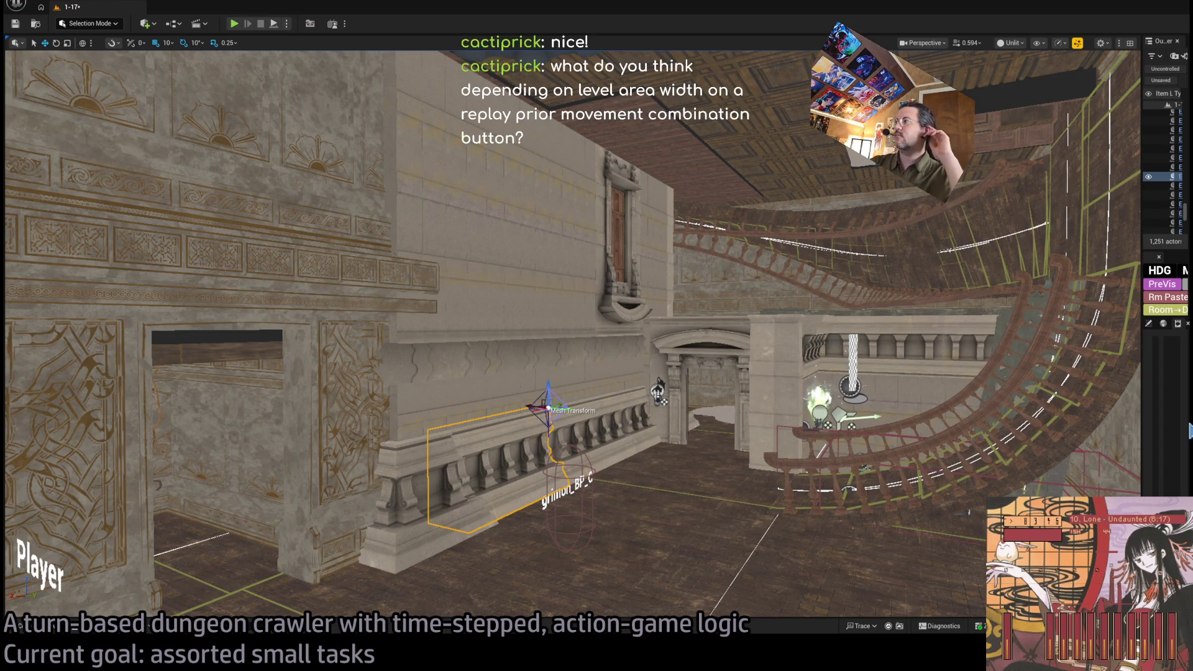
Step: Widen the Outliner and Details panels, then launch Play-In-Editor on level 1-17
mouse_move(1136, 400)
mouse_down()
mouse_move(894, 404)
mouse_move(1063, 404)
mouse_up()
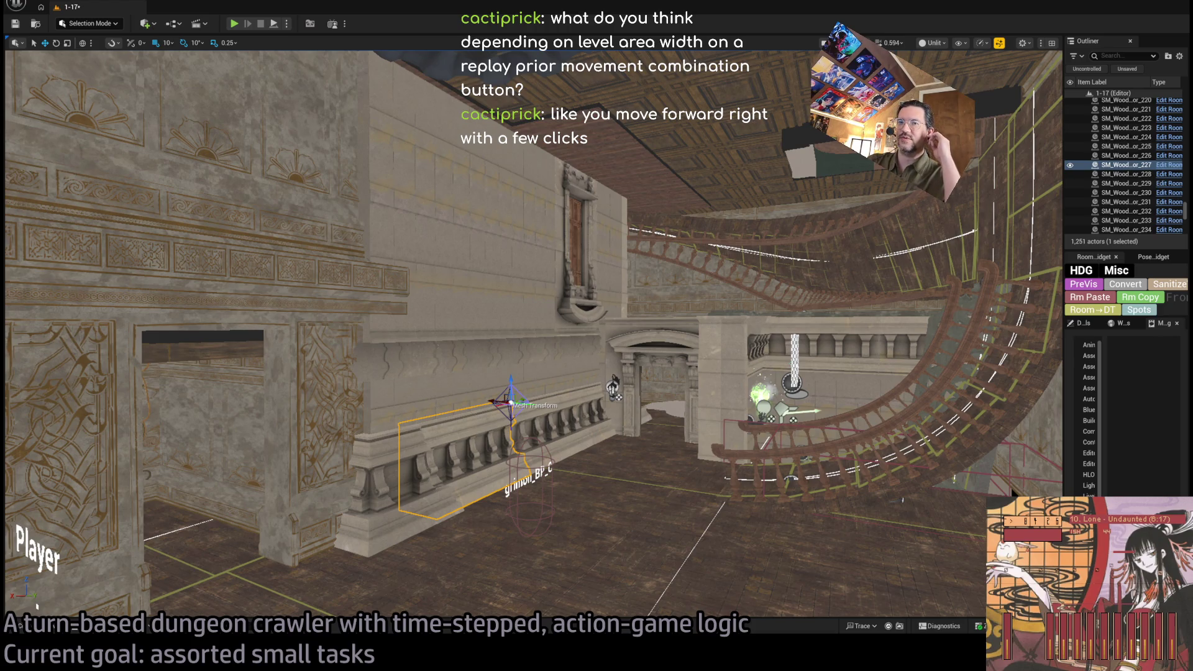
click(234, 23)
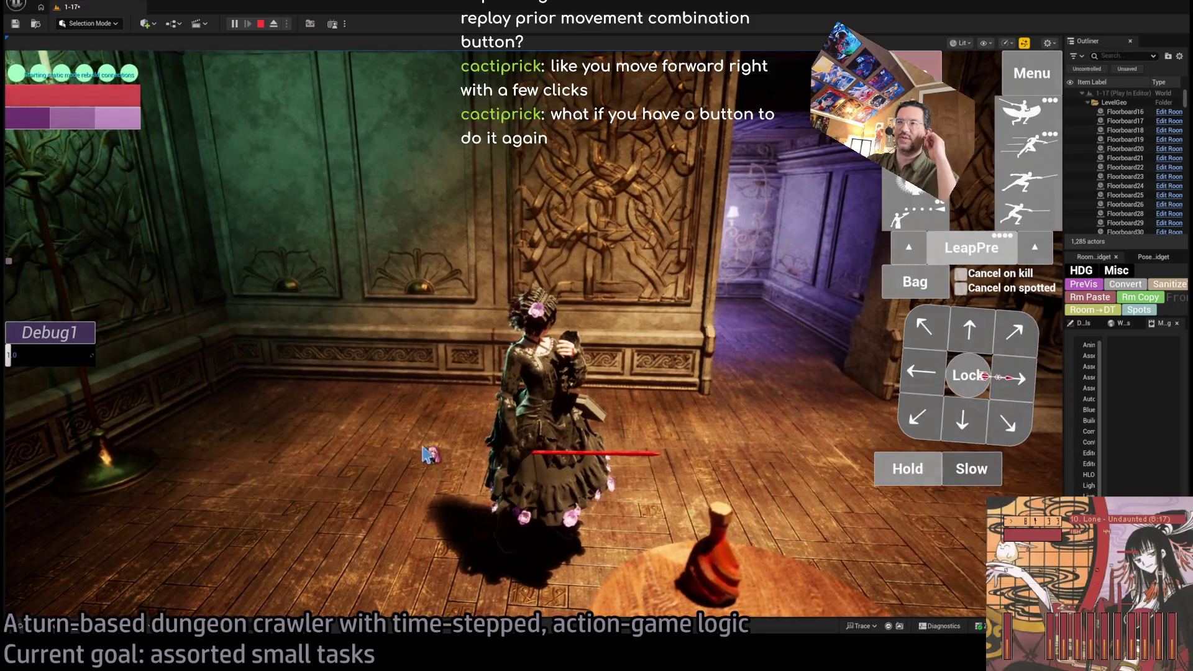
Step: Face the cat and run a queue of forward and diagonal moves toward it
click(983, 374)
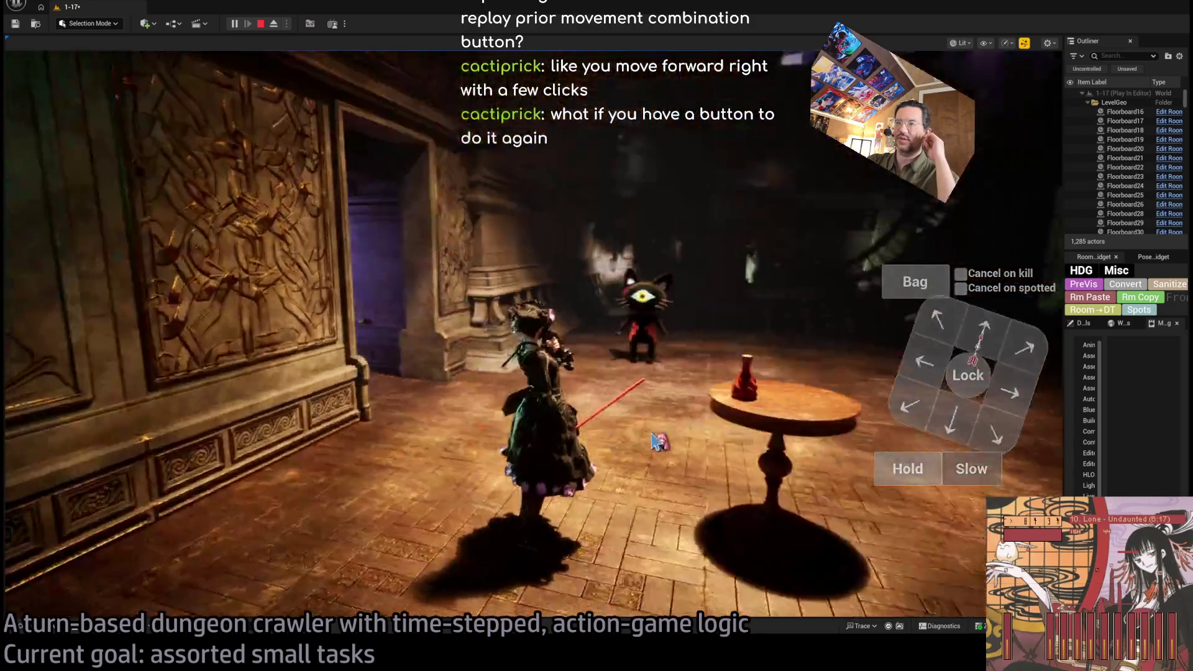
click(980, 353)
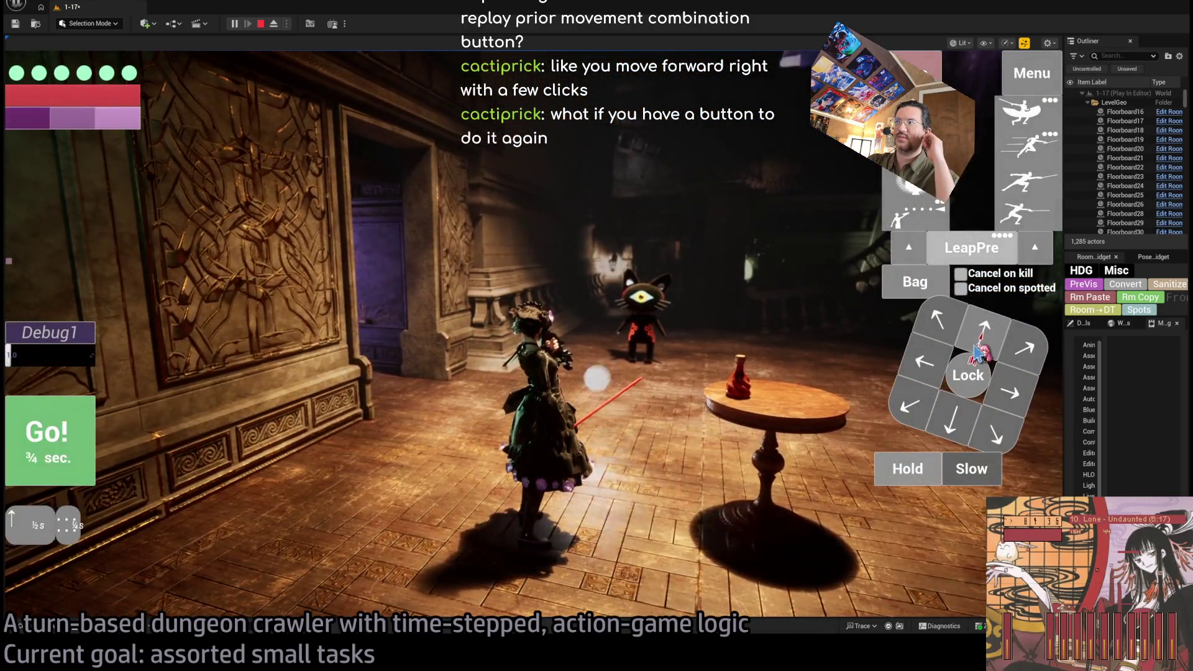
click(978, 355)
click(976, 358)
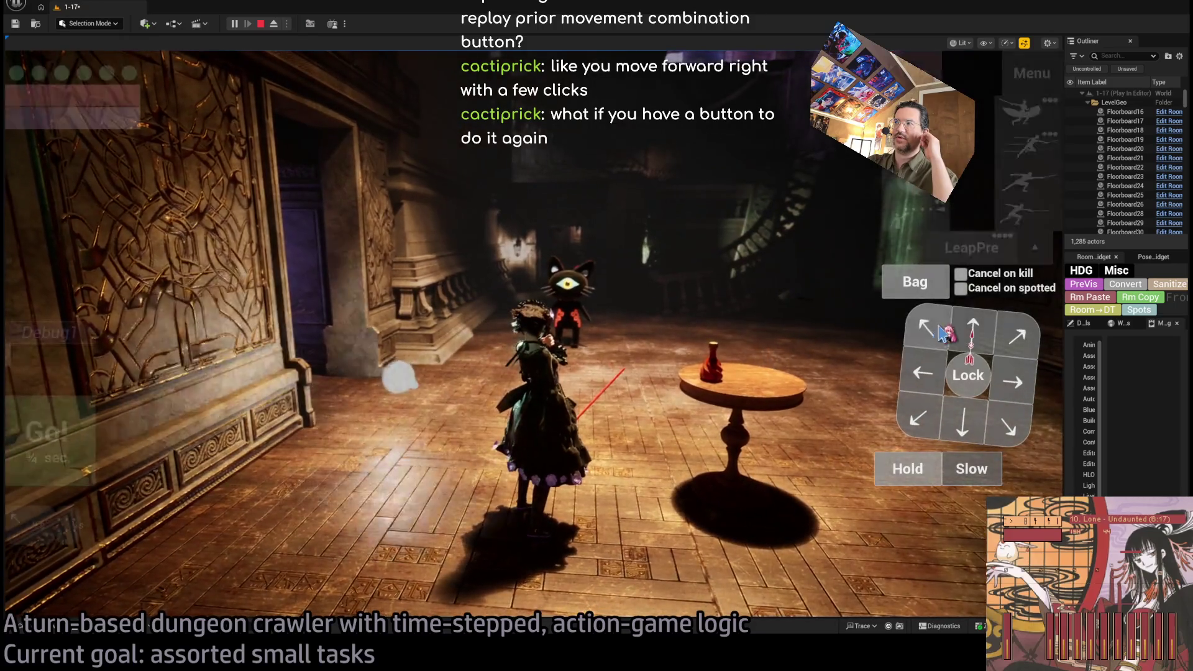
click(944, 334)
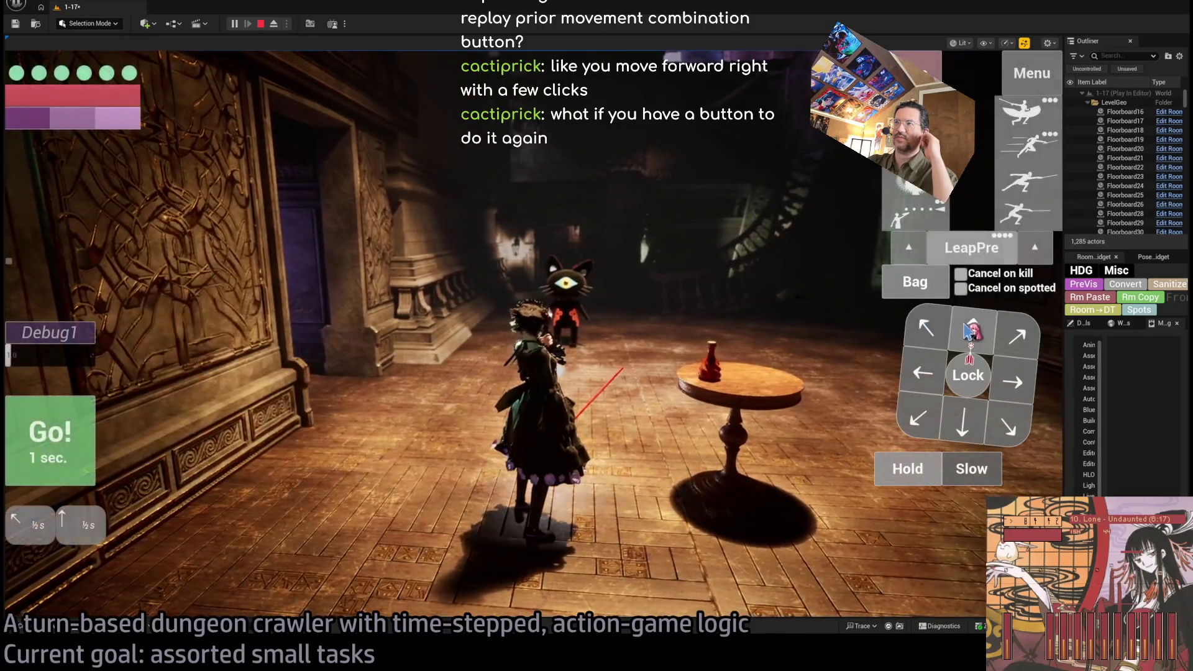
click(978, 338)
click(981, 339)
click(984, 339)
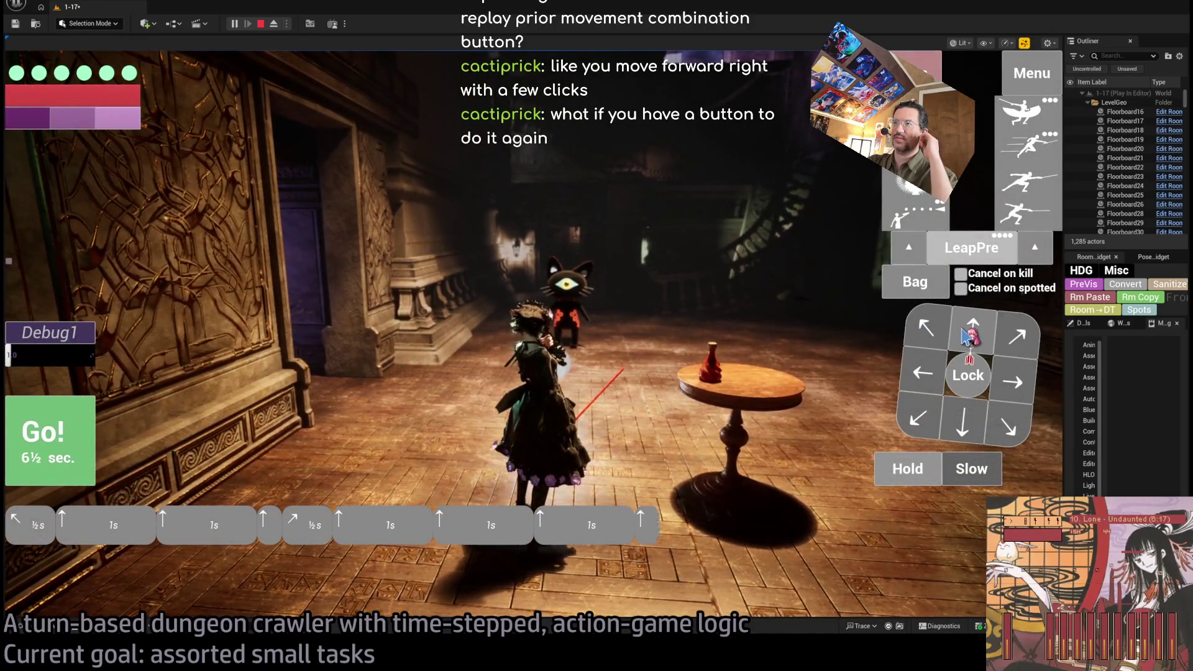
click(90, 429)
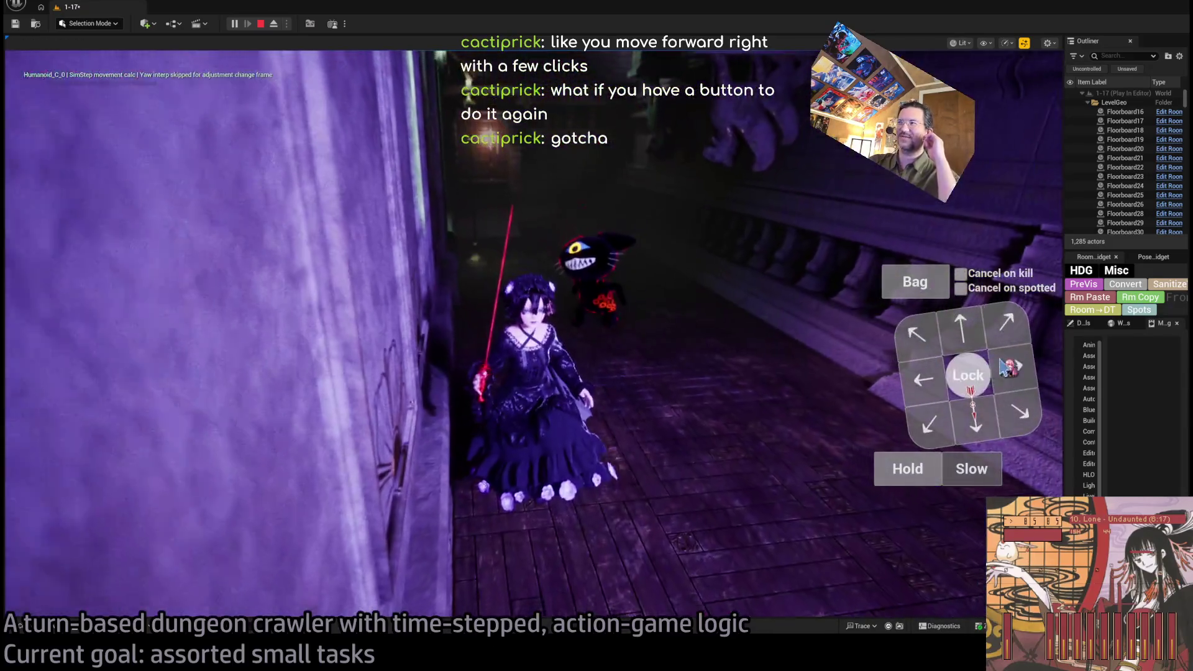
Step: Replan the moves to a left step, lock onto the cat and run the turn
click(1007, 327)
click(975, 334)
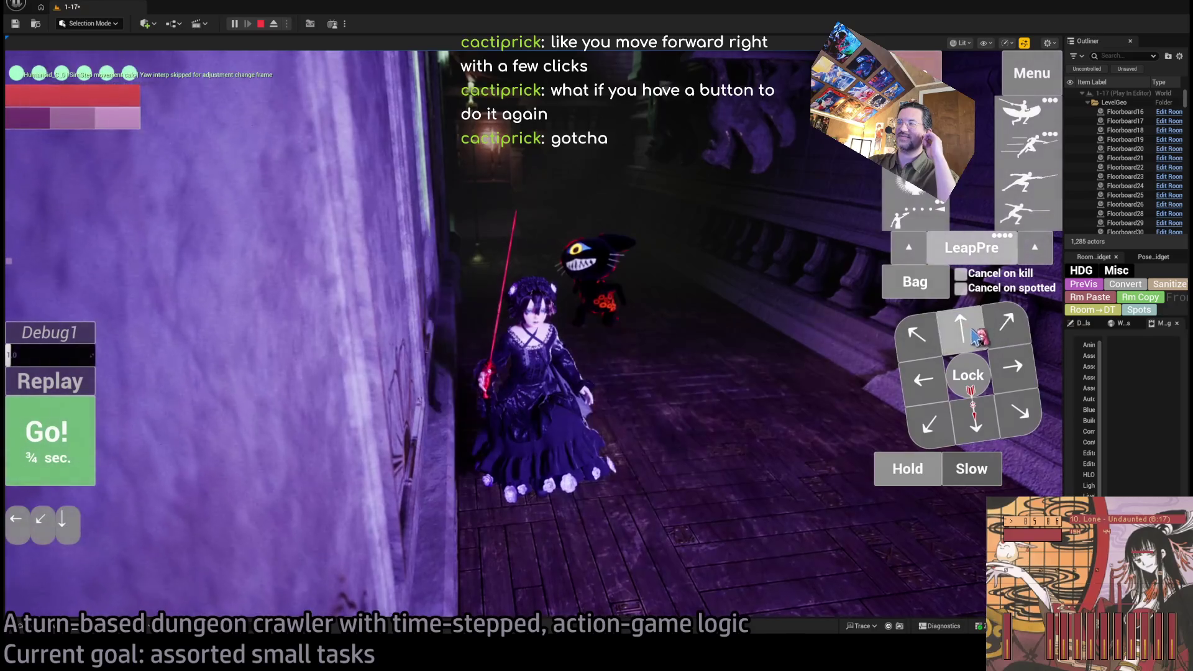
click(914, 65)
click(923, 379)
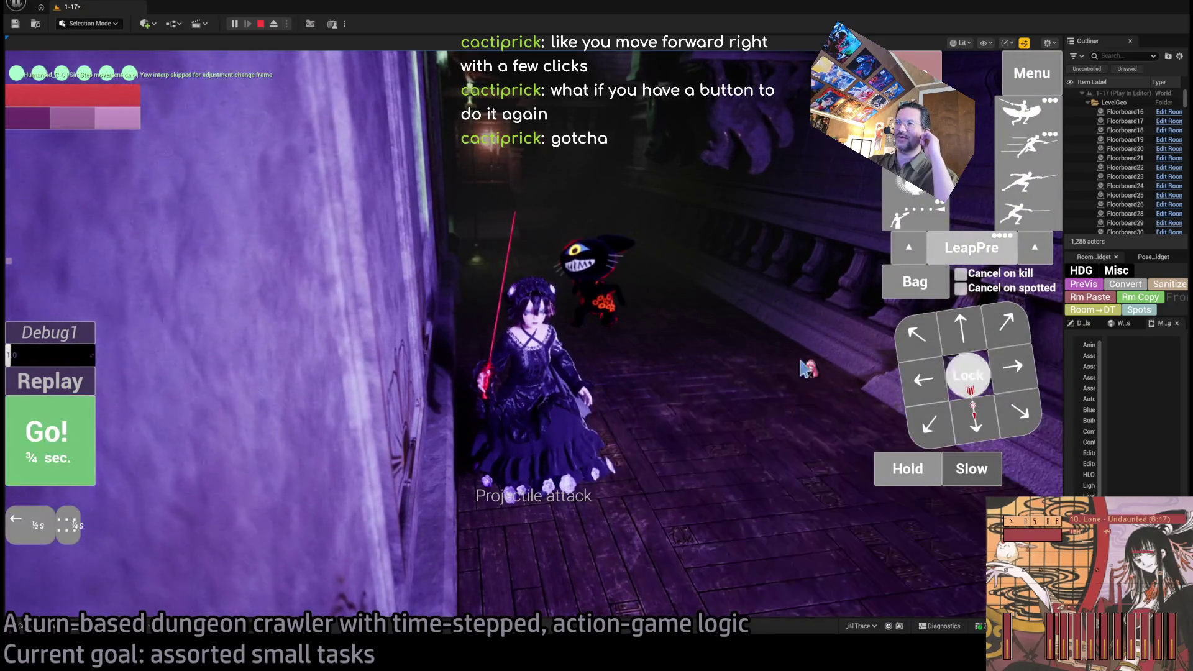
click(79, 441)
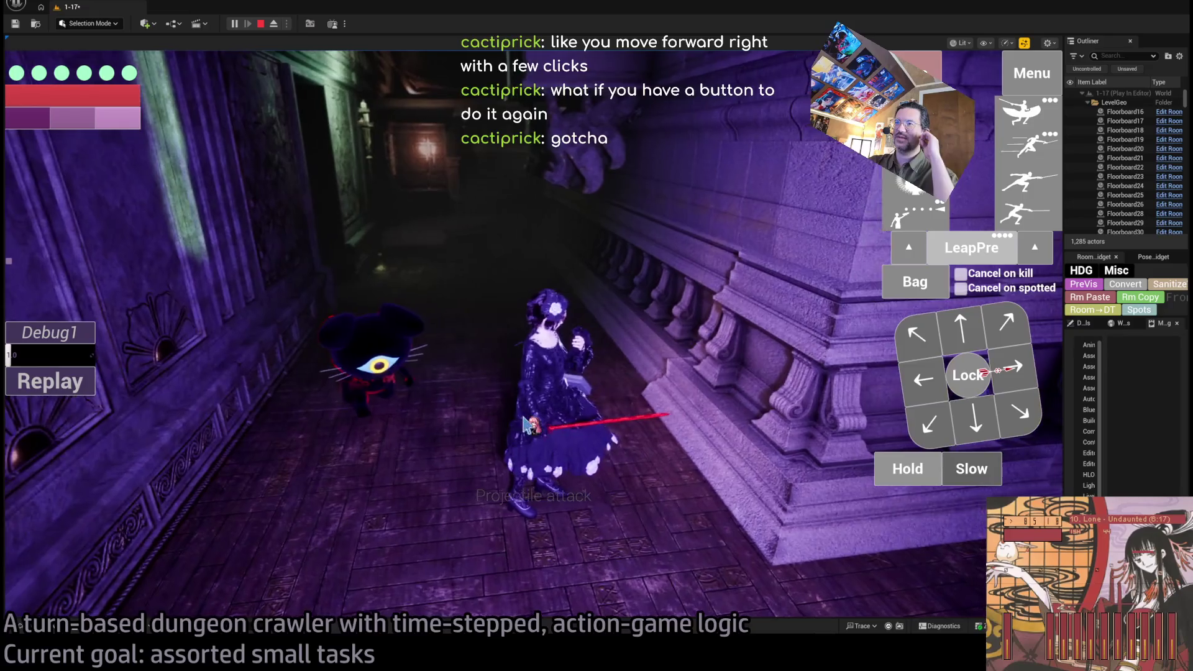
click(965, 384)
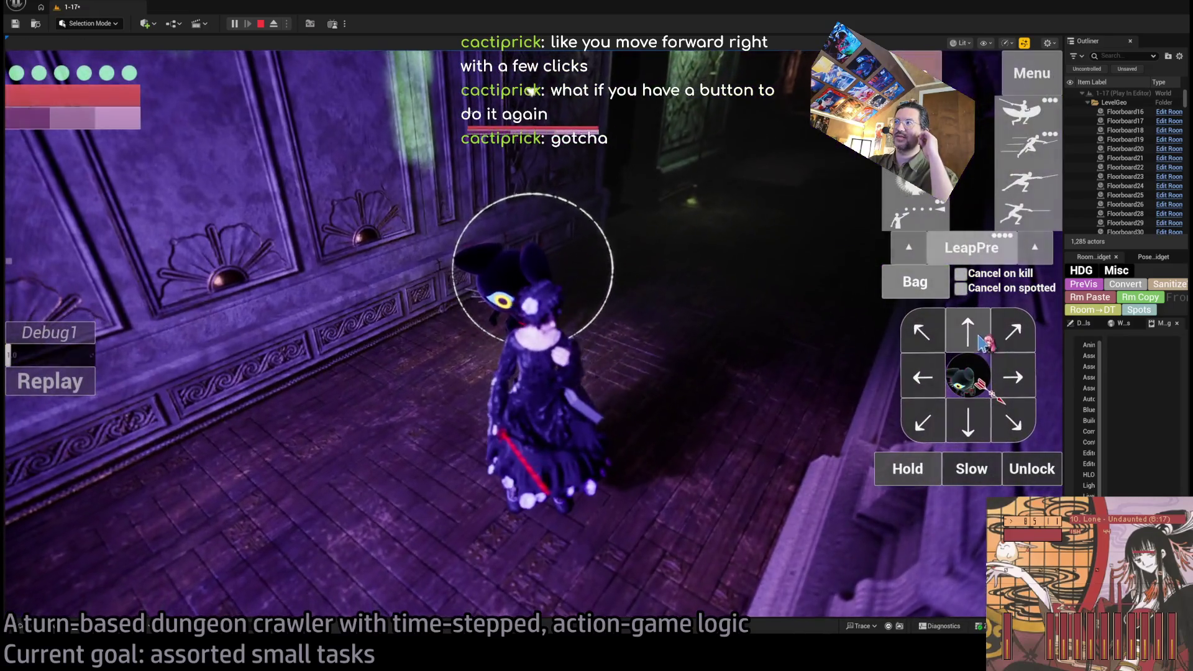
Step: Strike the cat with a forward move and attack card, then stop the play session
click(971, 328)
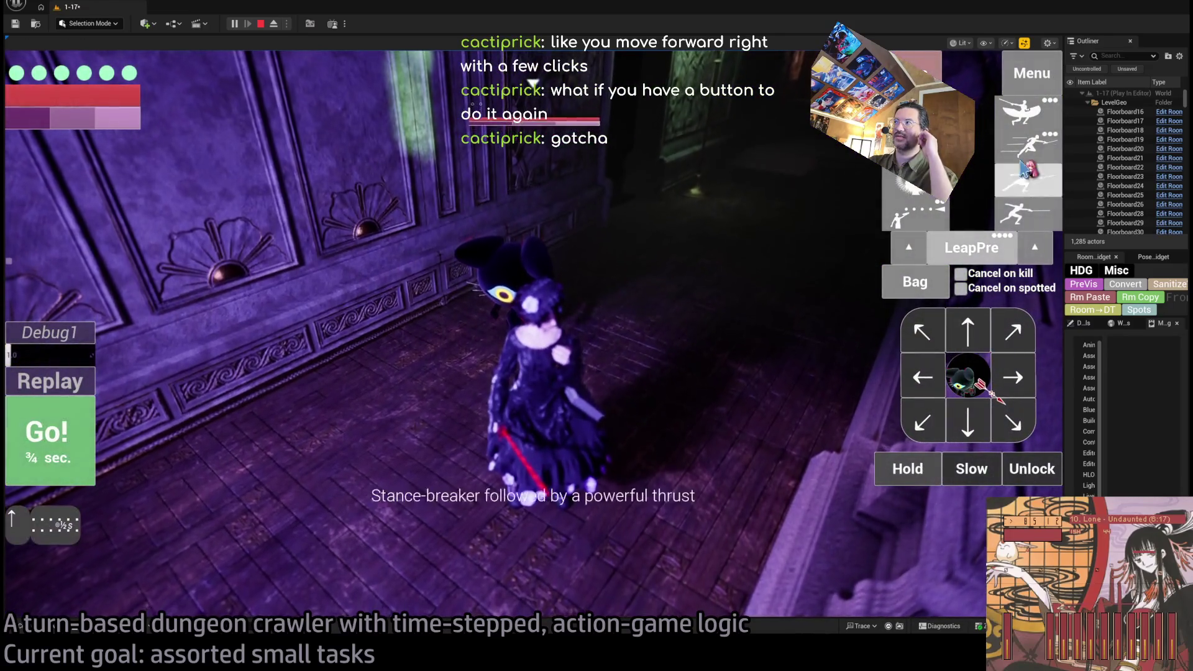
click(1028, 133)
click(74, 441)
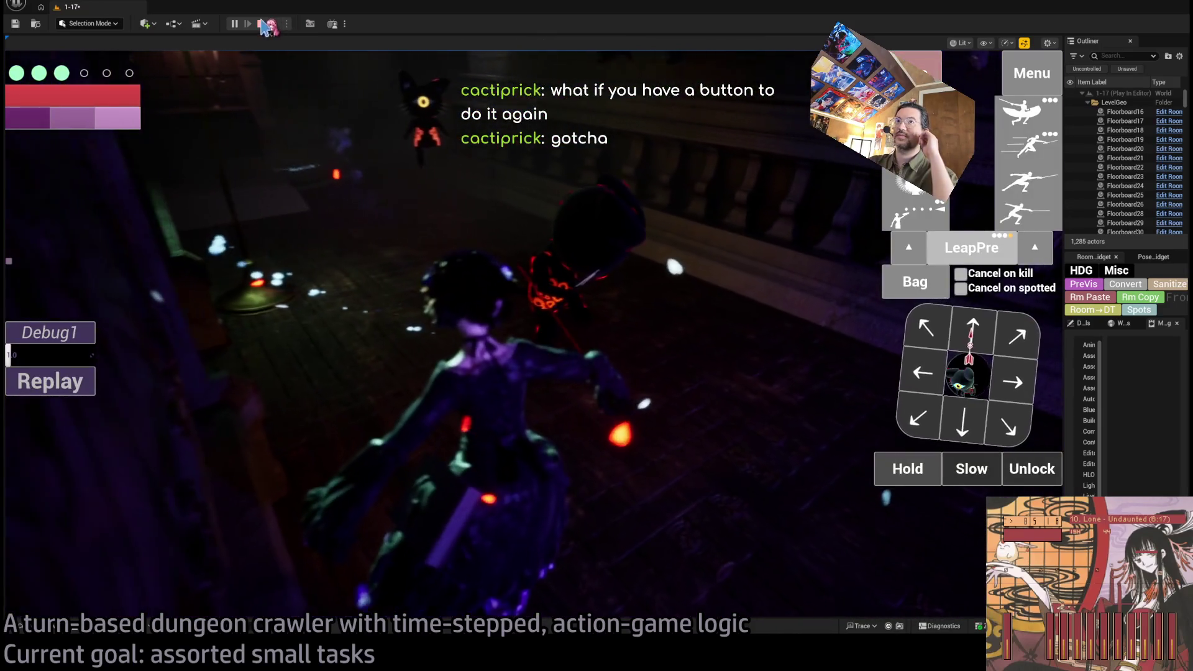
key(Escape)
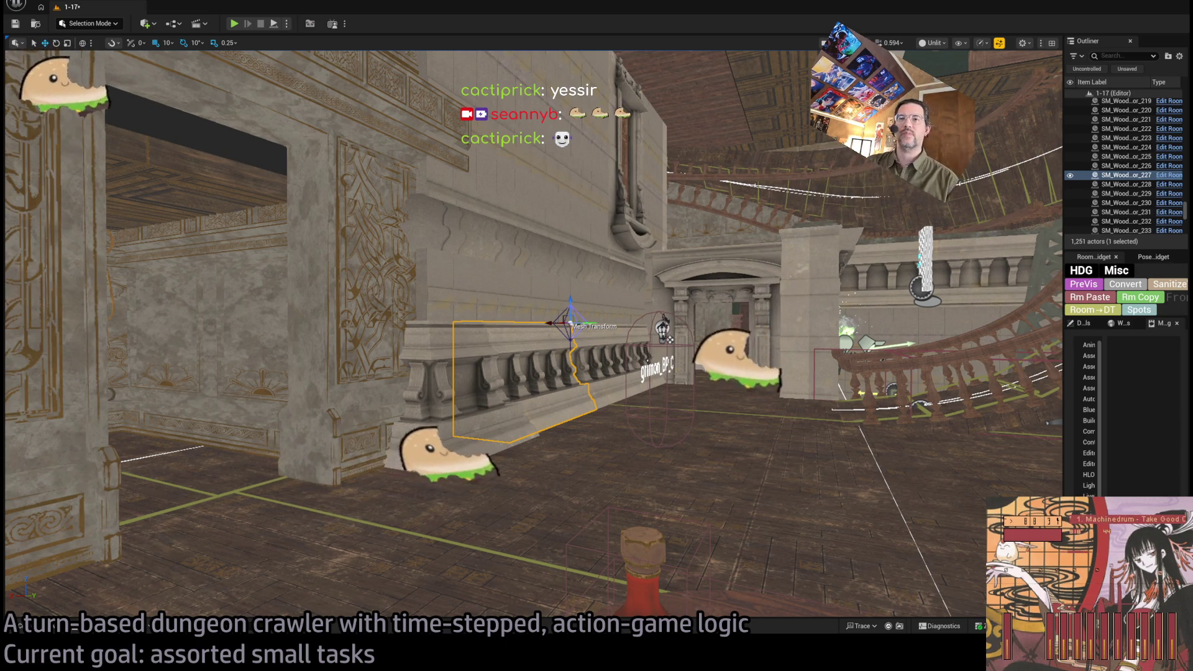
key(alt+Tab)
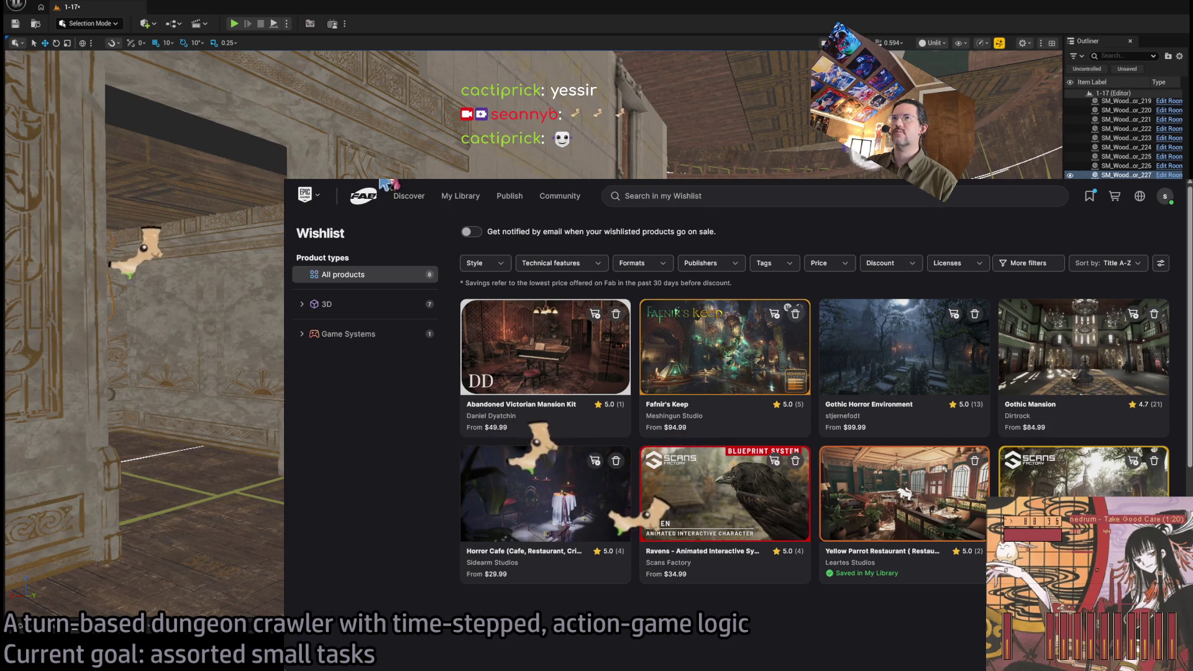
key(alt+Tab)
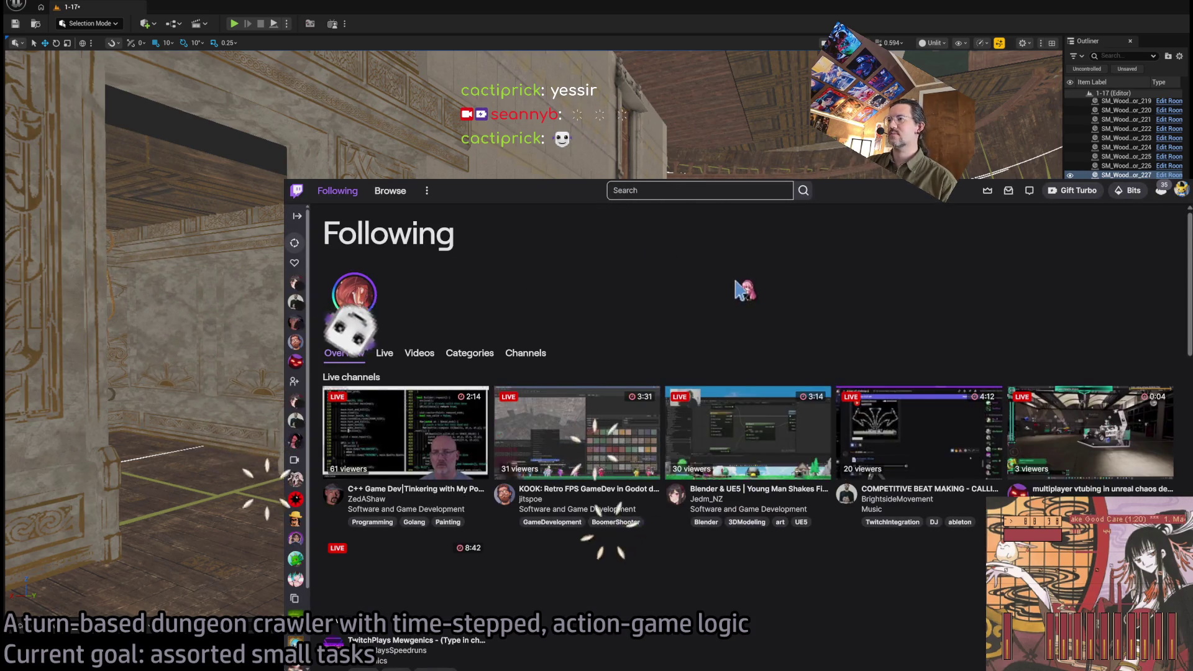
key(alt+Tab)
key(alt+Tab)
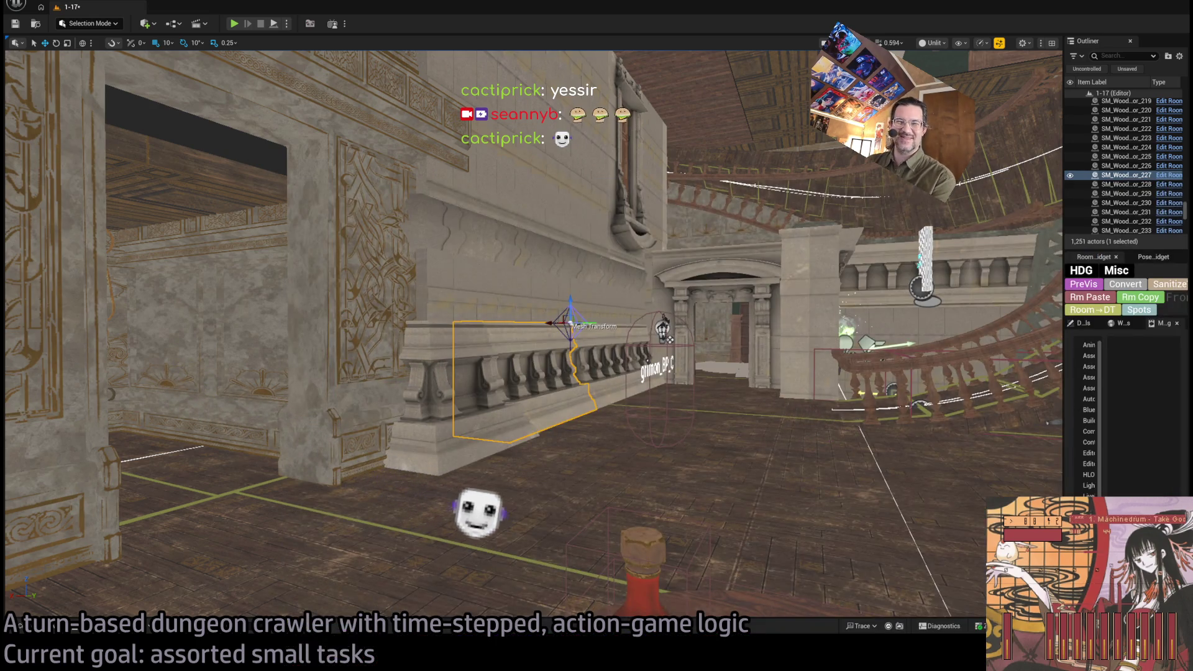
mouse_move(534, 335)
mouse_down()
mouse_move(621, 248)
mouse_move(621, 348)
mouse_move(497, 348)
mouse_up()
Step: Start a playtest and move the character up the stairs and through the doorway
click(237, 22)
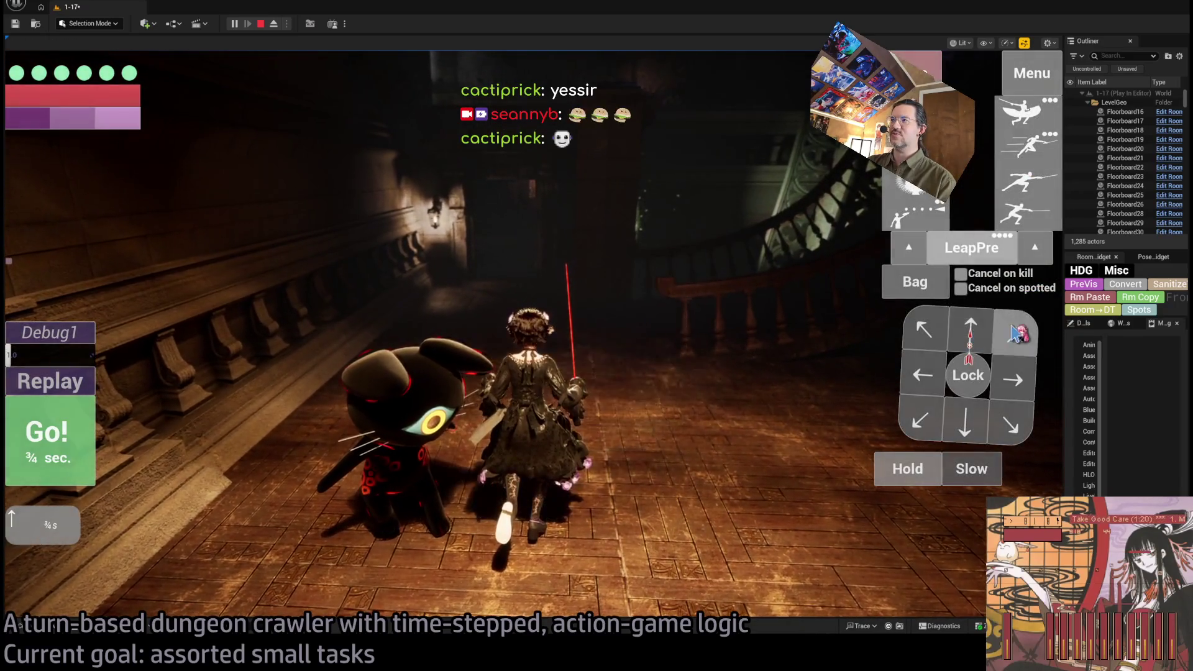
click(1021, 392)
click(87, 438)
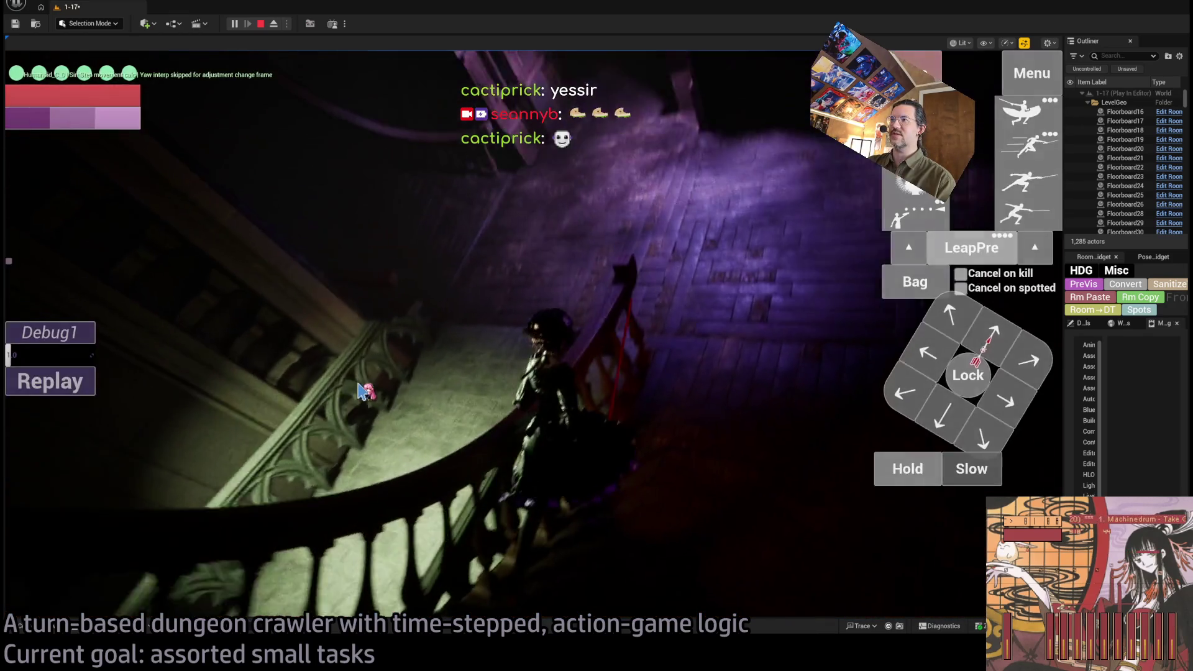
click(962, 329)
click(940, 415)
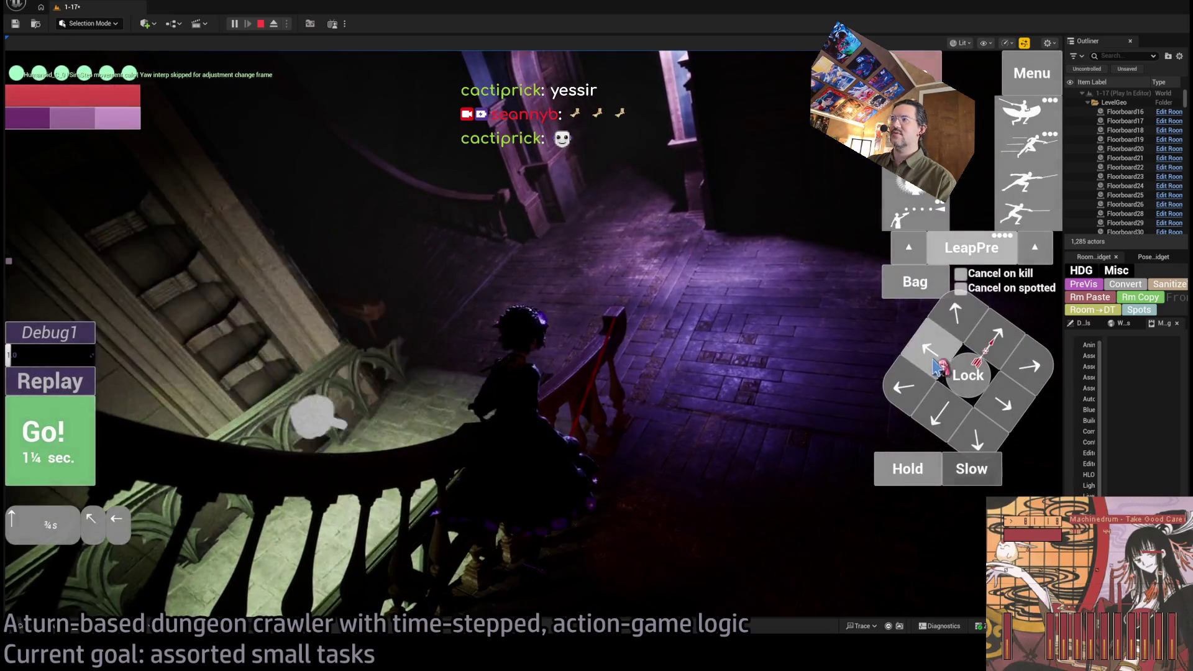
click(939, 415)
key(space)
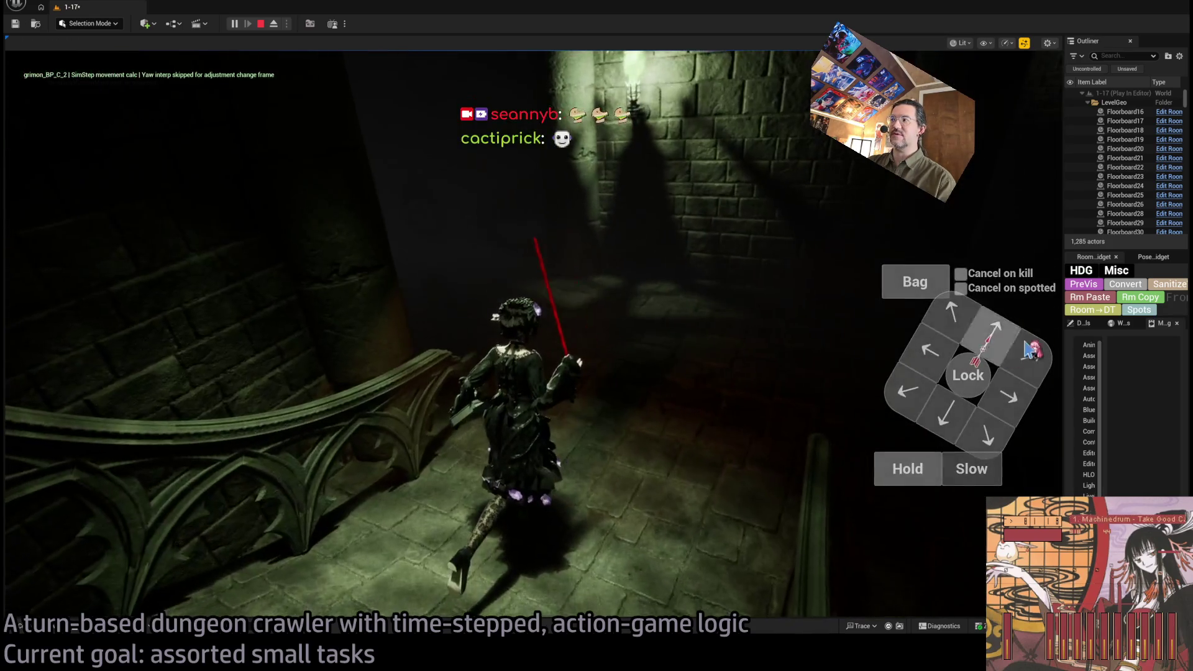
Step: Run two more turns moving down and down-left through the archway, then eject with F8
key(Down)
key(Right)
key(Right)
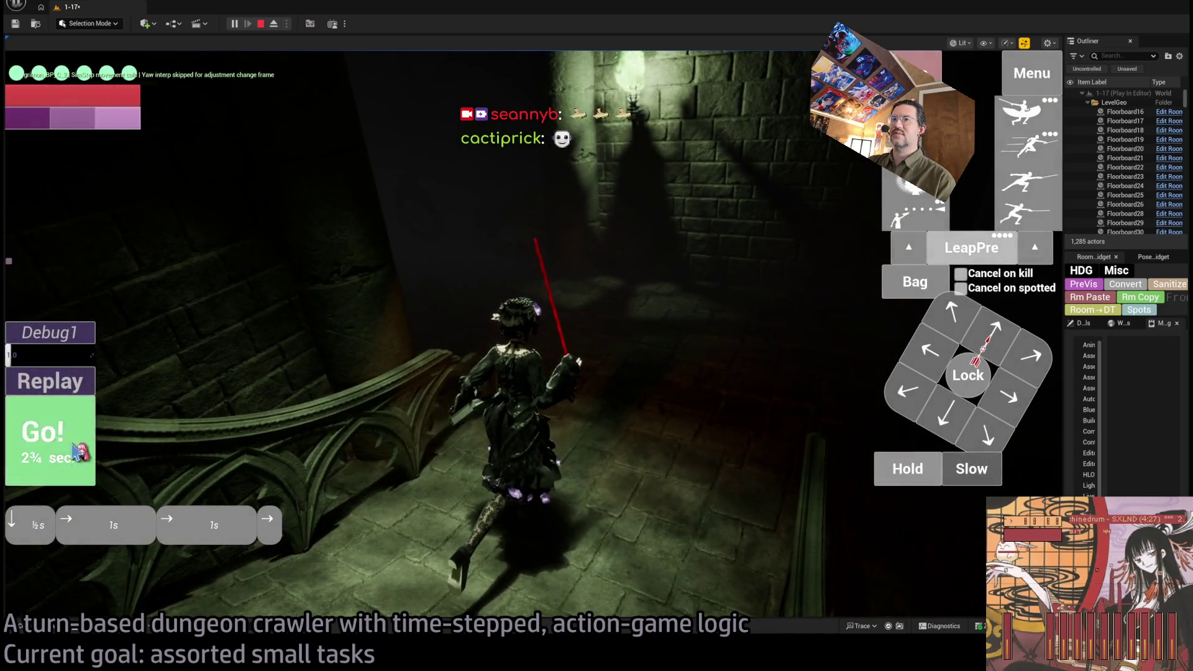
key(Return)
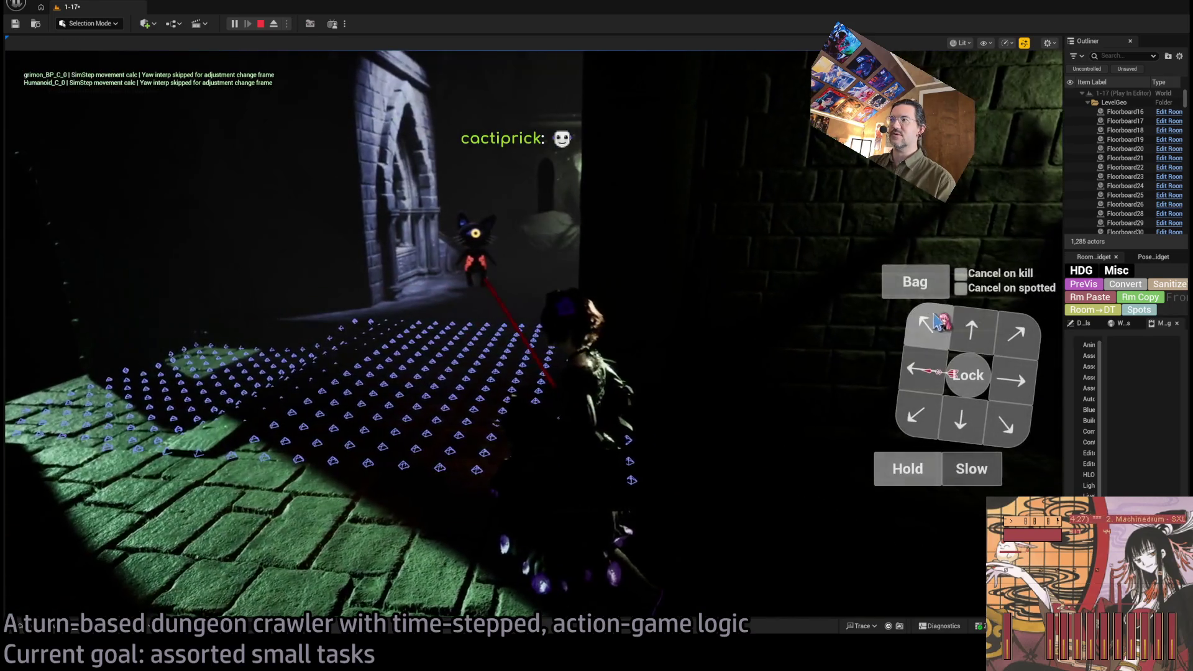
click(456, 392)
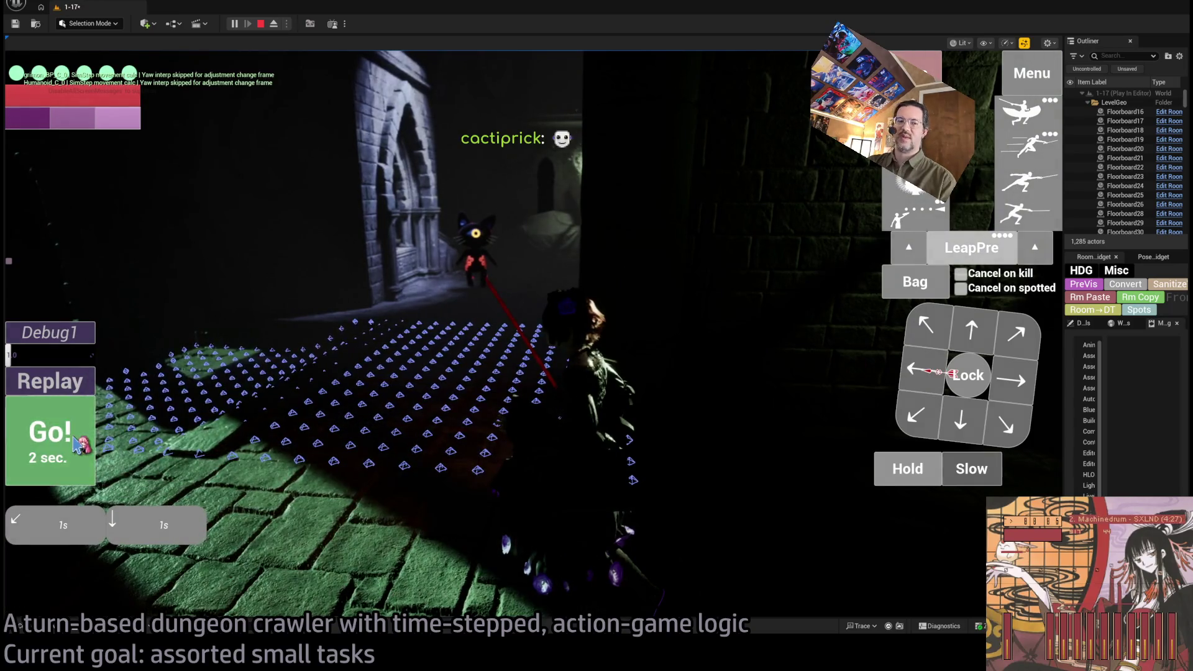
click(79, 445)
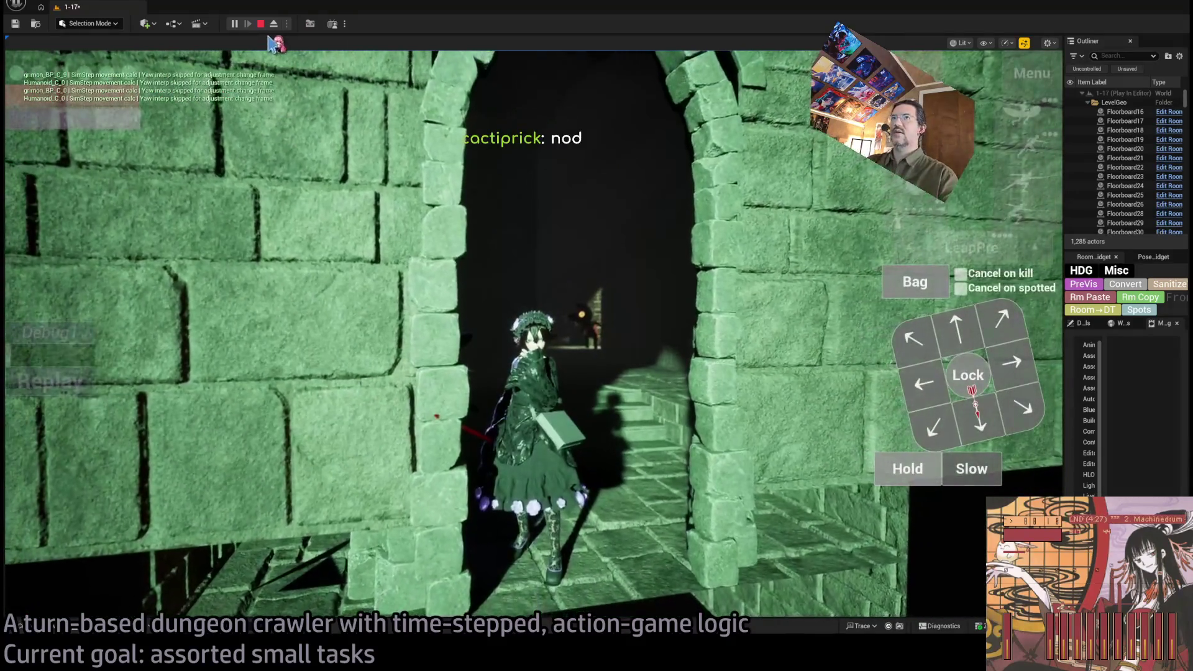
key(F8)
Step: Frame the building exterior, stop the play session and focus the view on the balustrade
key(f)
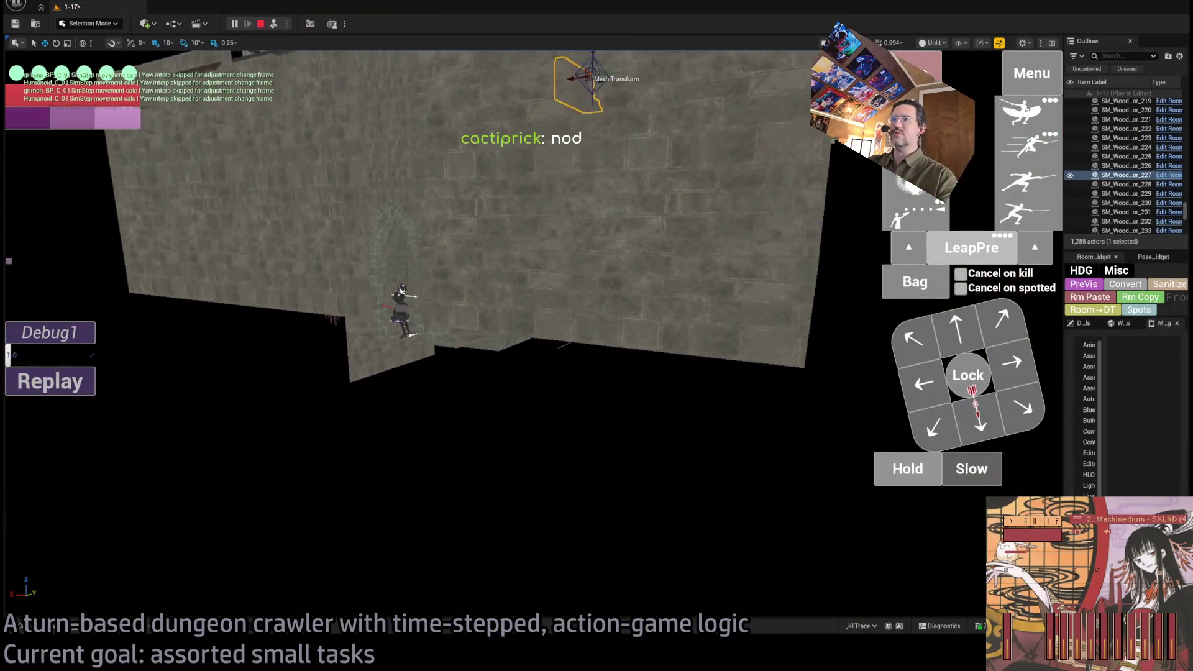
drag(522, 240, 523, 240)
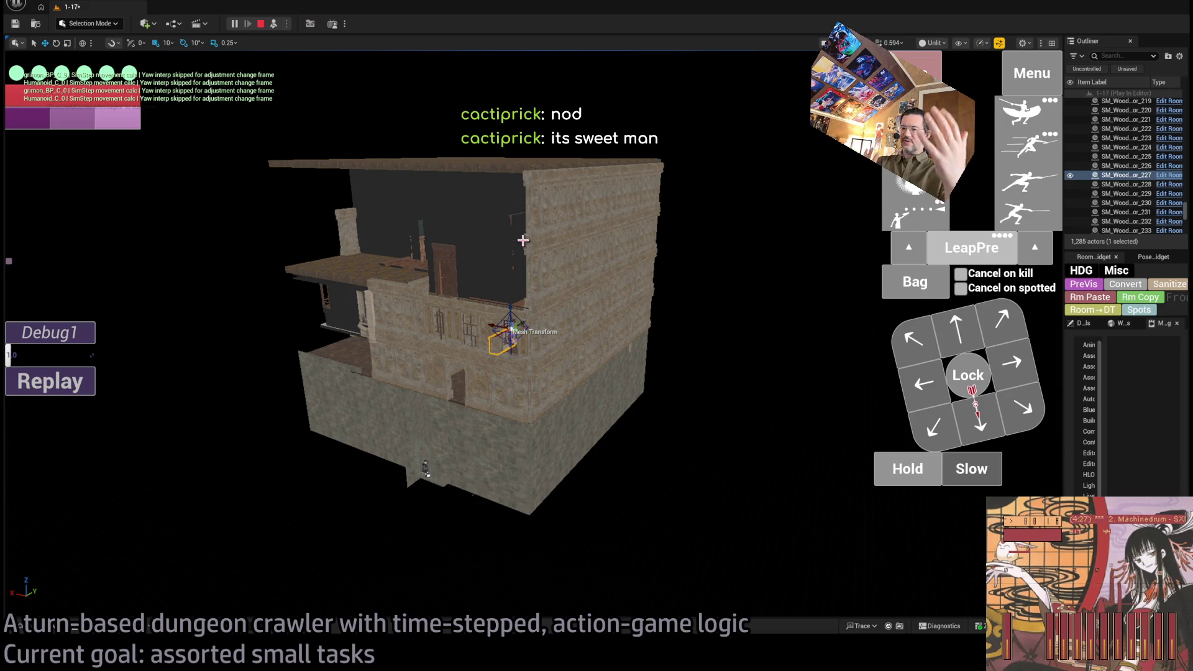
key(Escape)
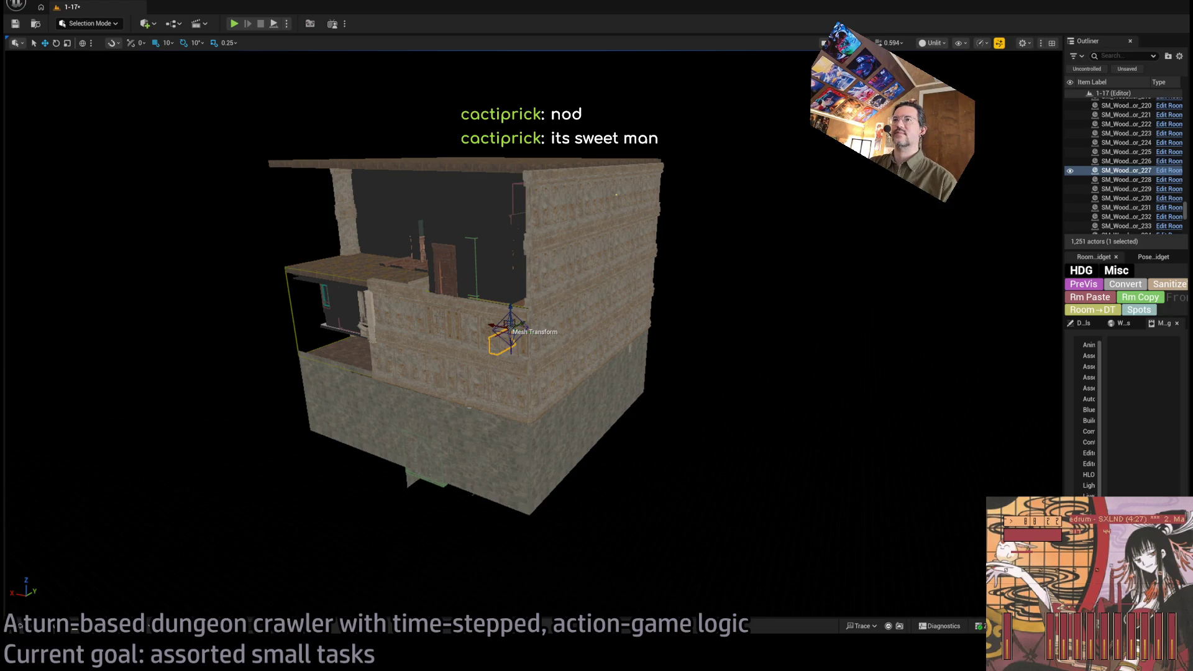
scroll(459, 348, up, 2)
scroll(534, 336, up, 10)
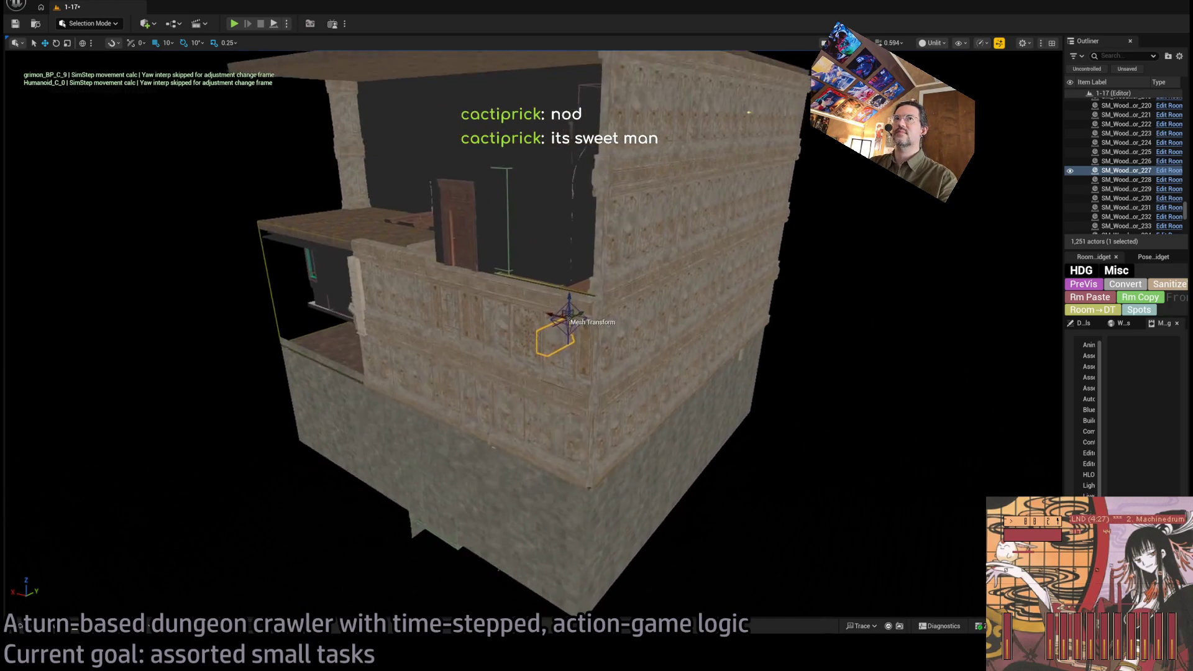
key(f)
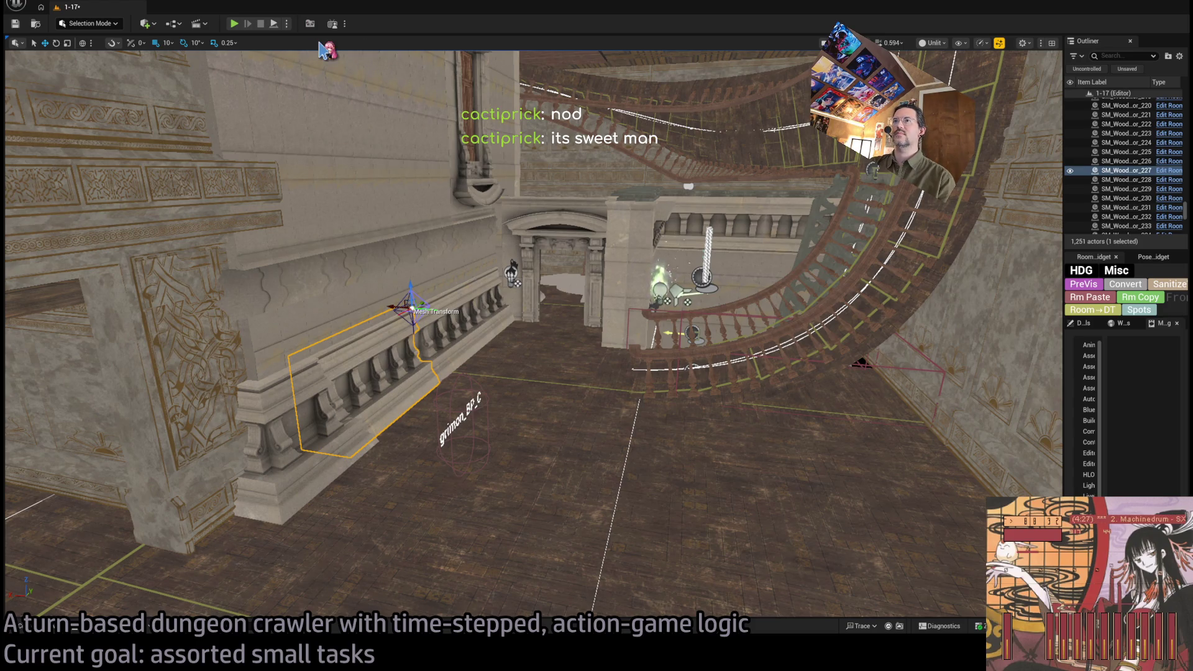
scroll(560, 278, up, 8)
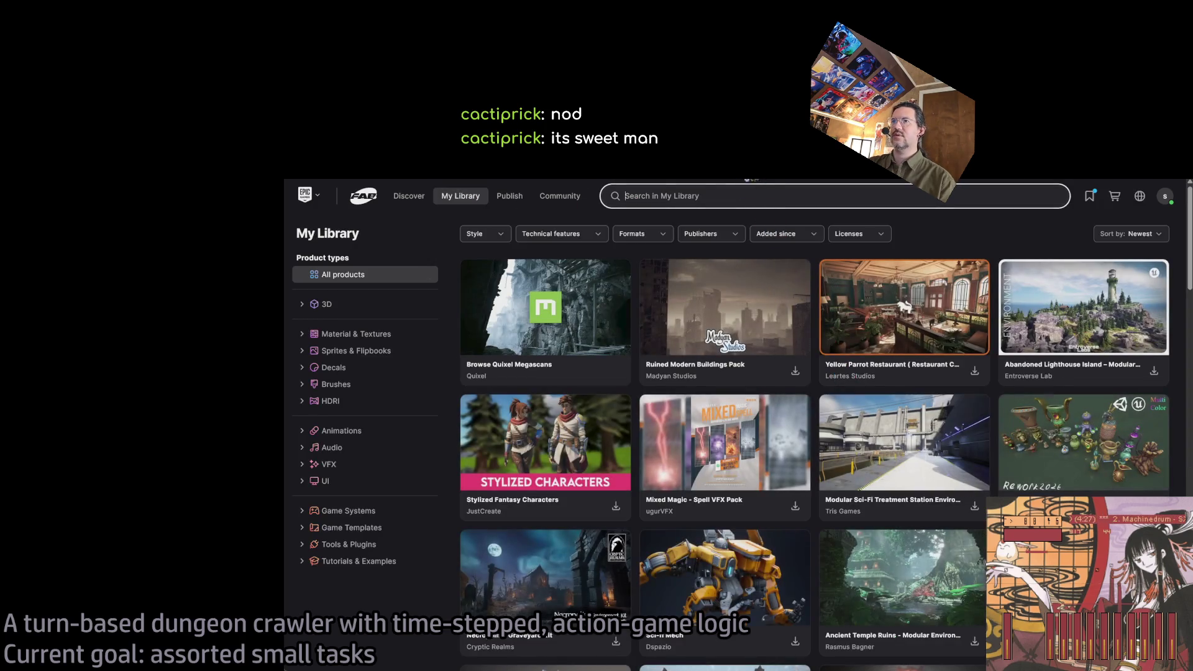
Step: Scroll down the My Library grid and open the Valley of Guldur product page
scroll(878, 470, down, 2)
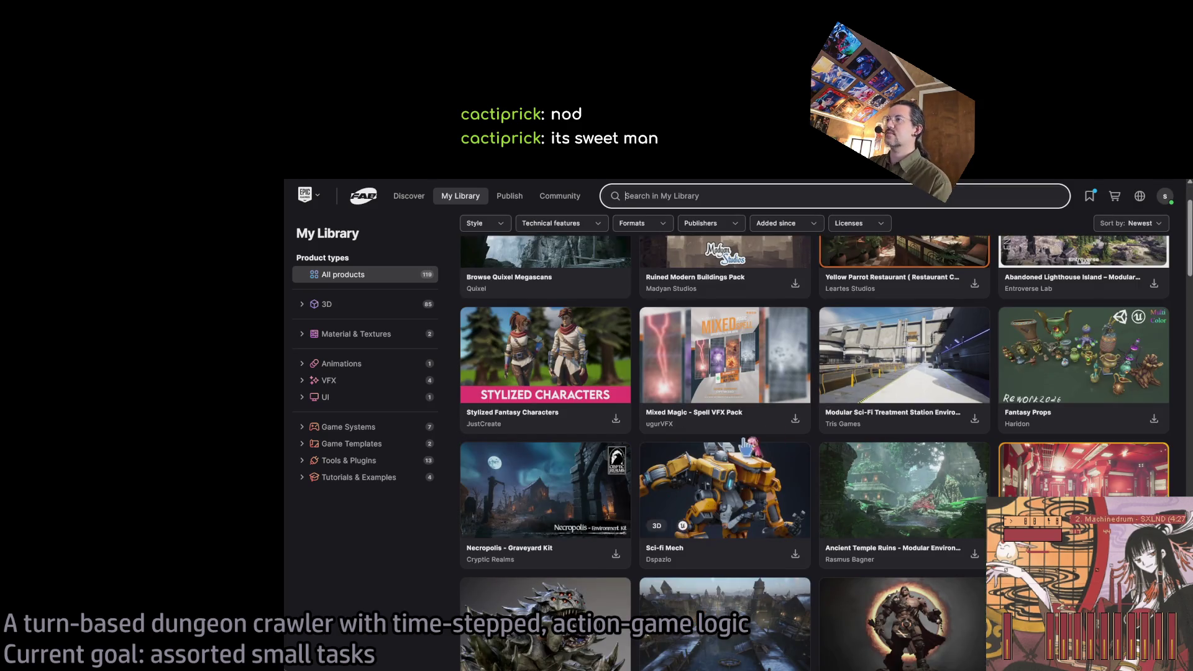
scroll(977, 392, up, 2)
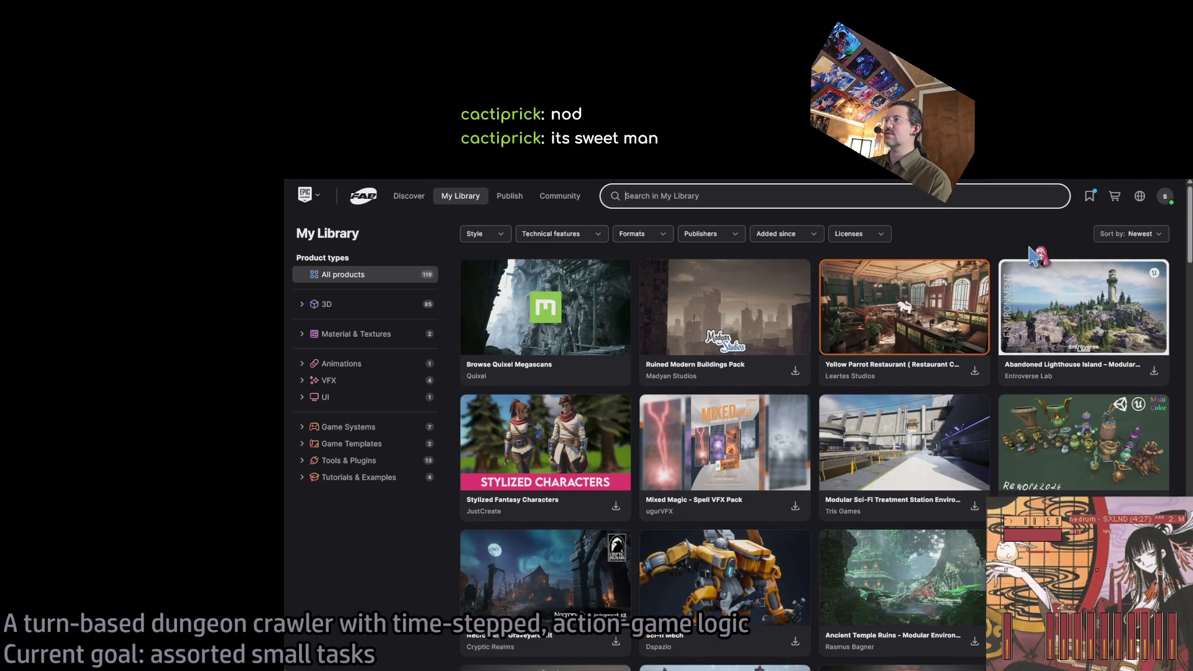
scroll(548, 320, down, 5)
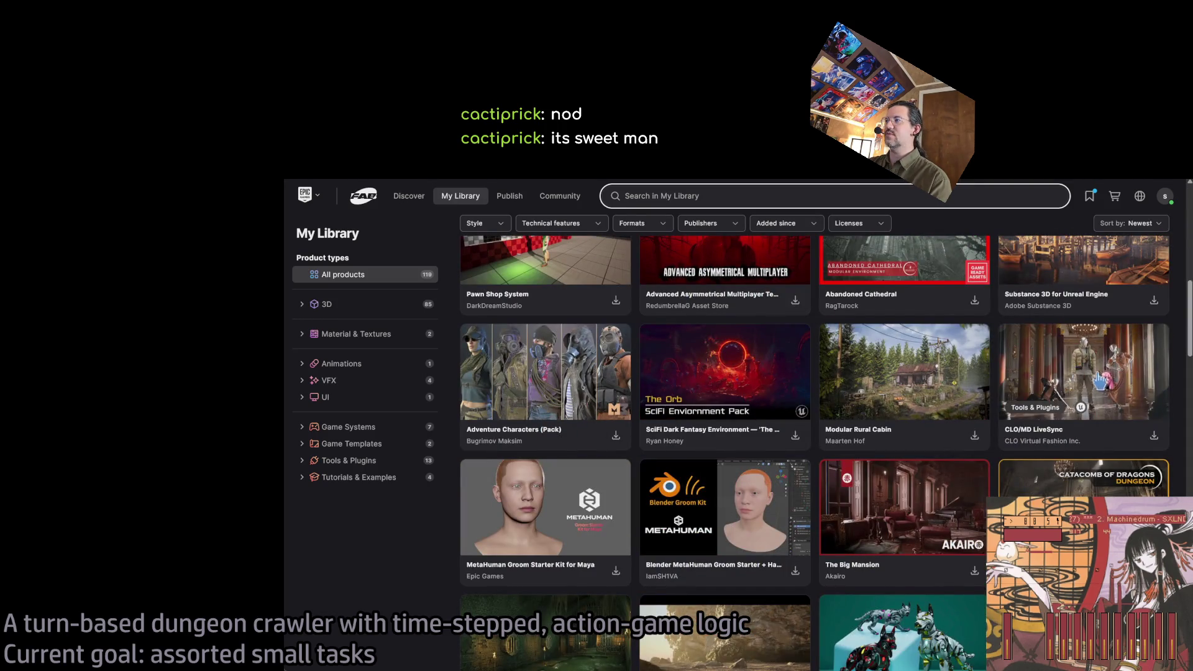
scroll(1099, 380, down, 5)
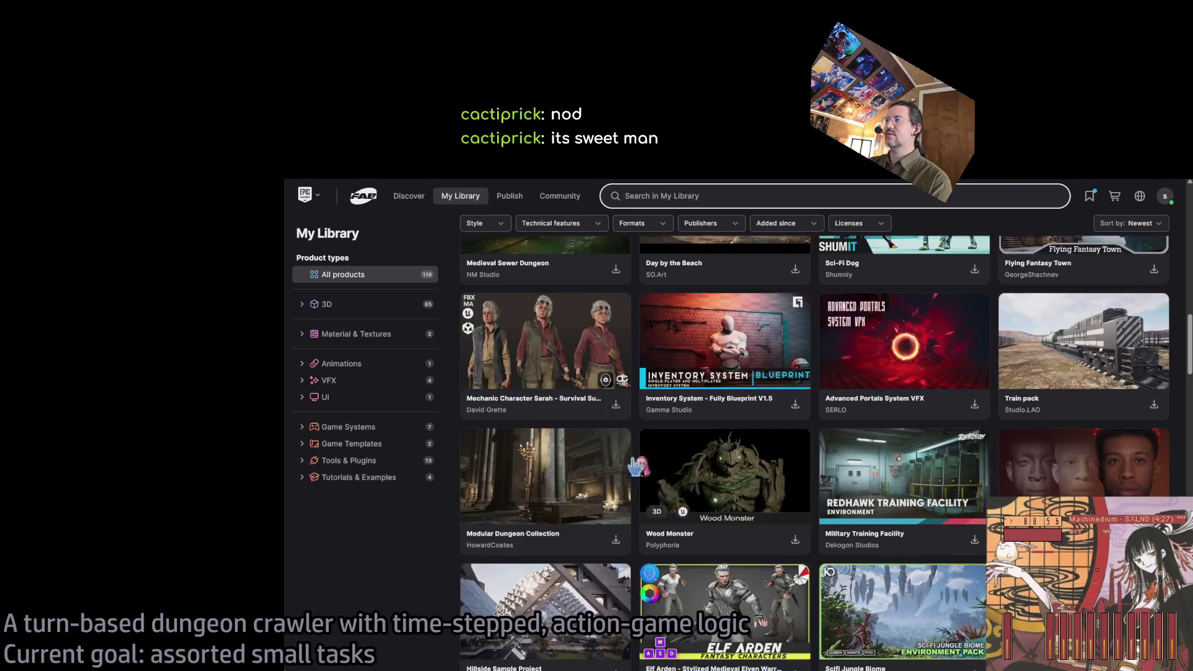
scroll(873, 429, down, 5)
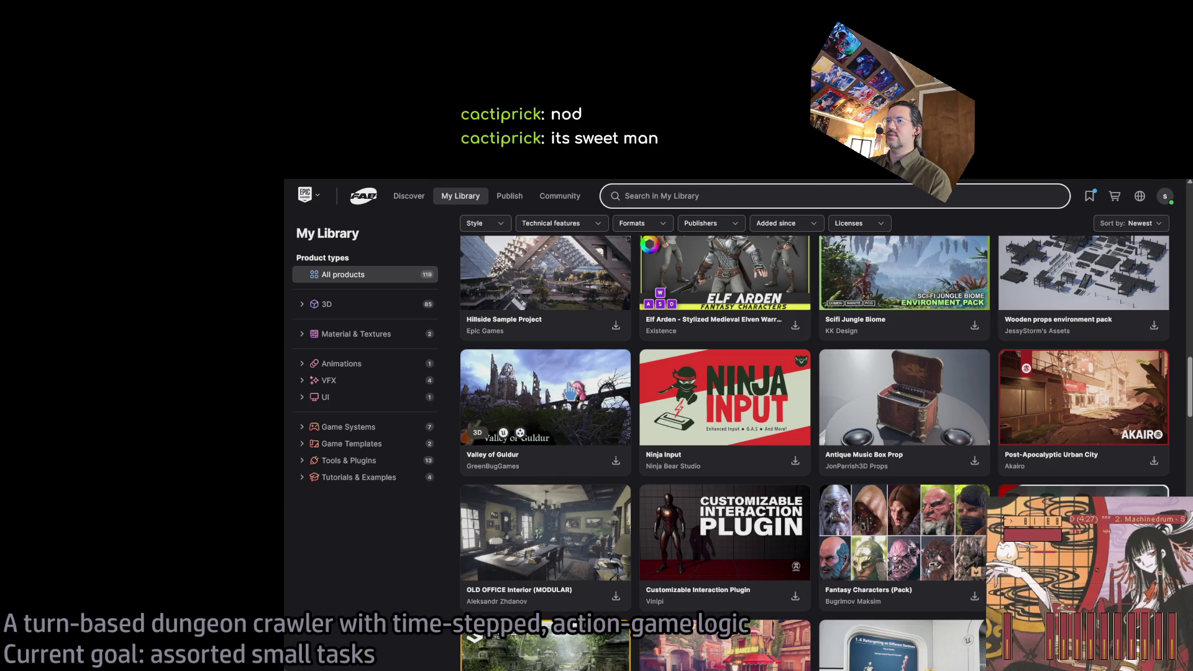
click(545, 398)
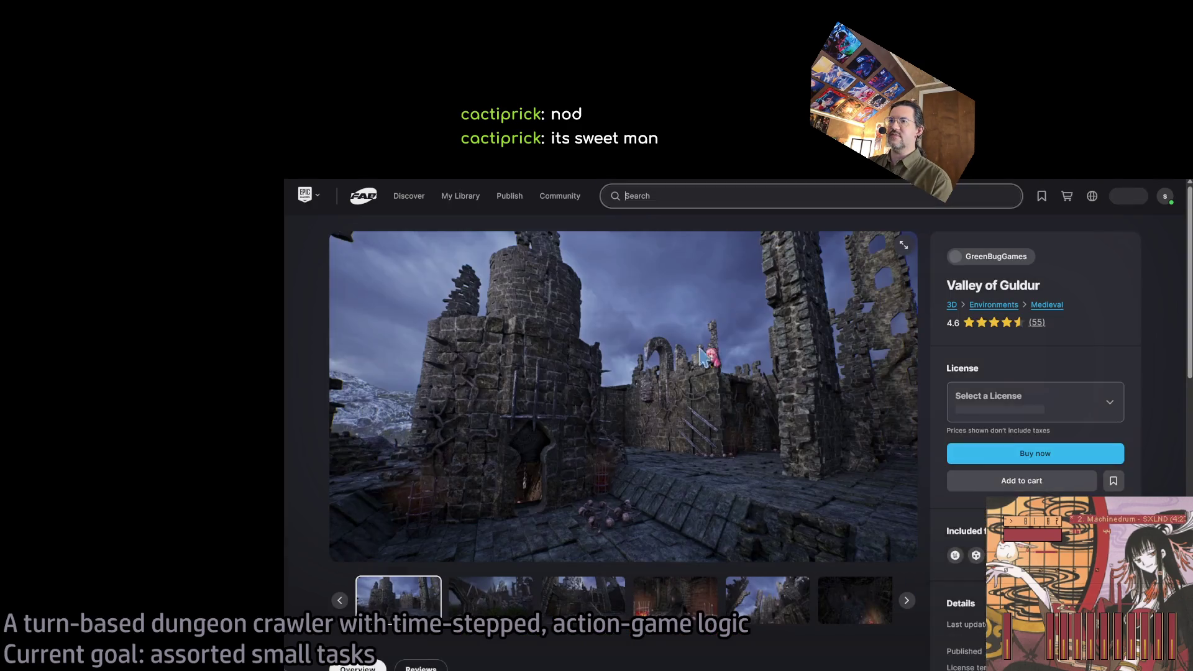
Step: Browse the Valley of Guldur gallery screenshots, then go back to the My Library grid
click(491, 600)
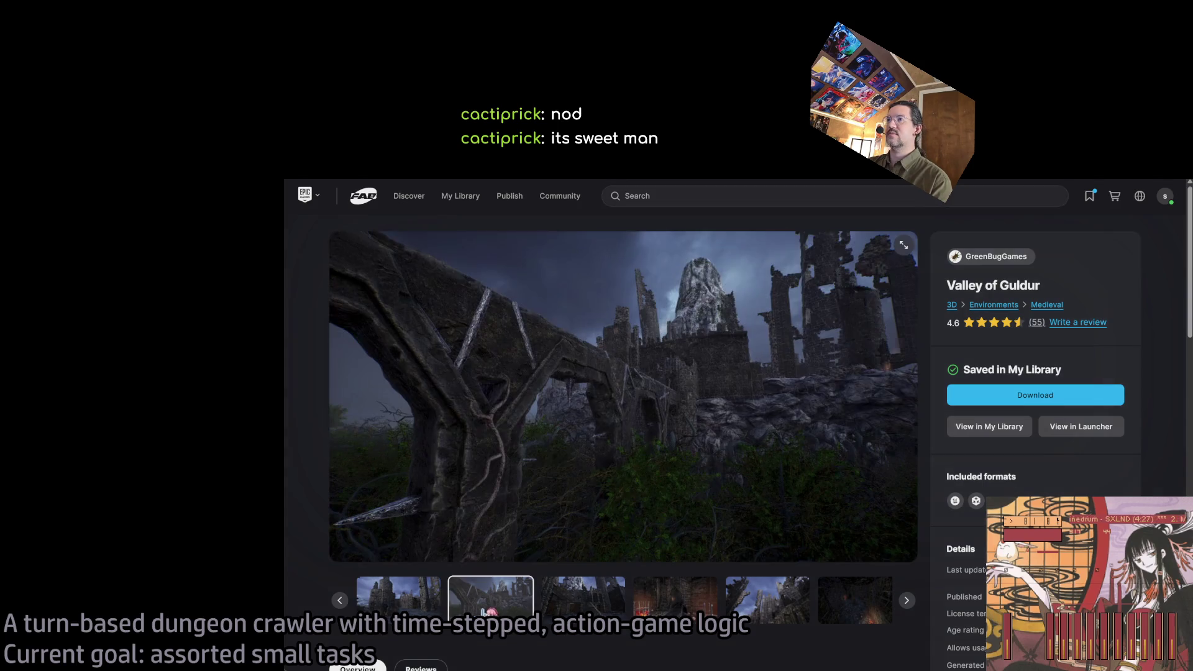
click(586, 602)
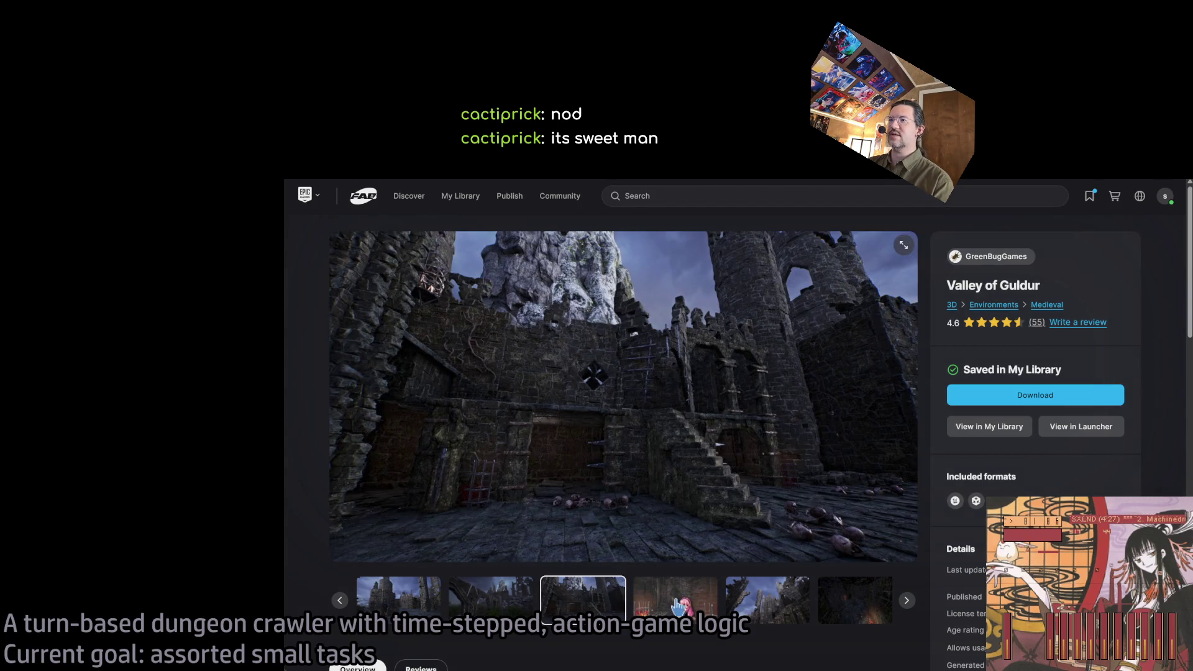
click(679, 606)
click(745, 609)
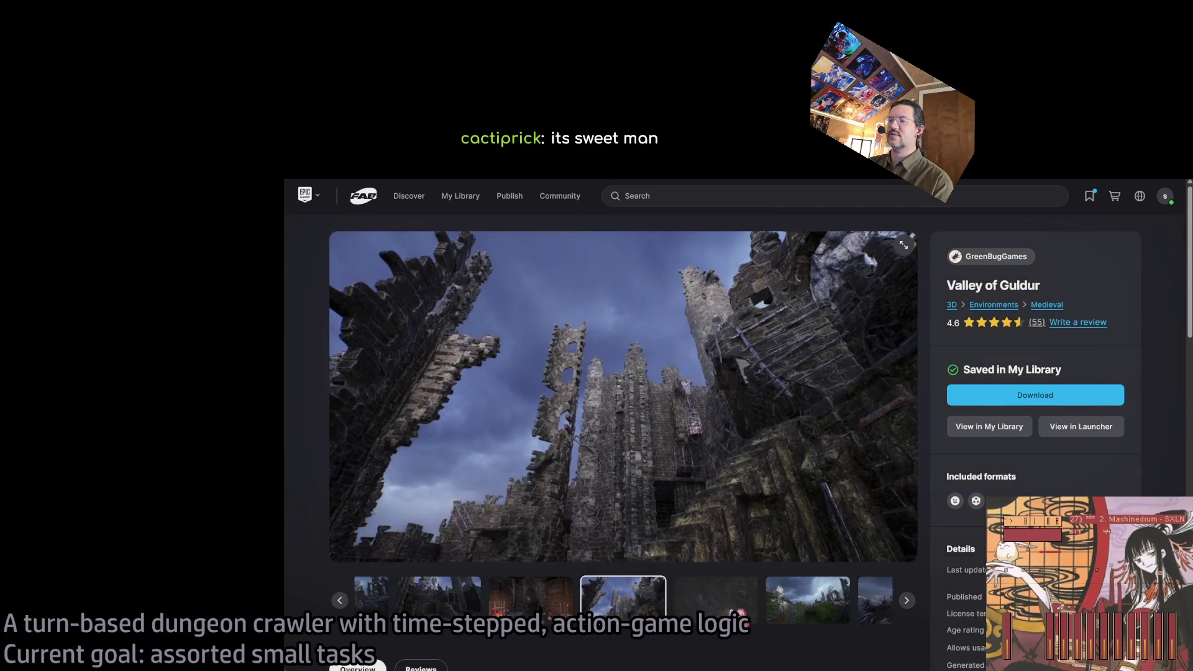
click(787, 610)
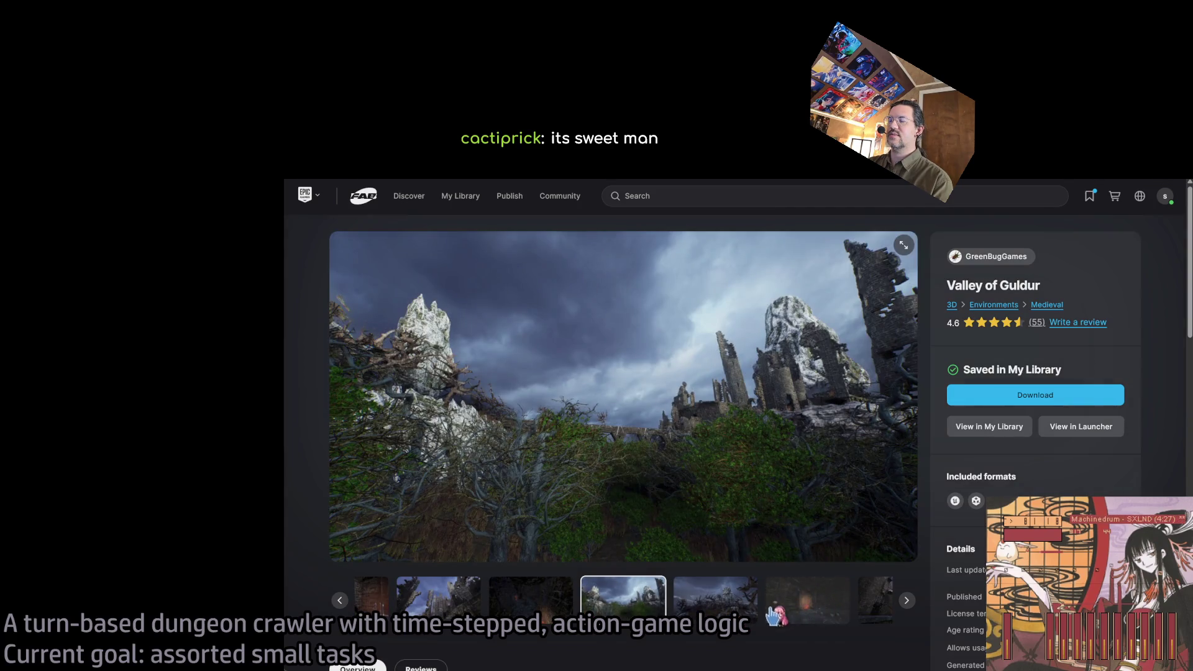
click(699, 603)
click(723, 604)
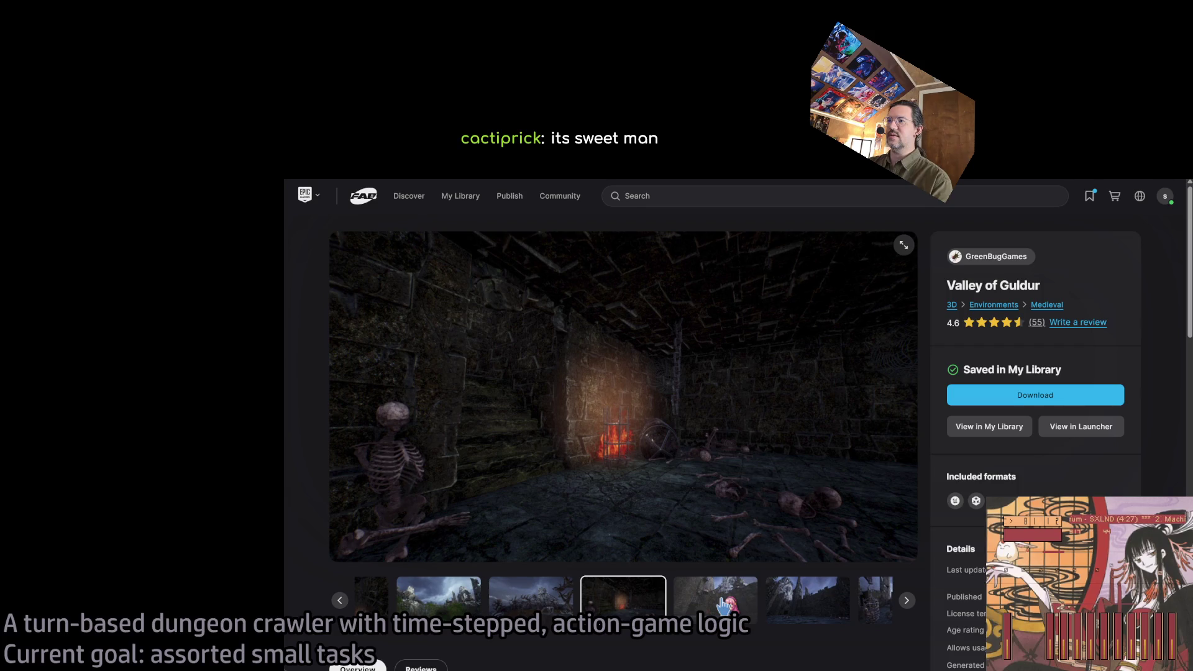
click(711, 609)
click(711, 608)
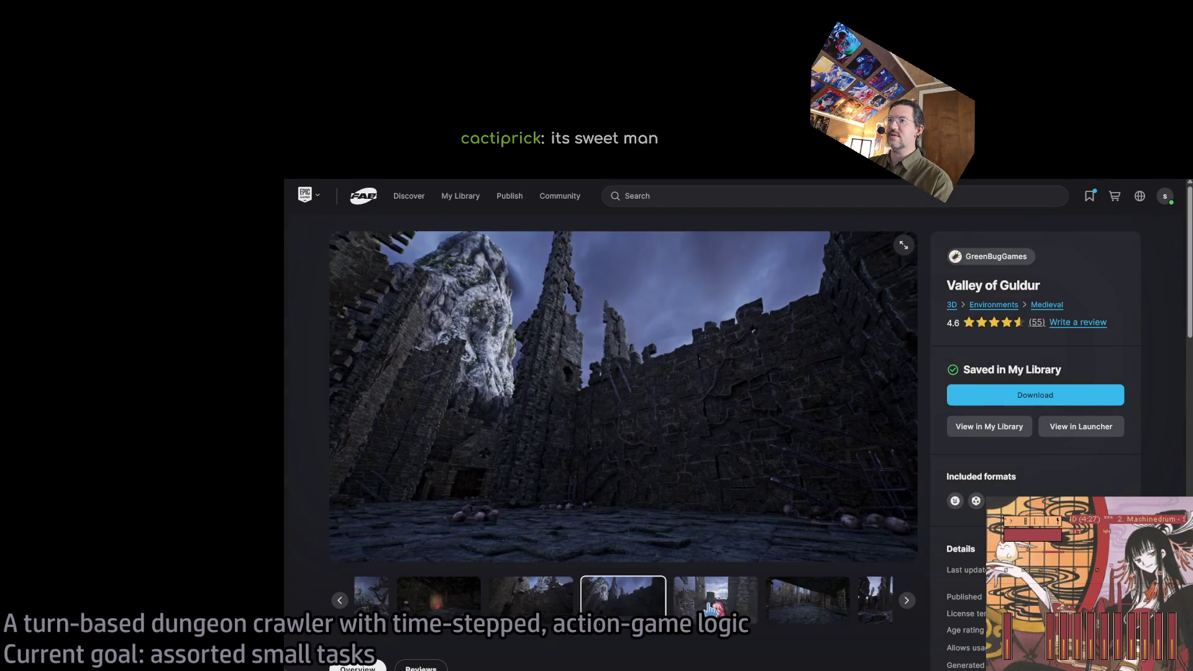
click(712, 609)
click(711, 608)
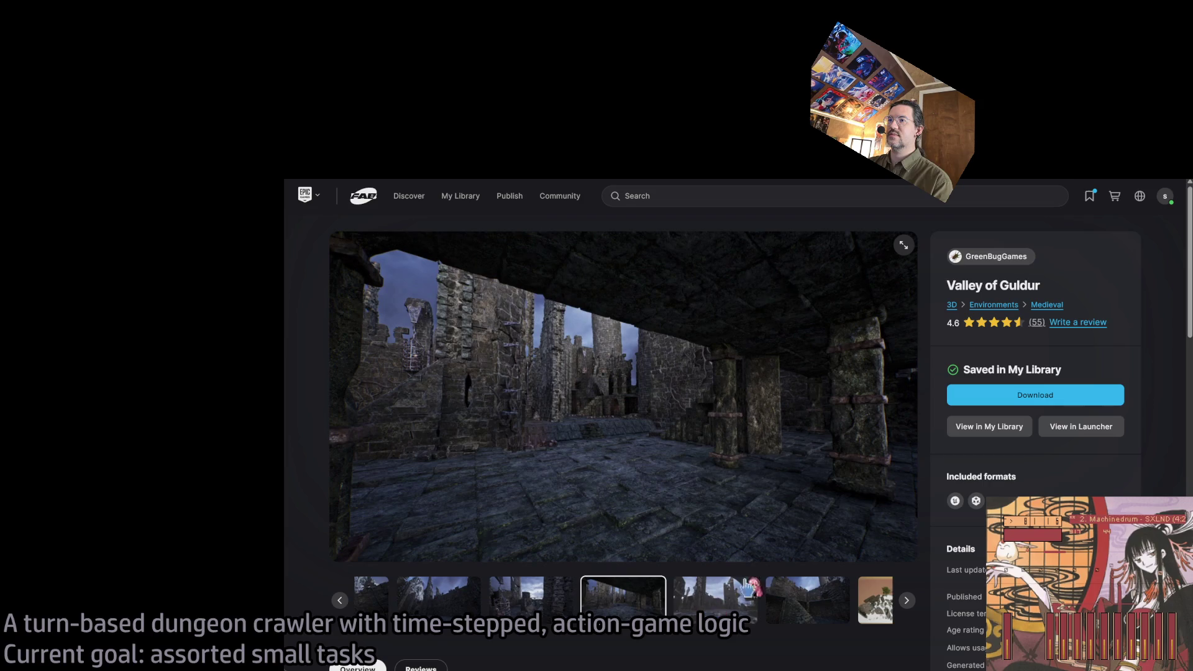
key(alt+Left)
scroll(712, 431, down, 4)
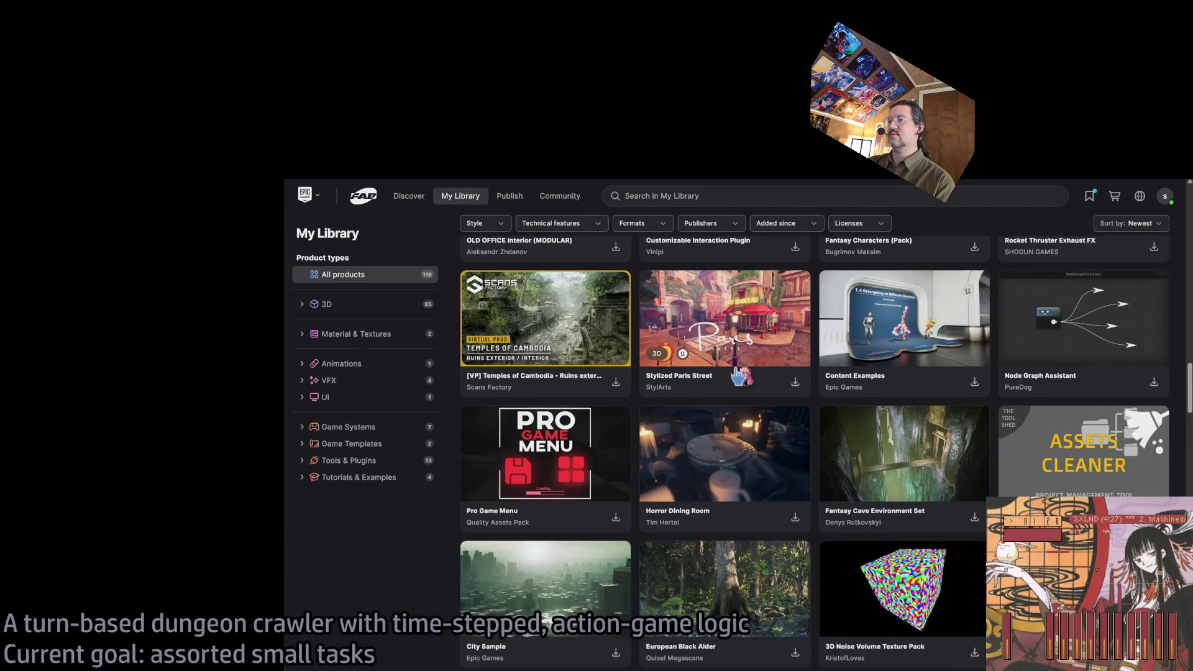
Step: Open the Horror Dining Room product page and view its first gallery screenshots
click(657, 354)
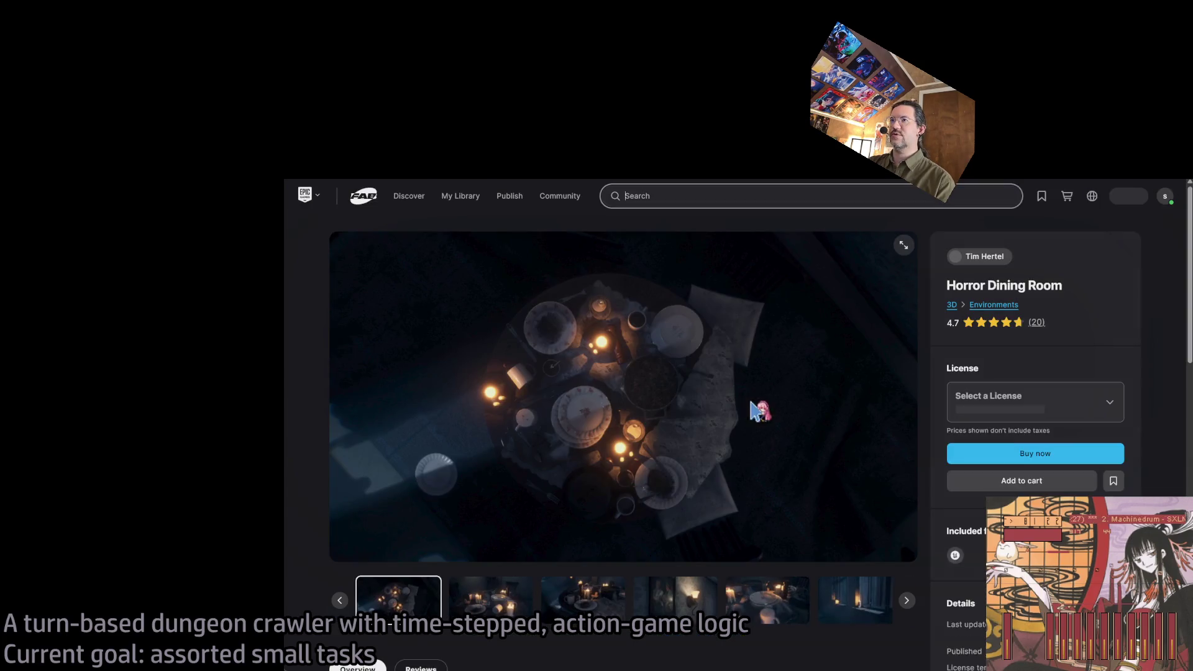
click(474, 607)
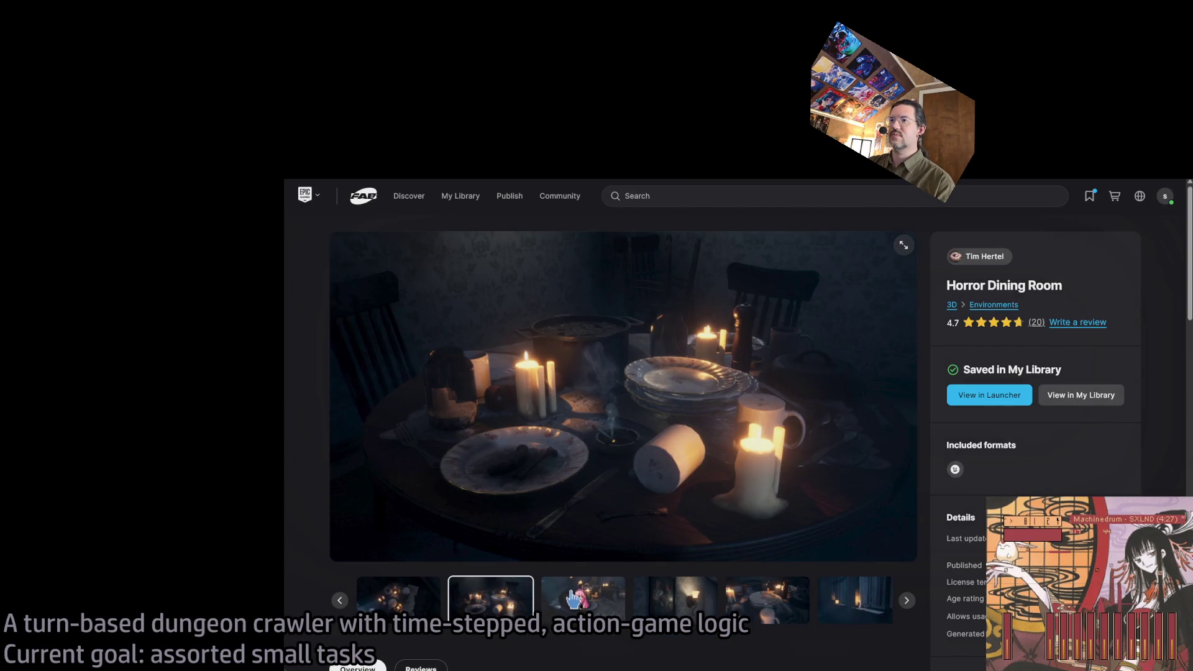
click(584, 602)
click(681, 602)
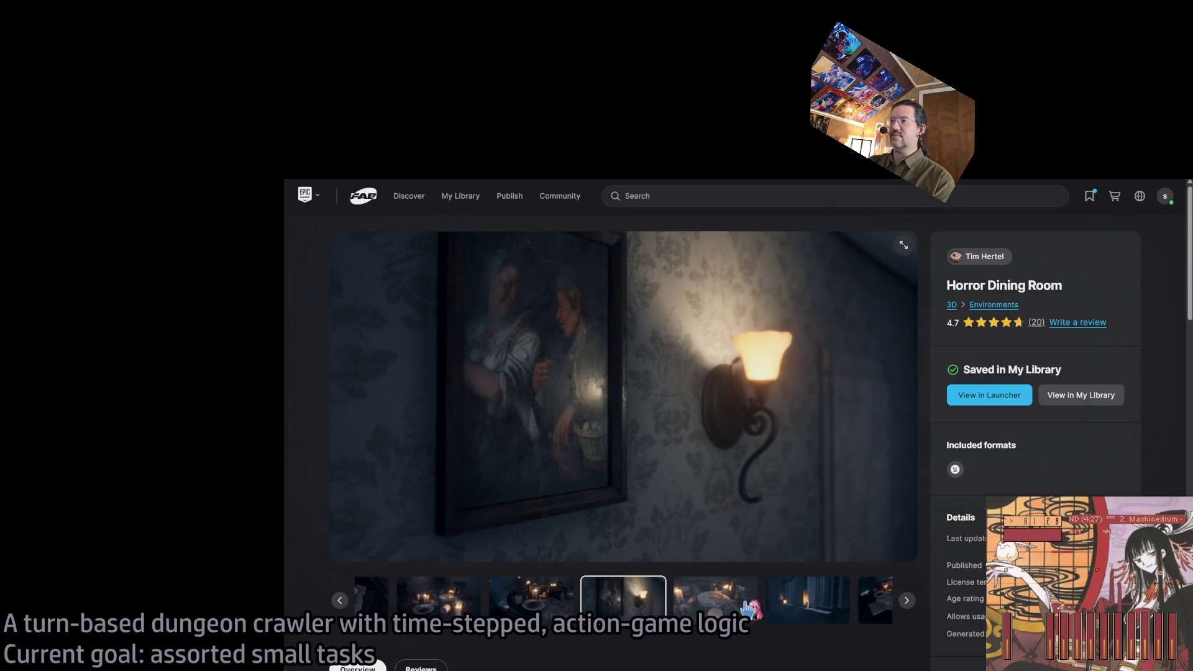
click(718, 605)
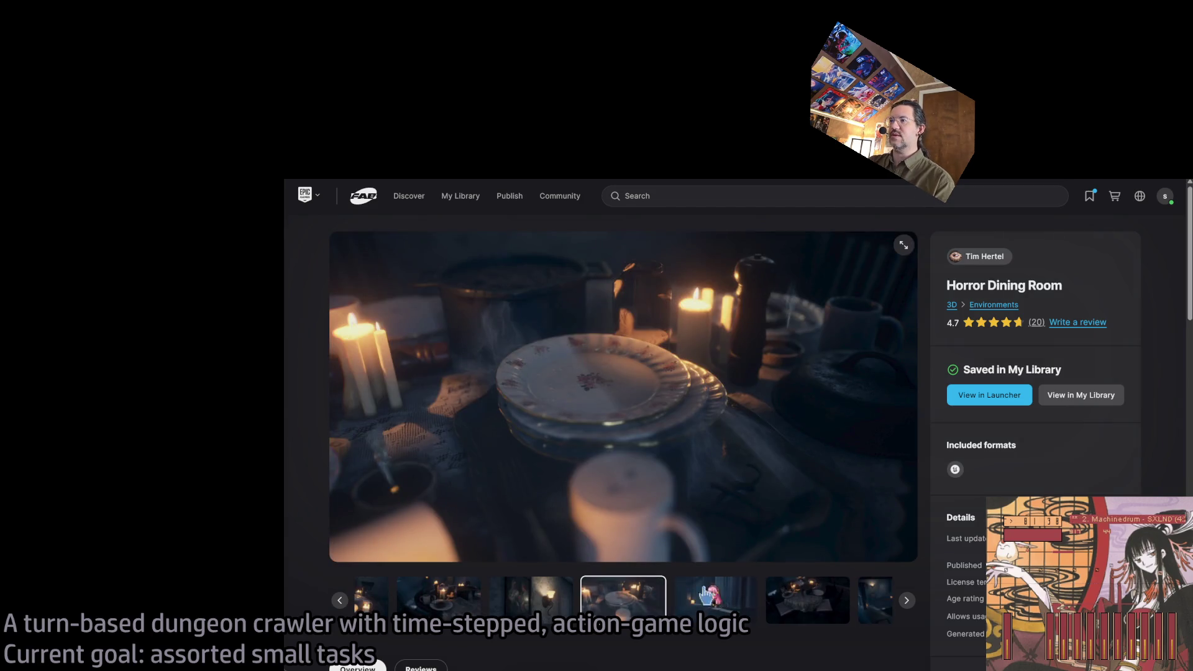
click(719, 604)
Step: Flip through the remaining dining-room screenshots, then go back to the library grid
click(721, 604)
click(726, 603)
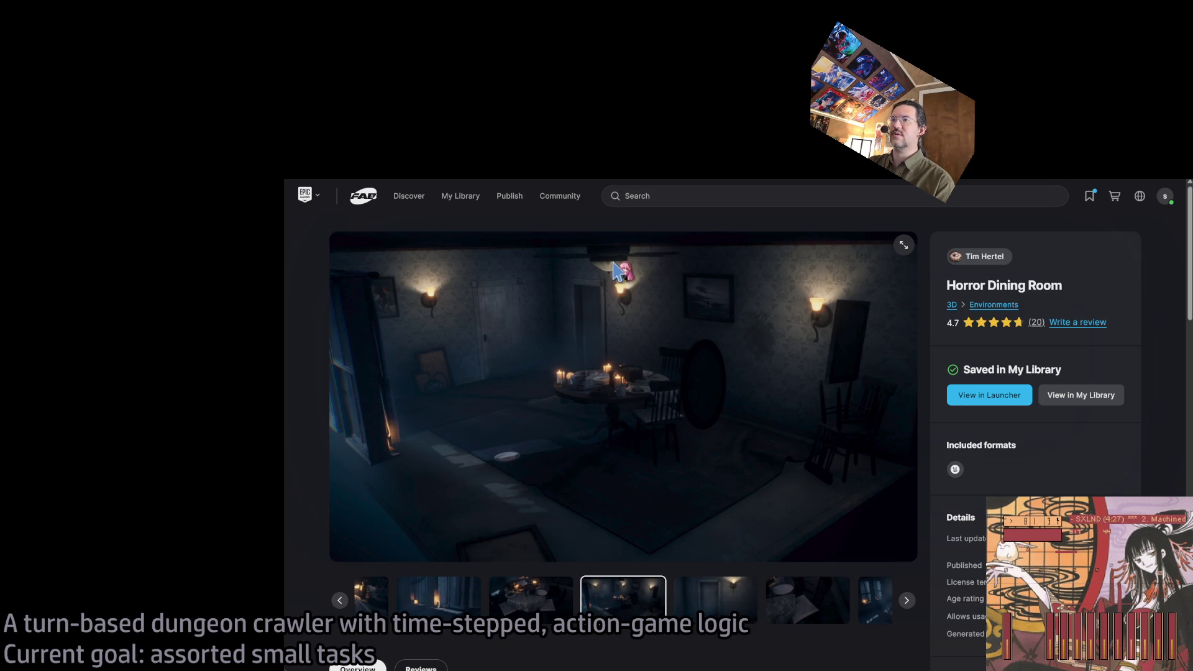
click(720, 604)
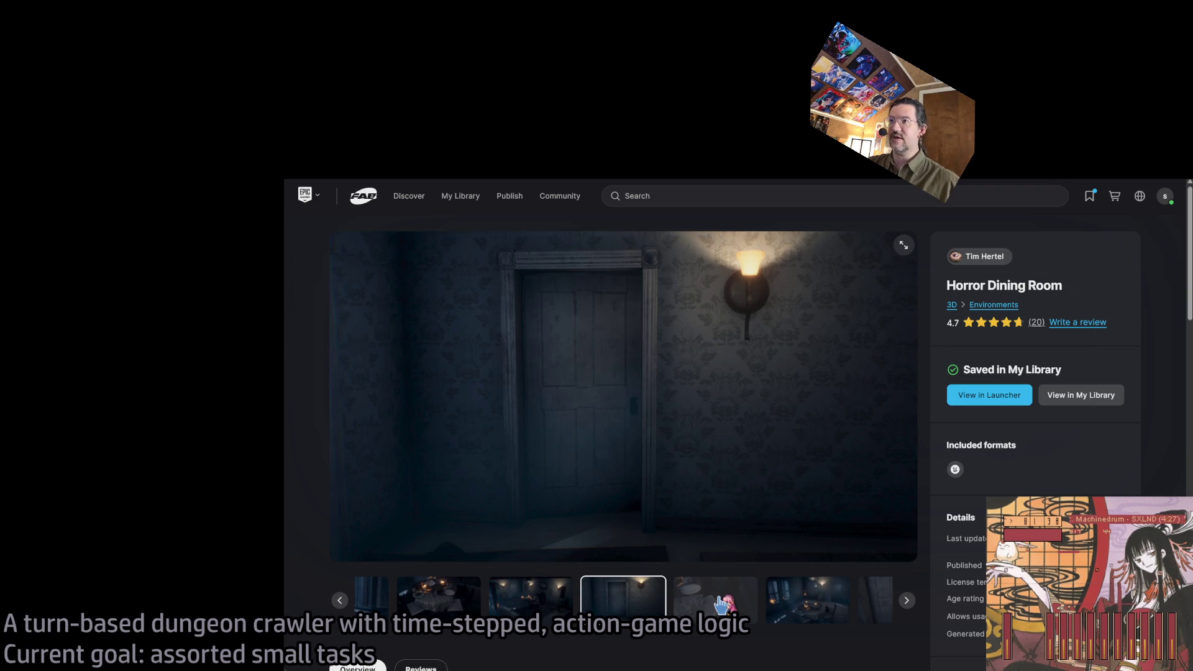
click(720, 604)
click(720, 604)
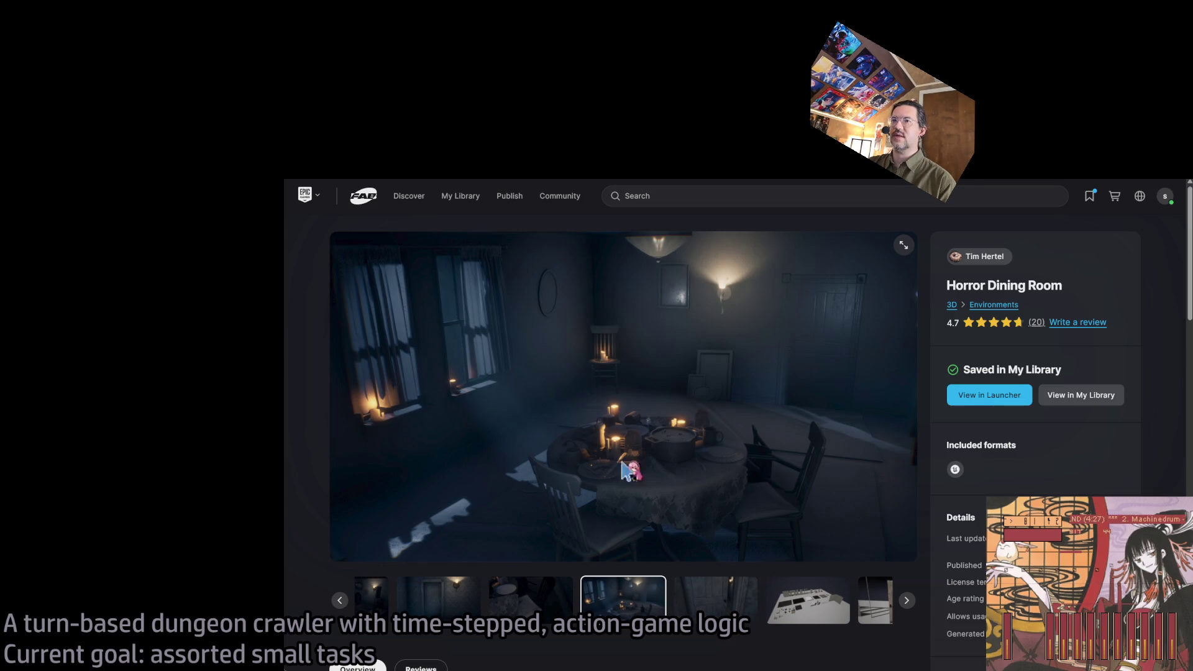
click(720, 604)
click(737, 581)
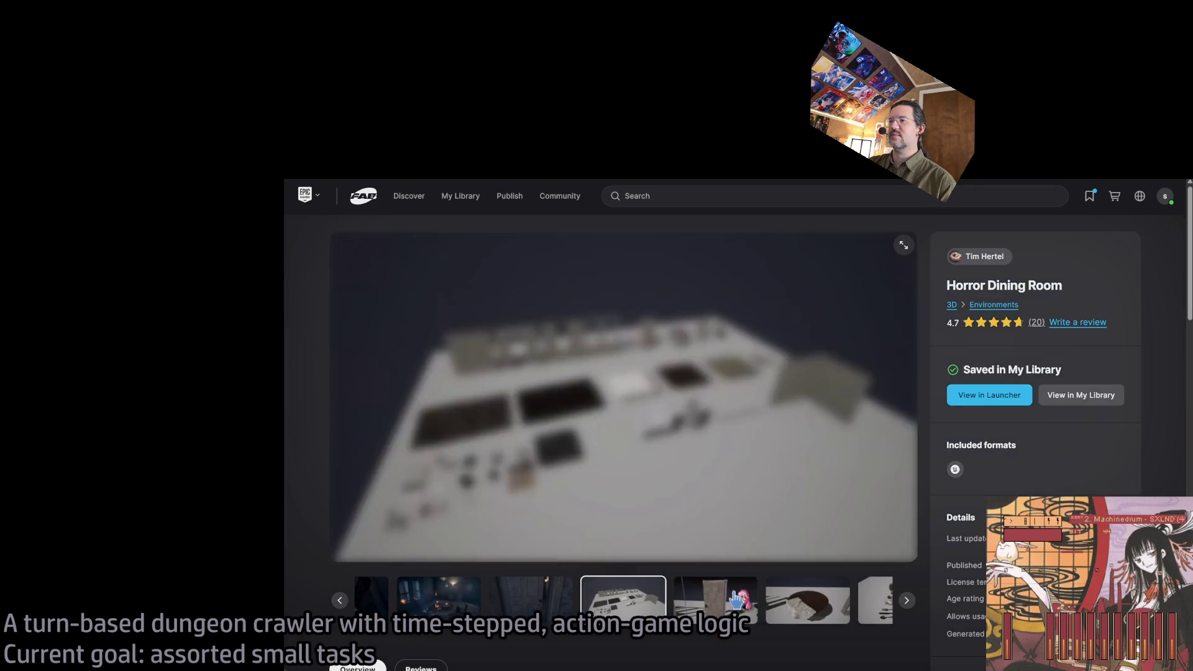
key(alt+Left)
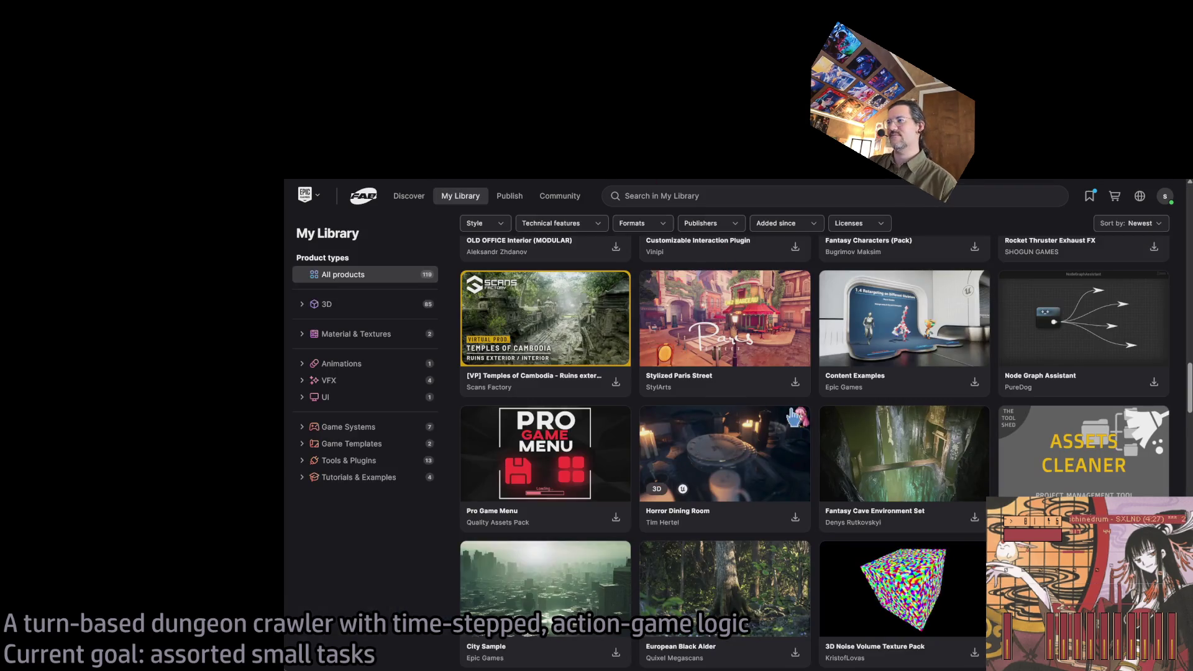
Step: Scroll the library grid to find the Medieval Dungeon card and open its product page
scroll(712, 442, down, 2)
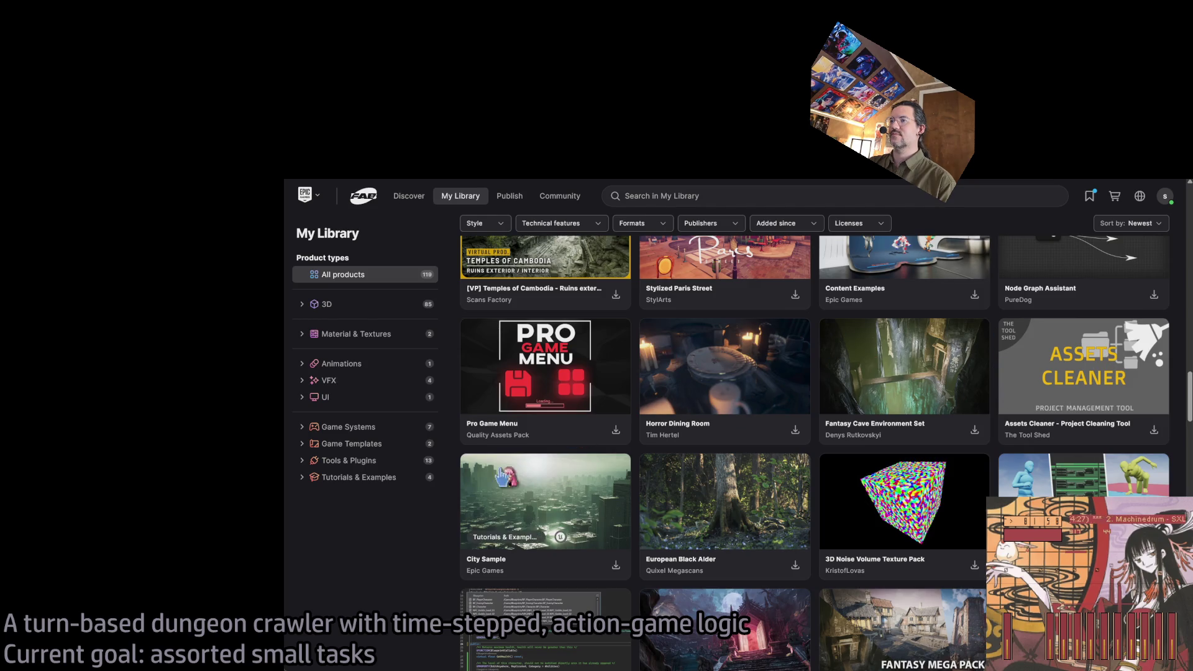
scroll(866, 457, down, 6)
scroll(866, 458, up, 2)
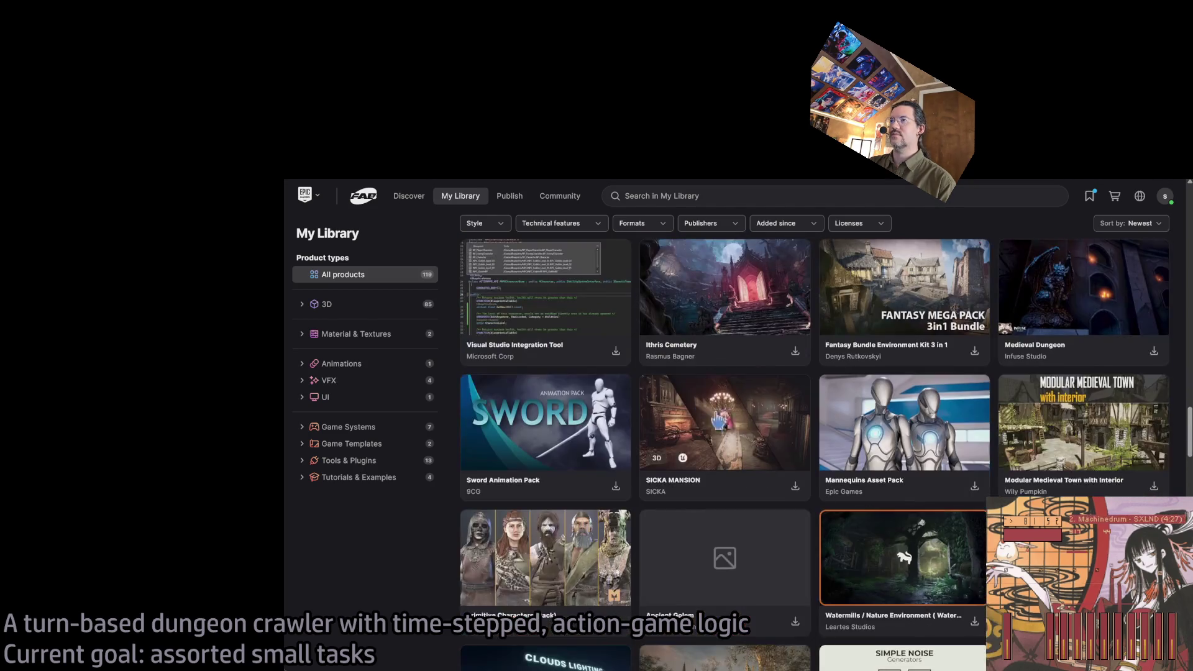
scroll(774, 425, down, 2)
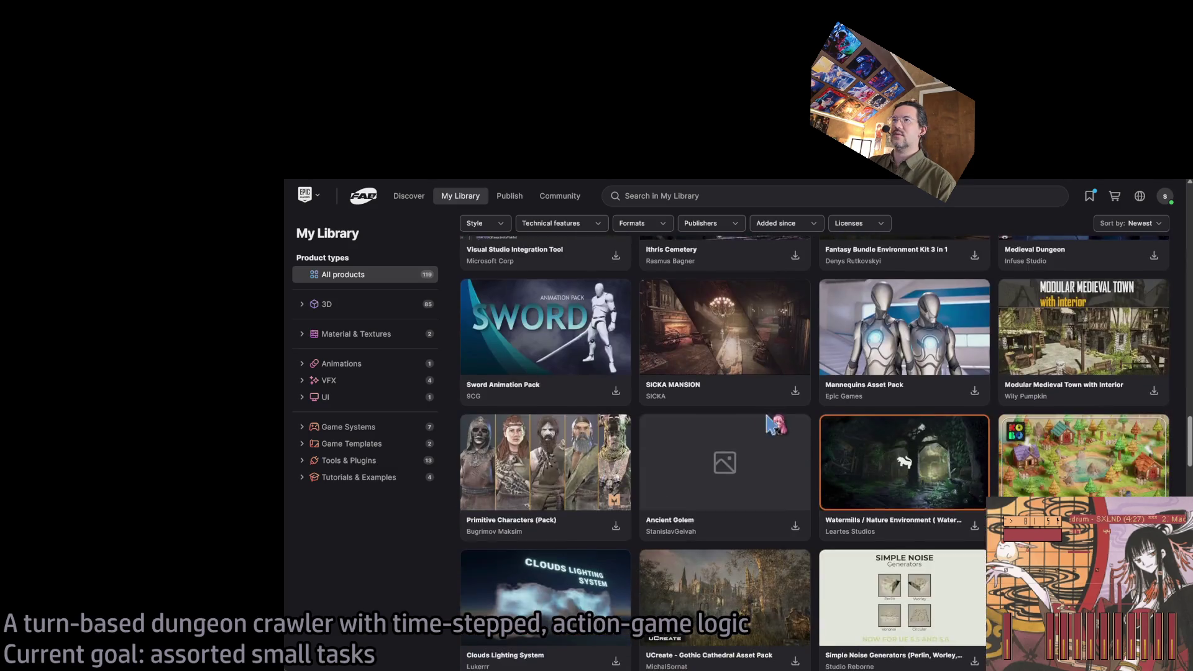
scroll(728, 410, up, 4)
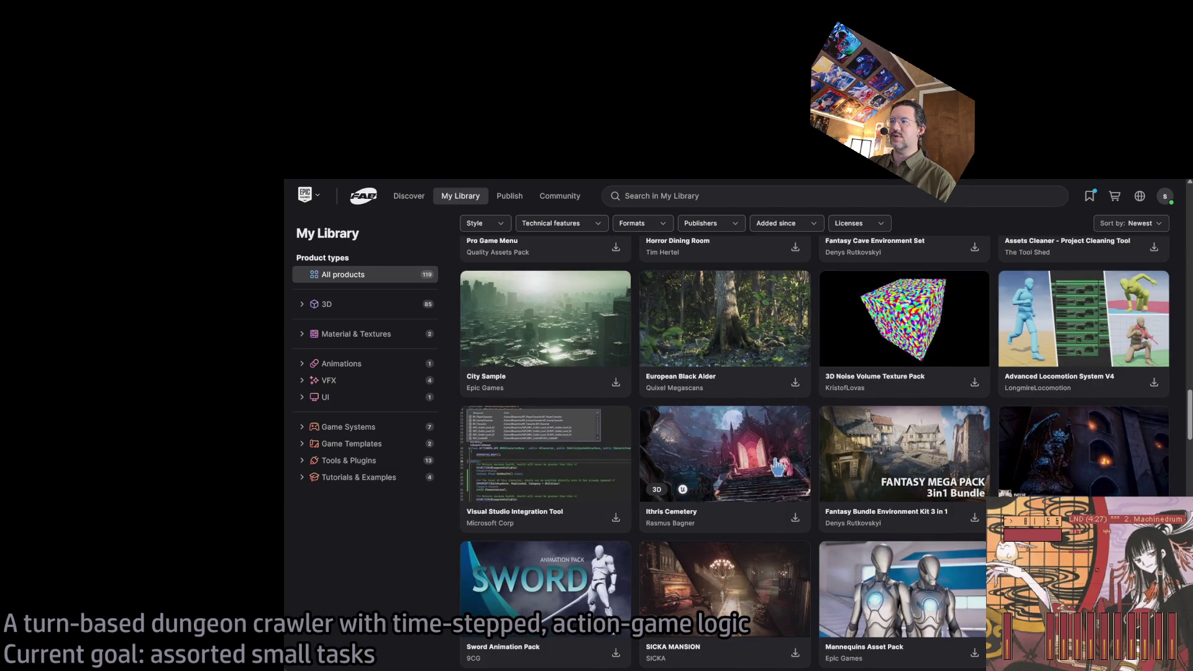
click(1101, 442)
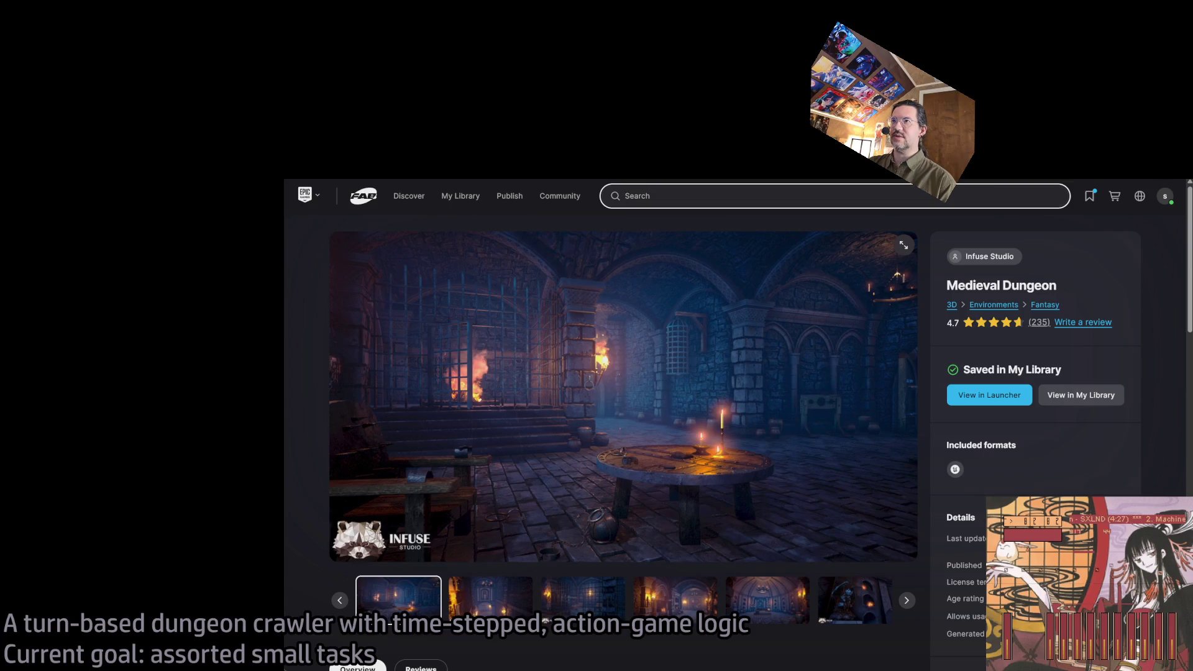
Step: Browse the first gallery screenshots, stepping back to the rocky cliff image
click(758, 598)
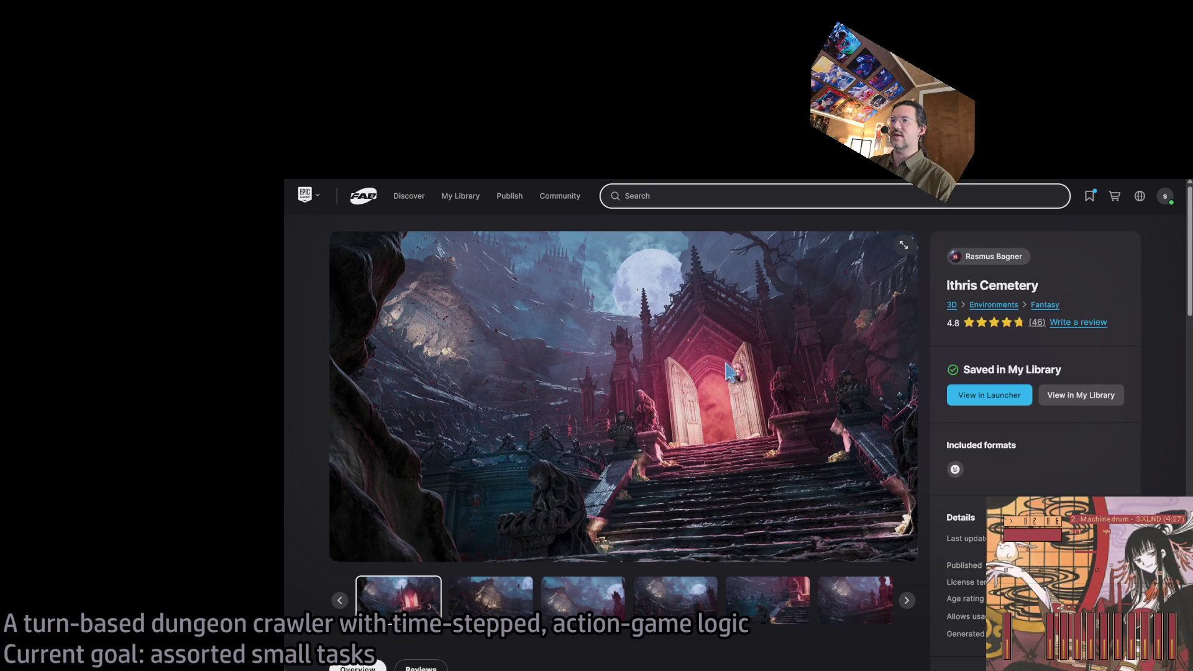
click(491, 598)
click(583, 598)
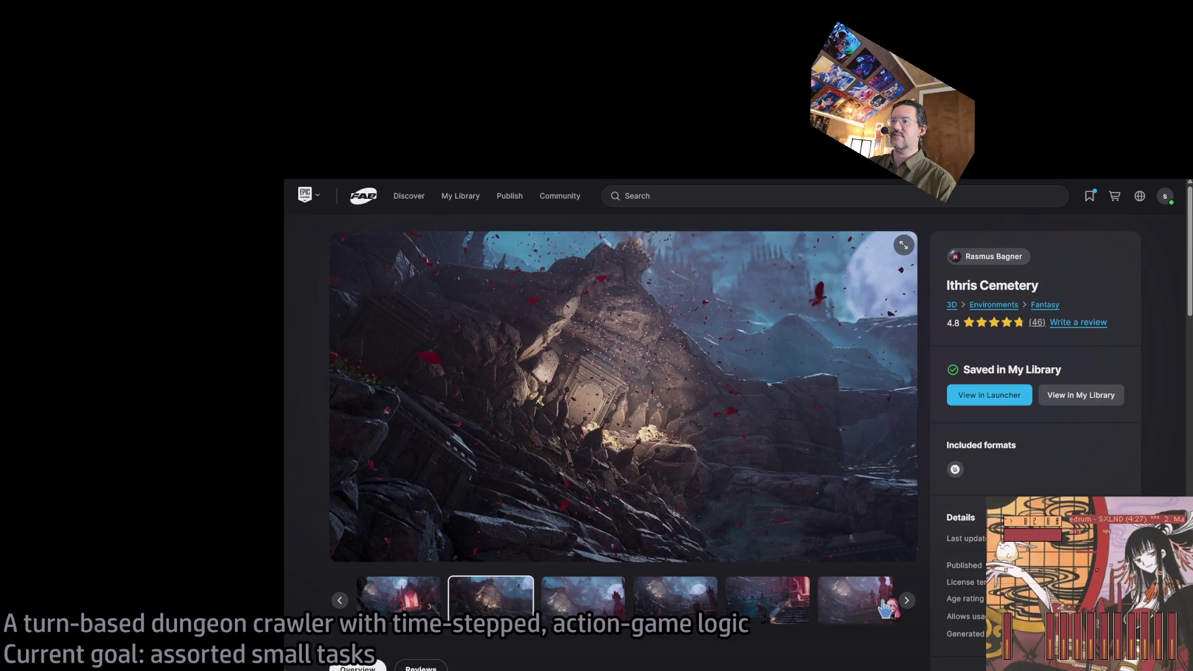
click(908, 600)
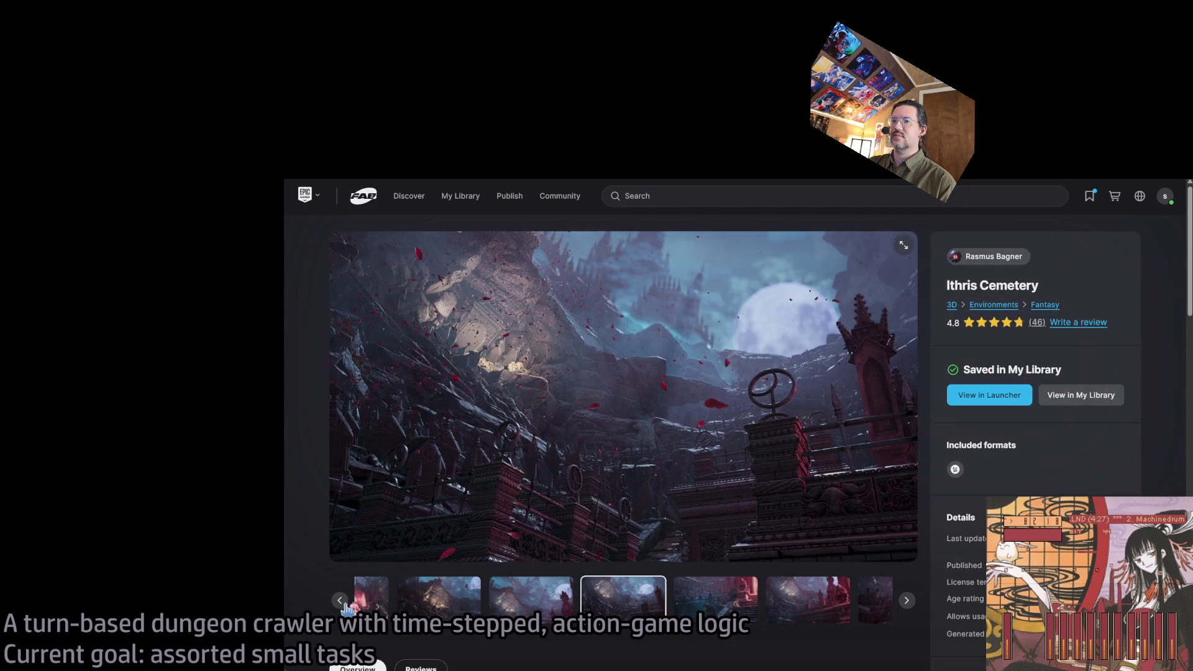
click(340, 600)
click(341, 600)
click(340, 600)
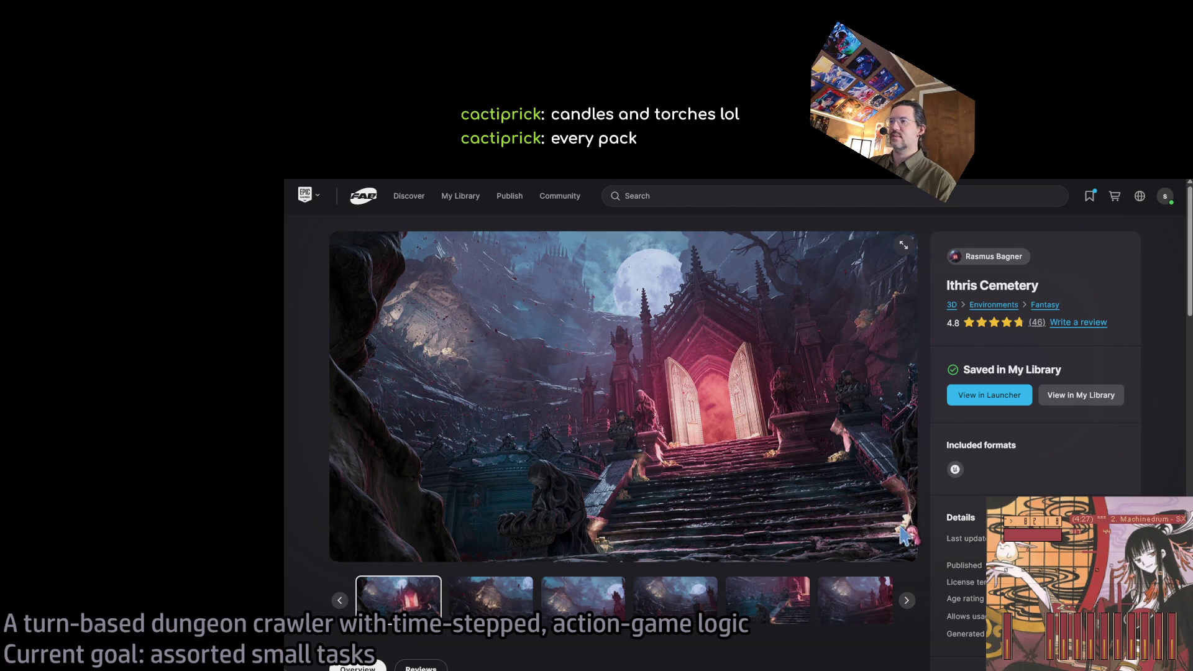
Step: Cycle the gallery forward through every screenshot, then return to My Library
click(907, 602)
click(907, 602)
click(907, 601)
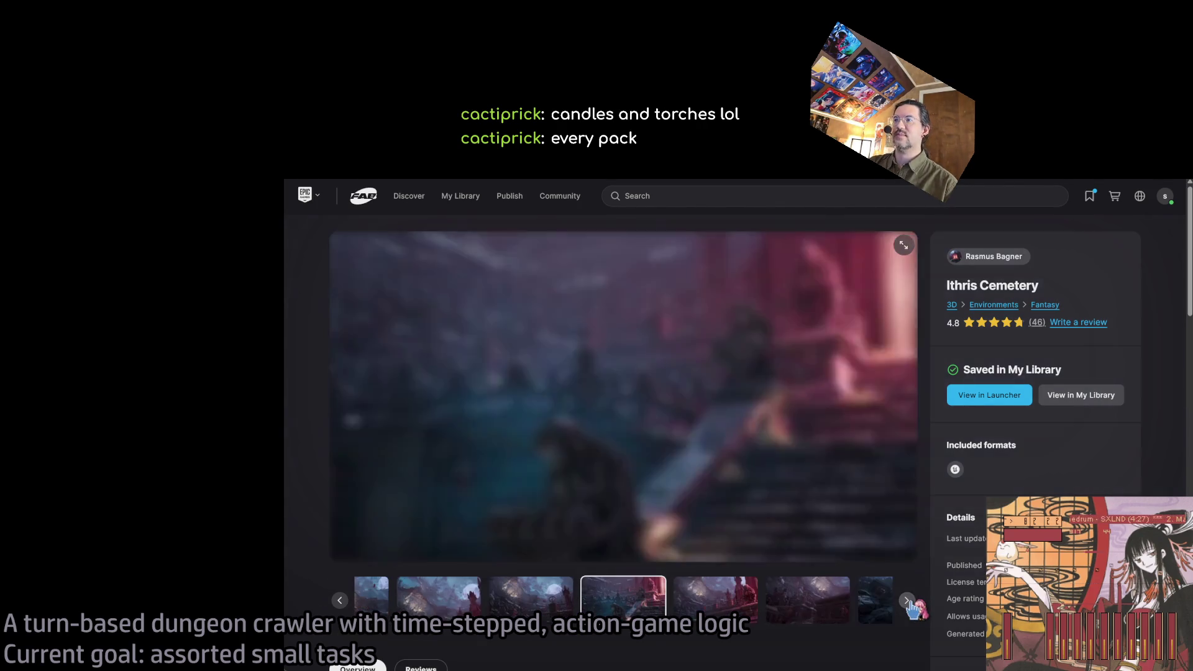
click(907, 602)
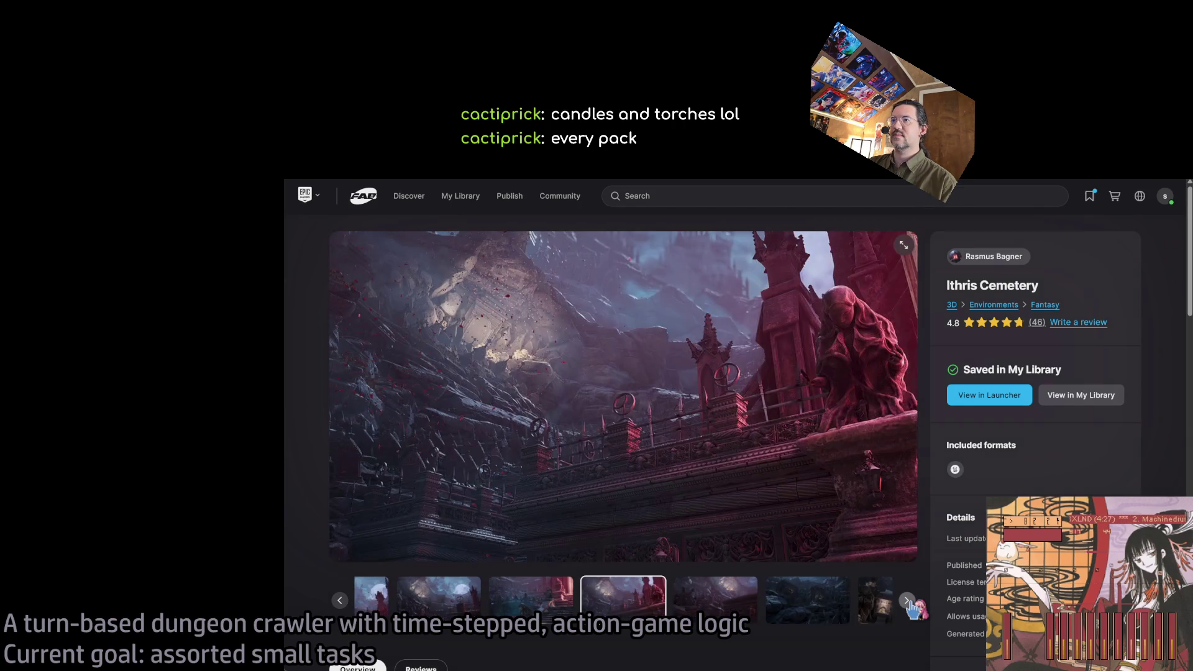
click(907, 601)
click(907, 602)
click(907, 602)
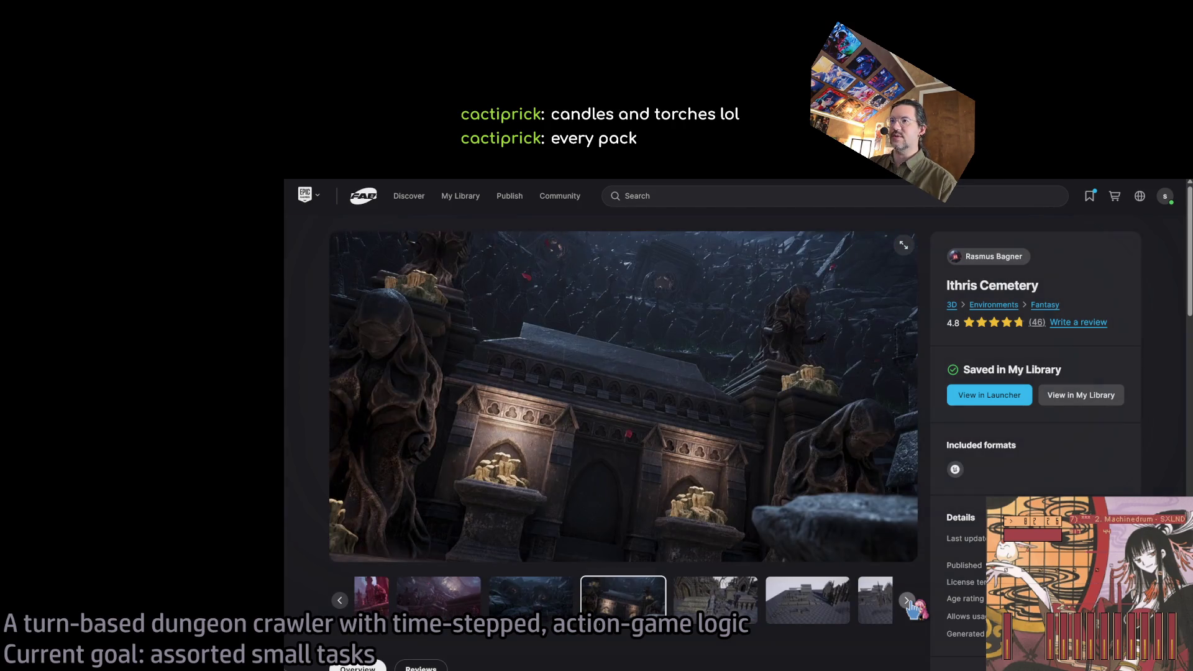
click(907, 601)
click(907, 601)
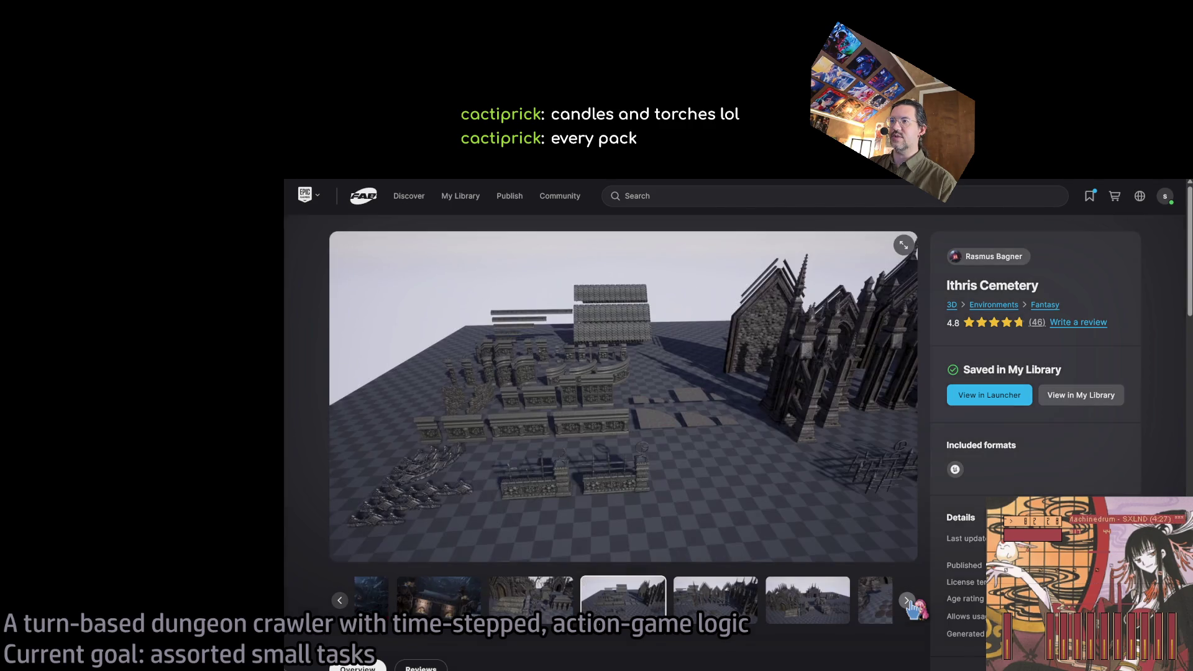
click(907, 601)
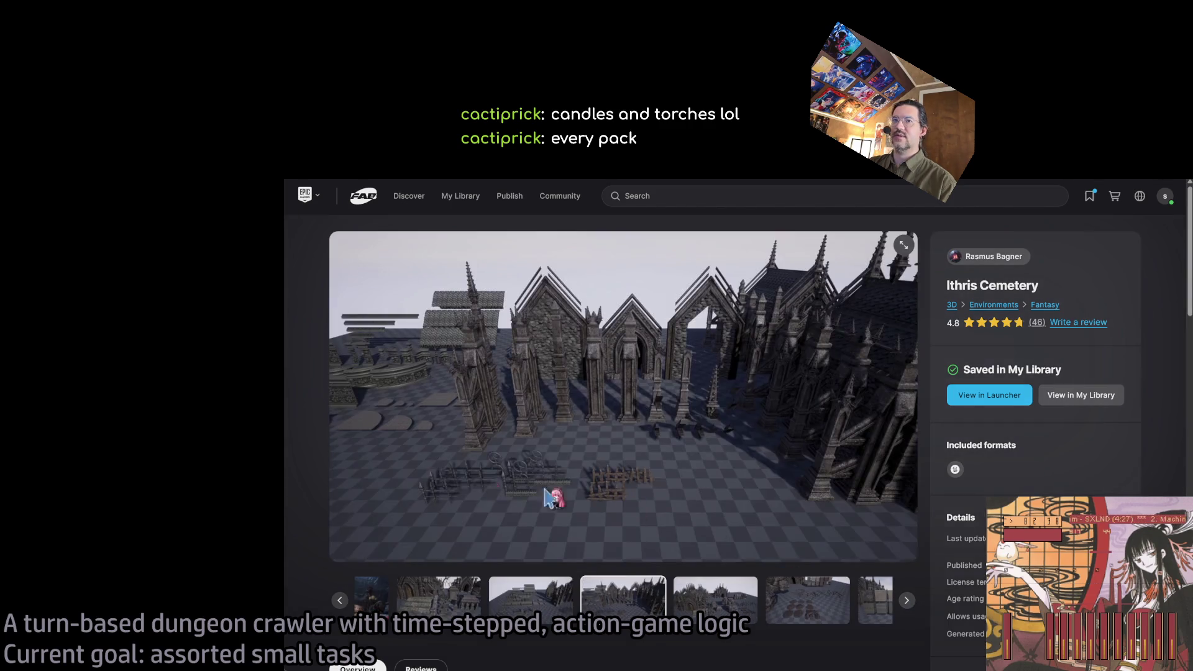
click(907, 600)
click(908, 601)
click(907, 600)
click(907, 600)
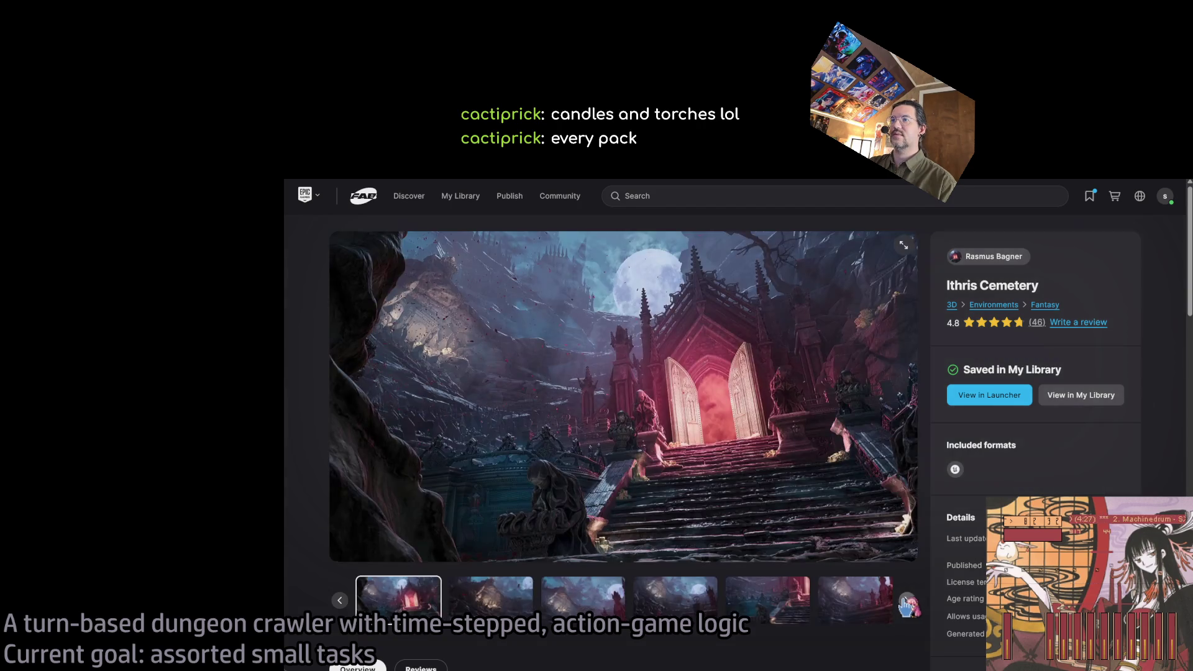
click(460, 196)
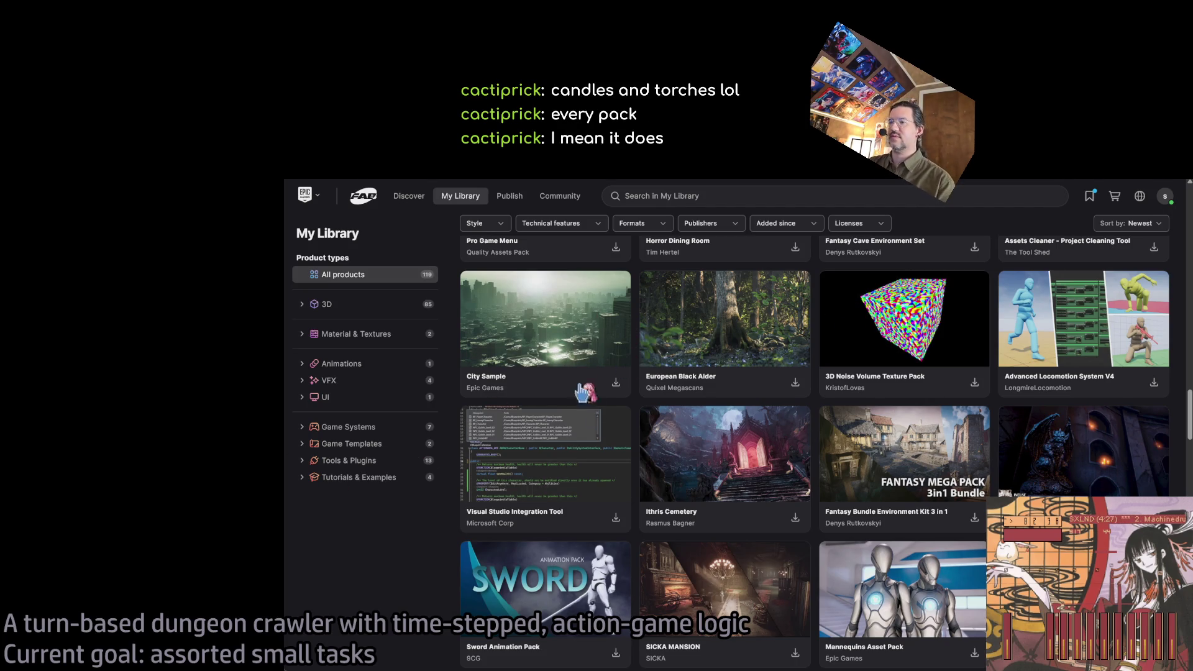
scroll(1178, 412, down, 3)
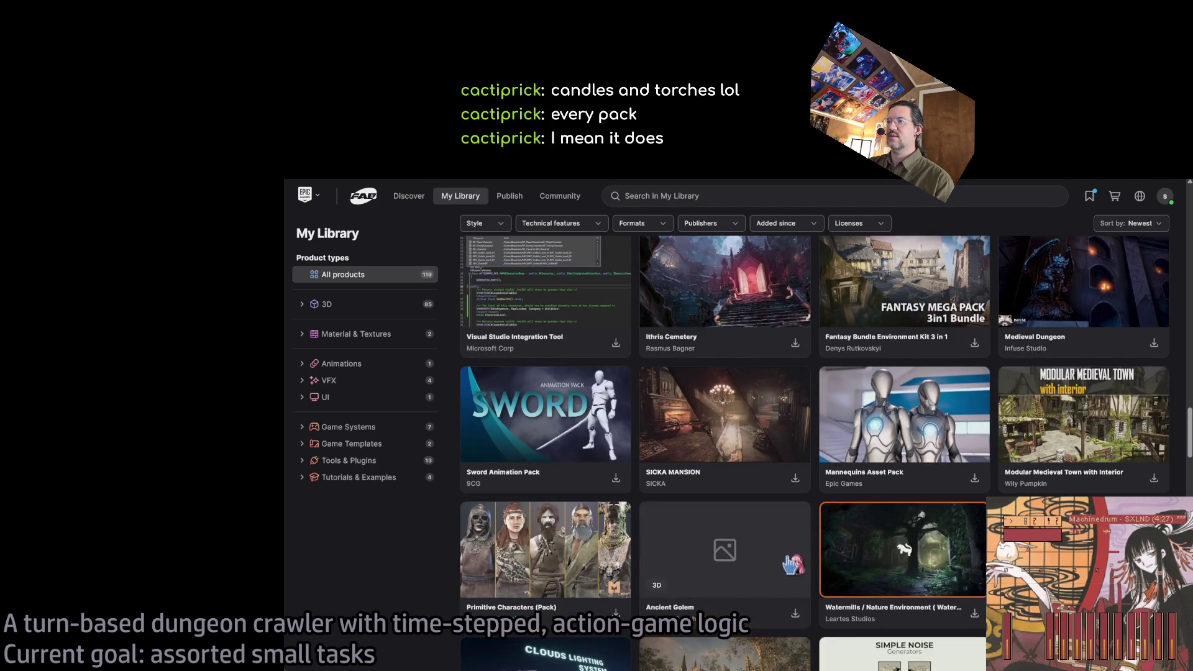
click(722, 557)
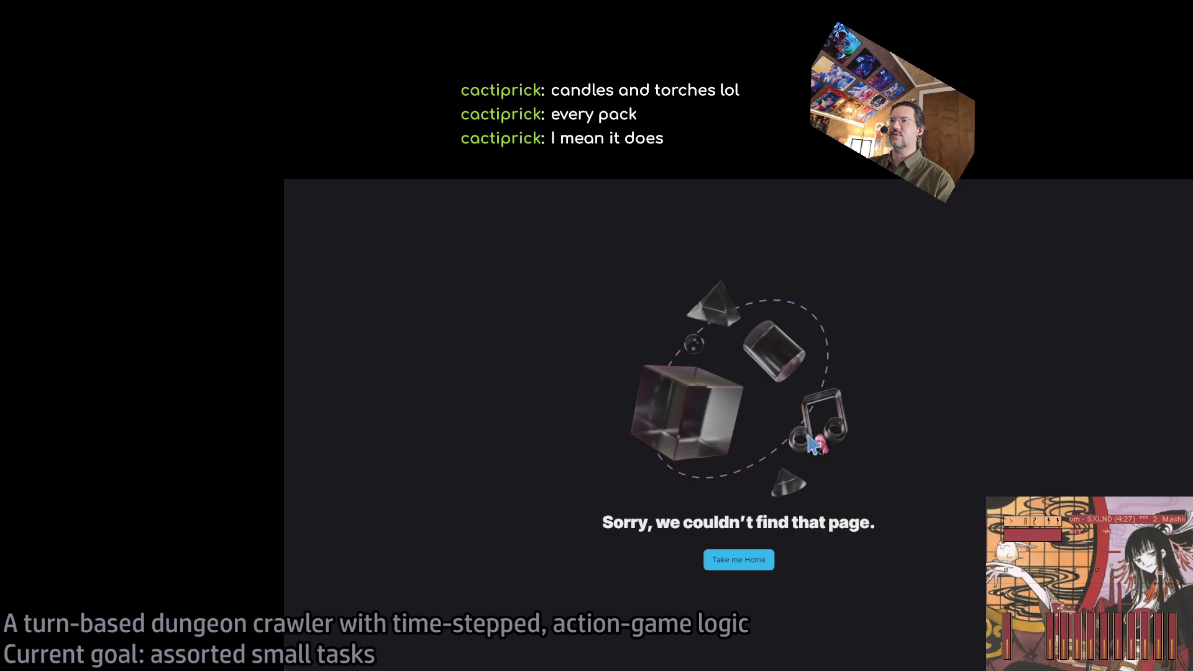
key(alt+Left)
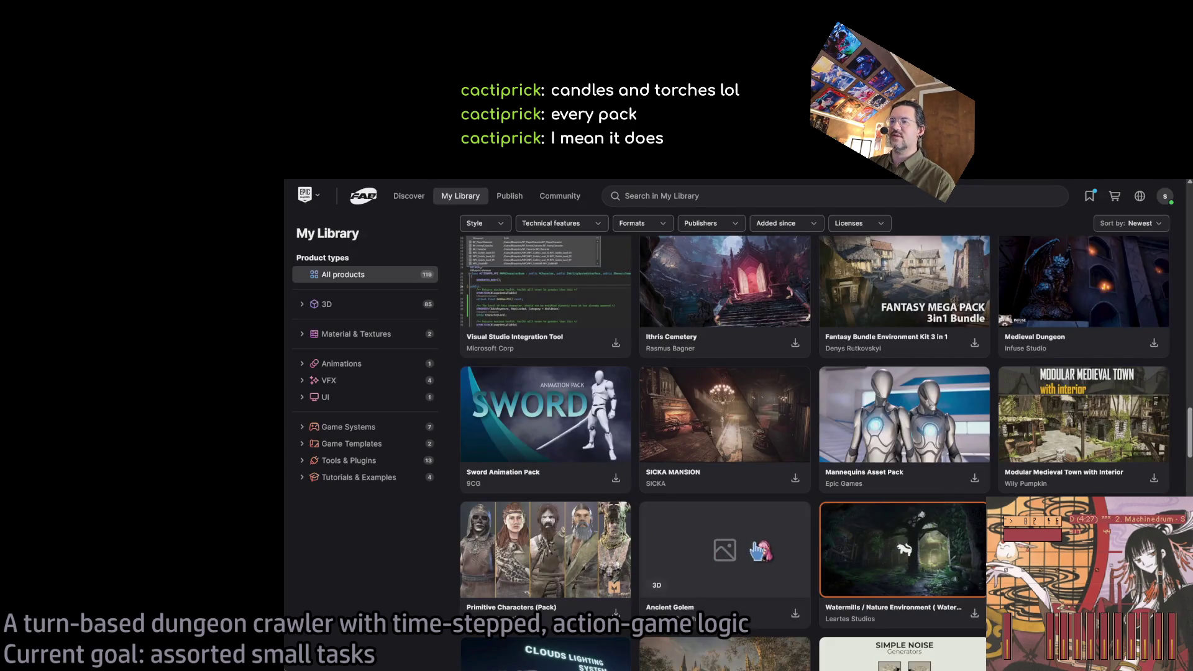
scroll(690, 617, down, 2)
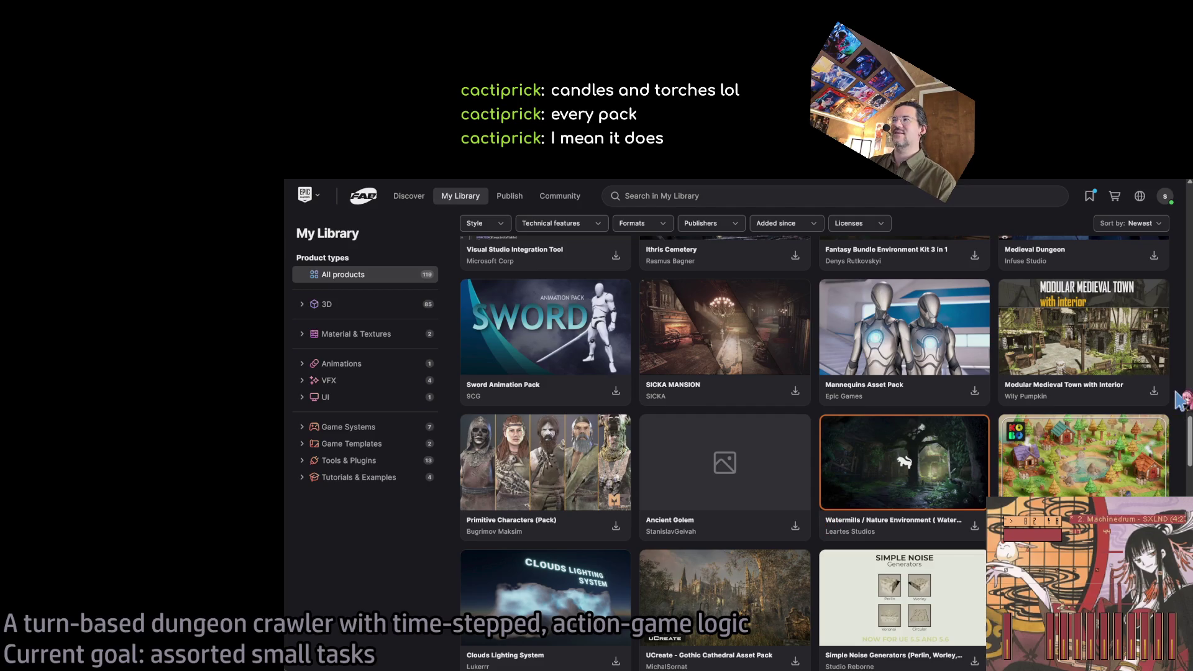
scroll(1178, 375, down, 3)
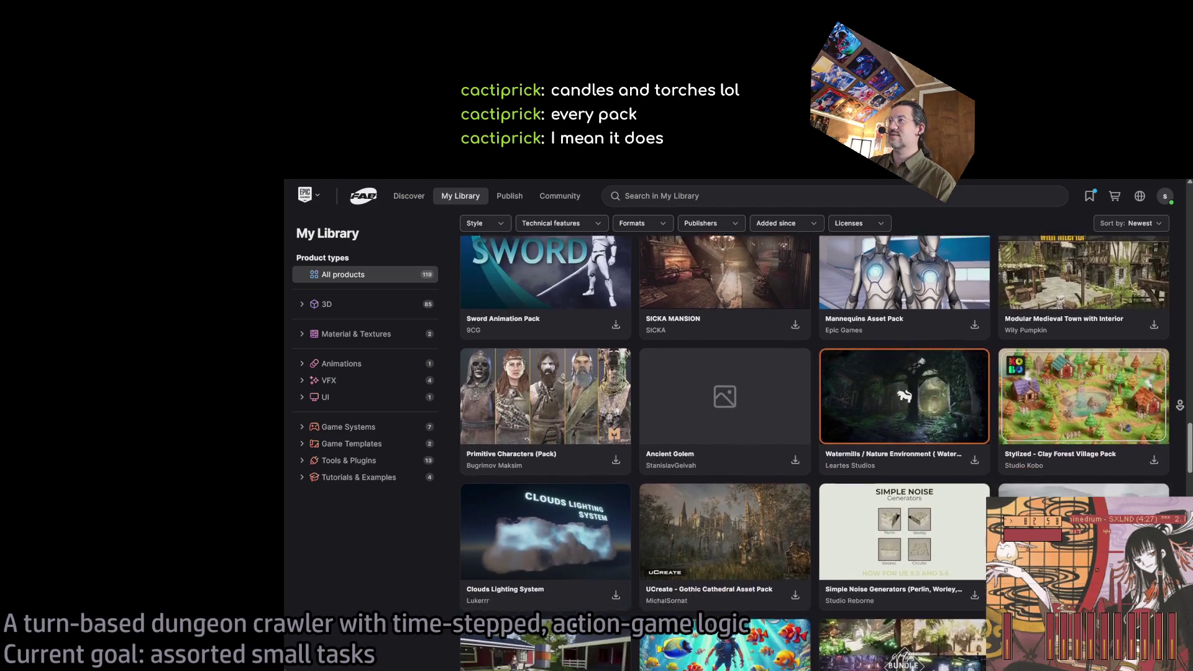
scroll(1179, 405, down, 3)
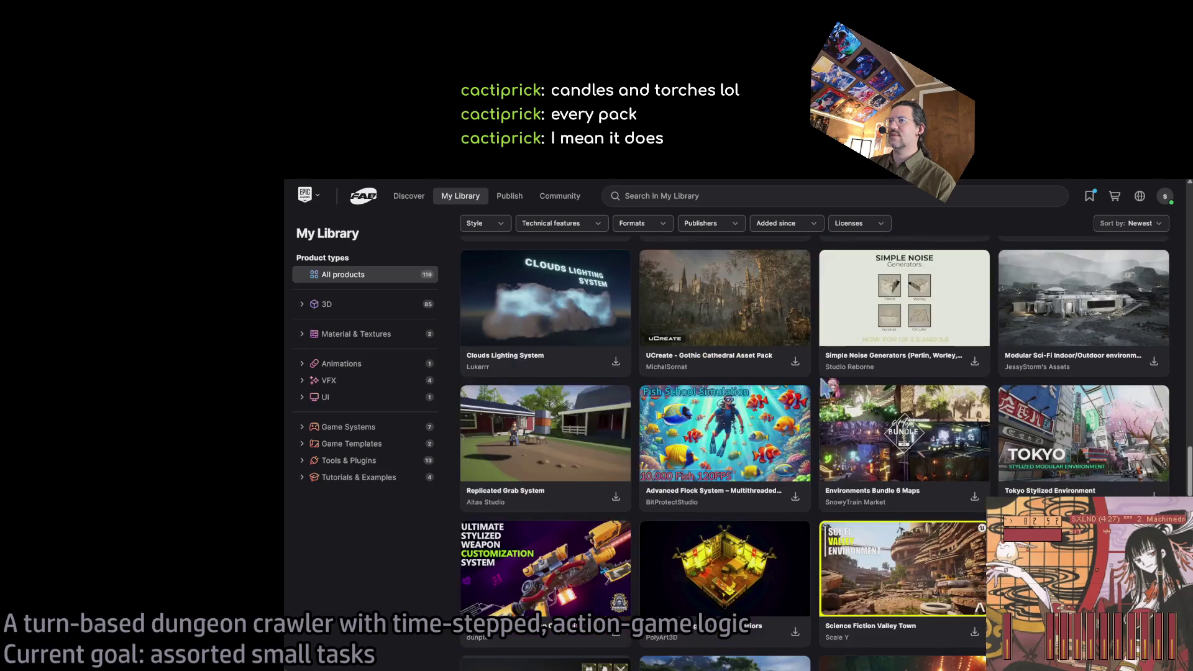
click(746, 295)
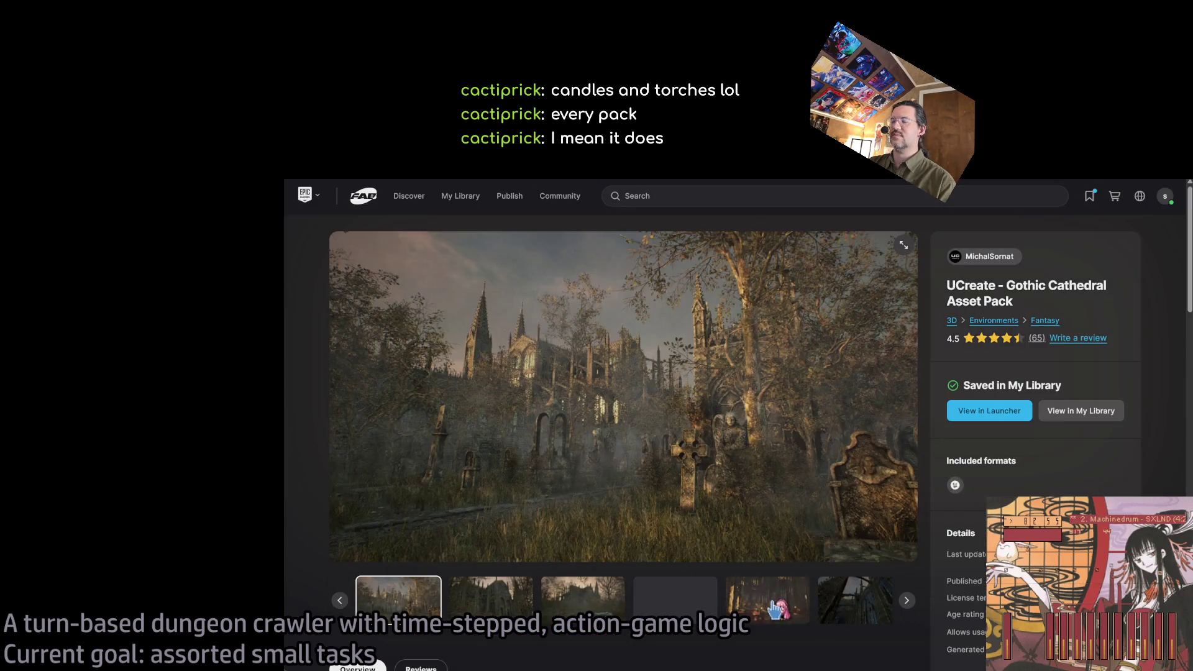
click(775, 609)
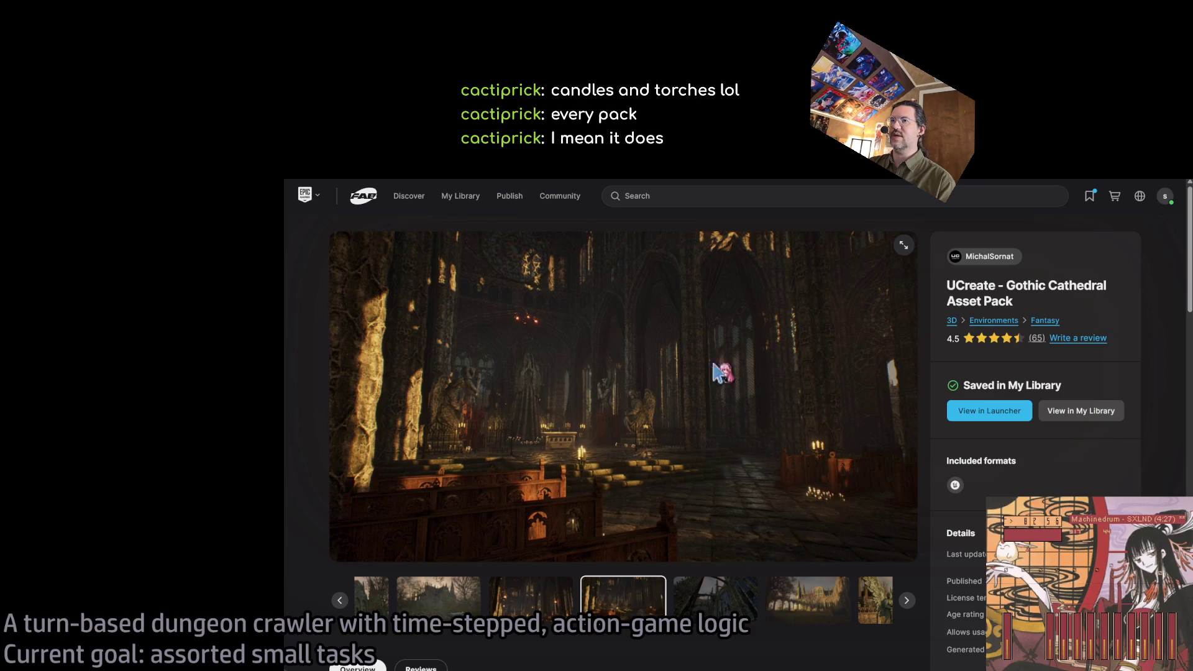
key(alt+Left)
scroll(763, 330, up, 1)
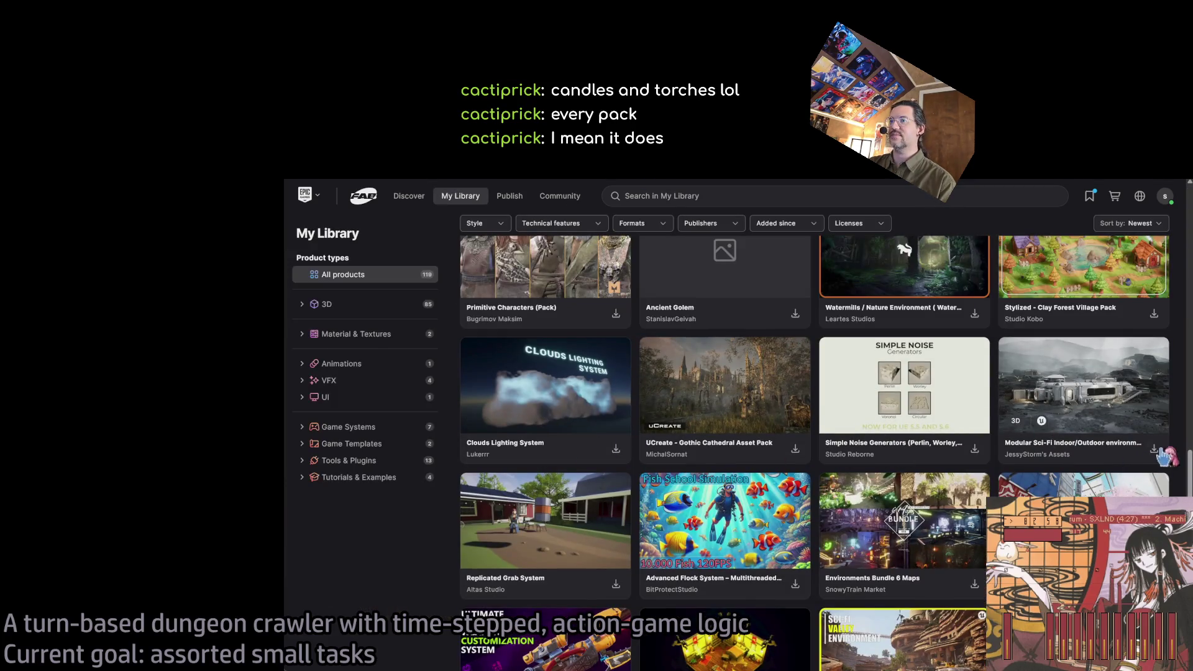
scroll(814, 454, down, 3)
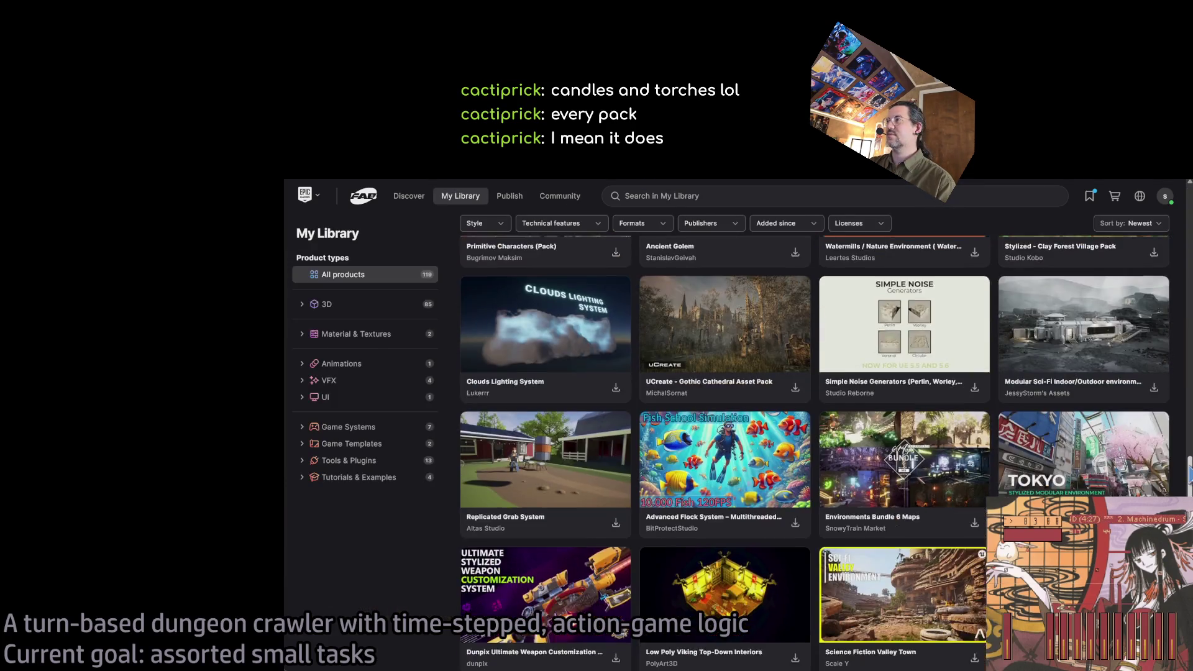
scroll(904, 454, down, 3)
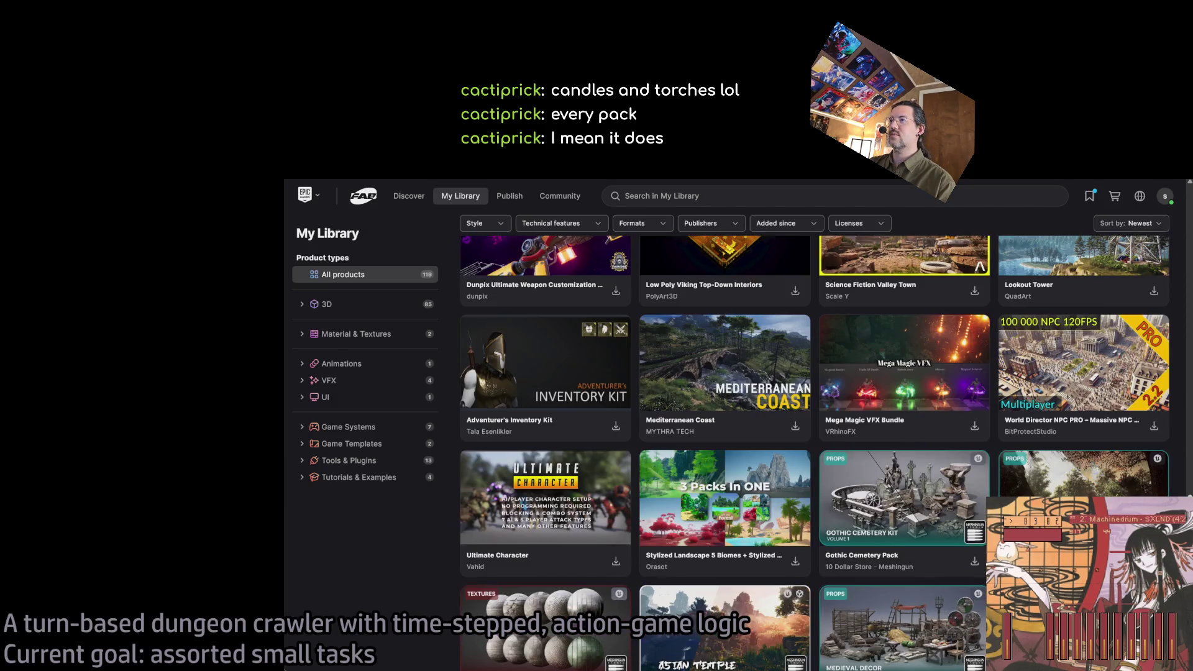
scroll(814, 453, down, 3)
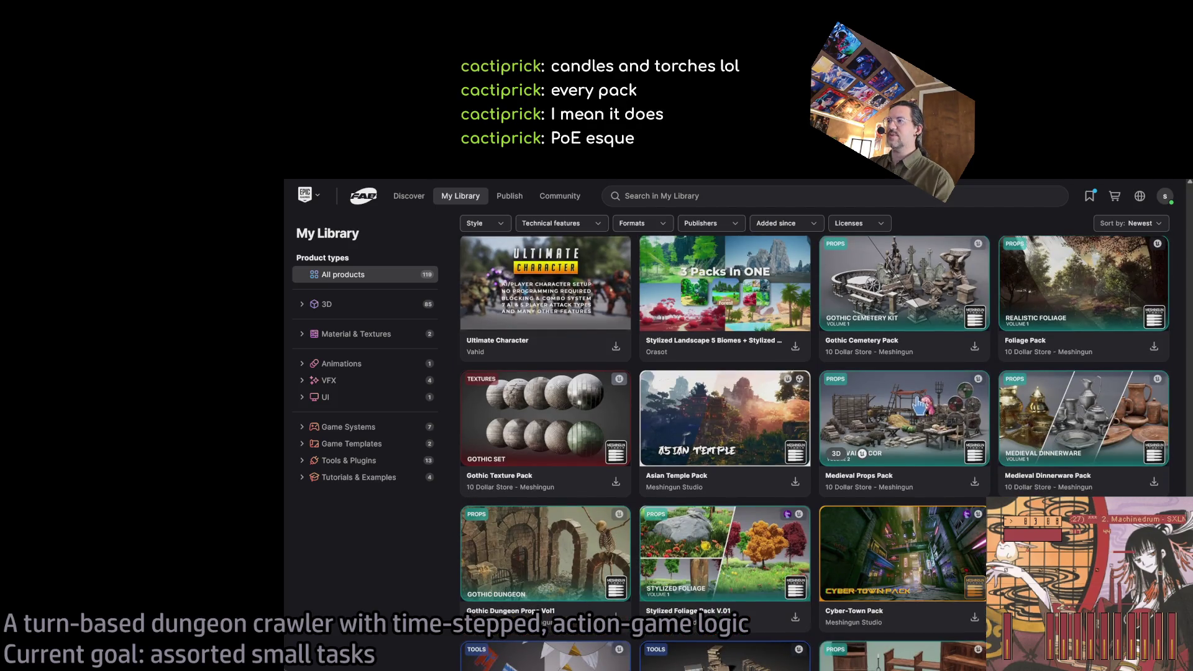
scroll(814, 435, down, 2)
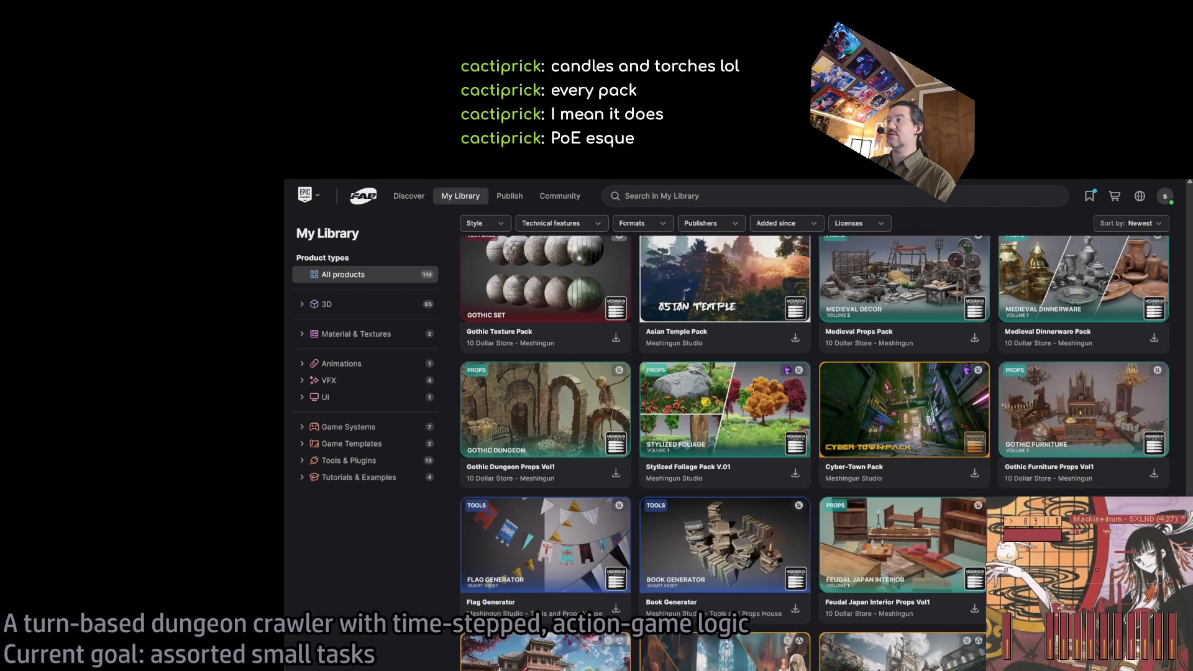
scroll(814, 454, up, 1)
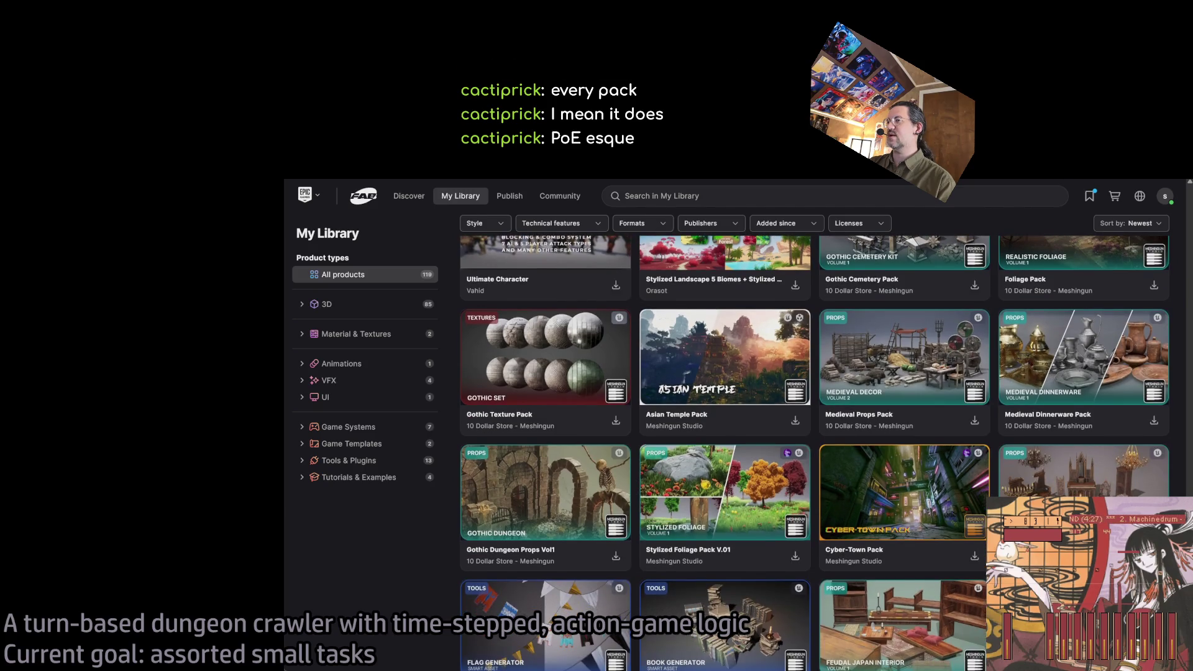
scroll(814, 453, down, 3)
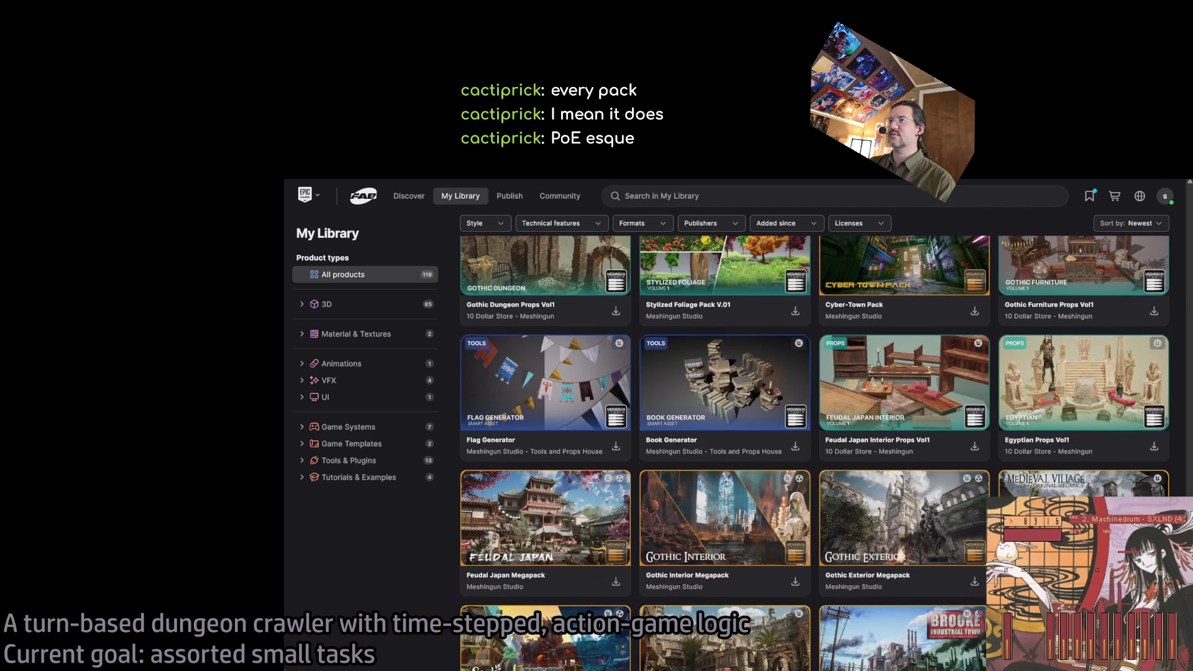
scroll(814, 454, down, 1)
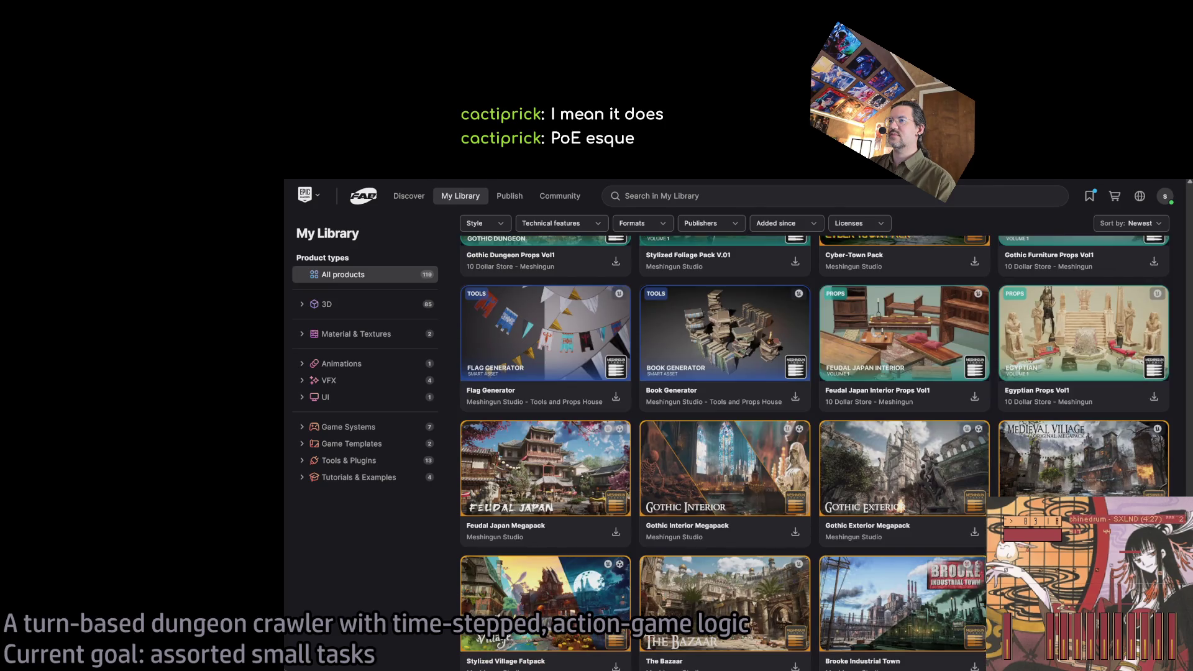
scroll(814, 453, down, 1)
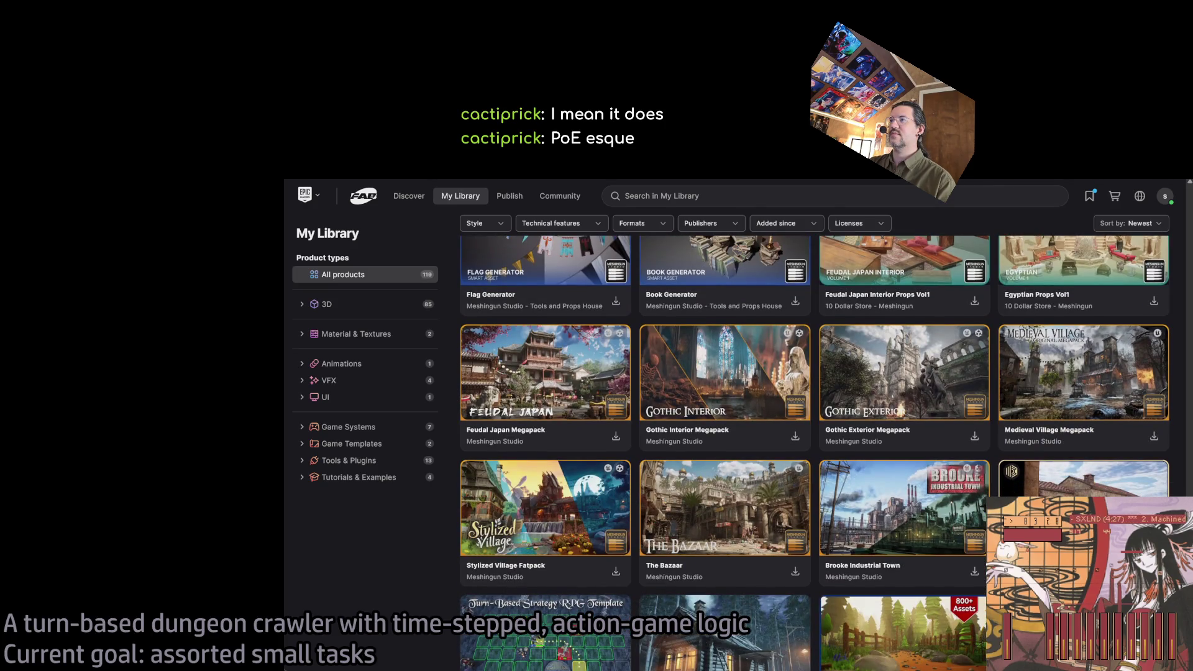
scroll(814, 453, down, 1)
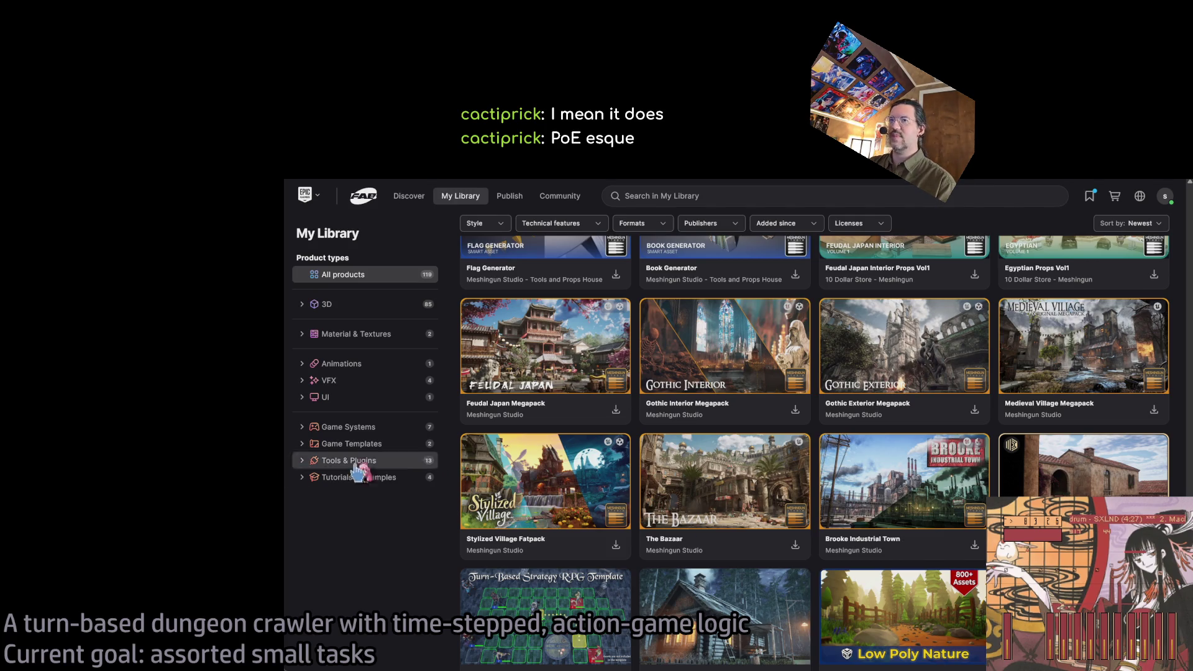
scroll(813, 453, down, 1)
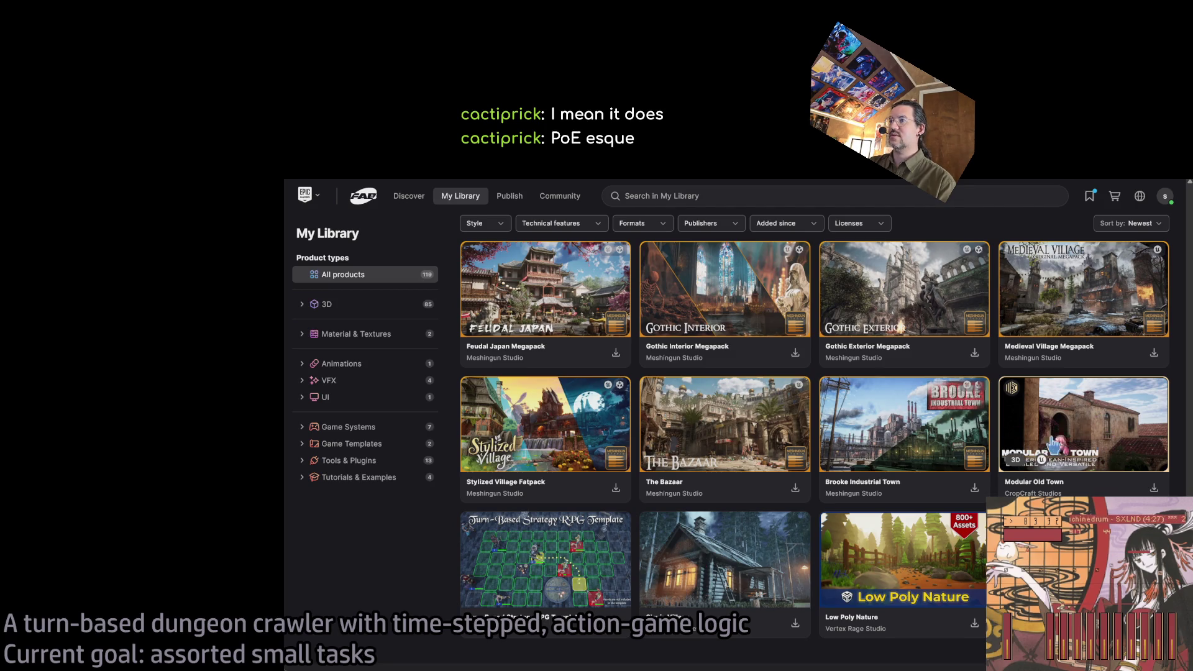
scroll(477, 460, up, 1)
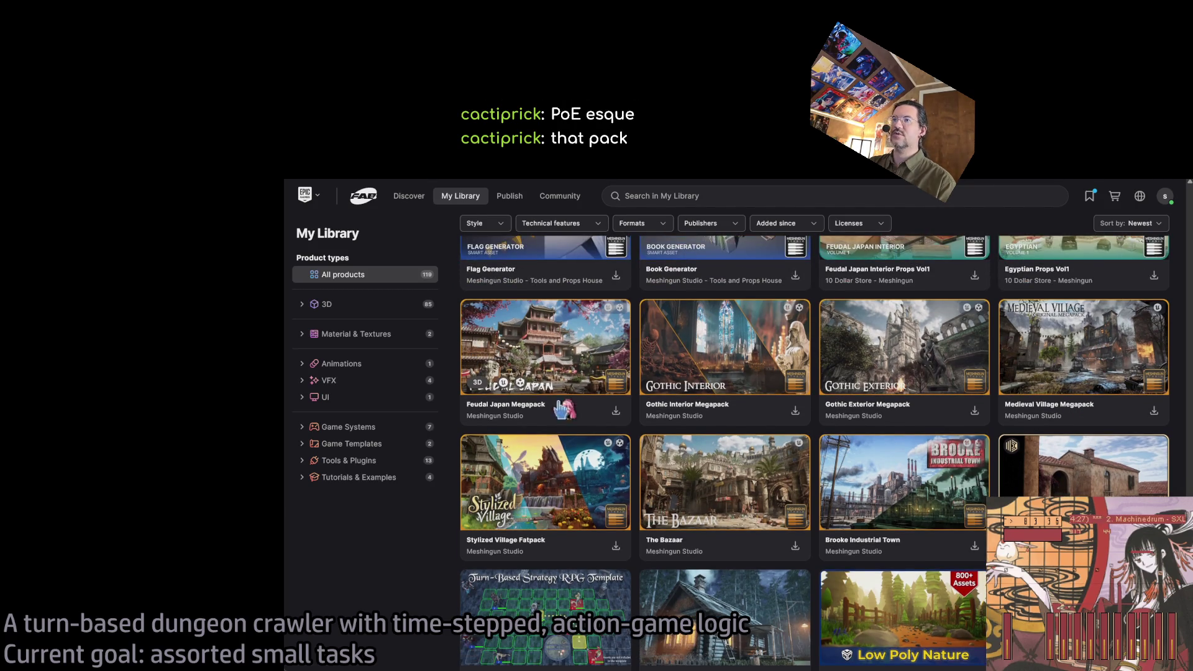
scroll(695, 550, up, 3)
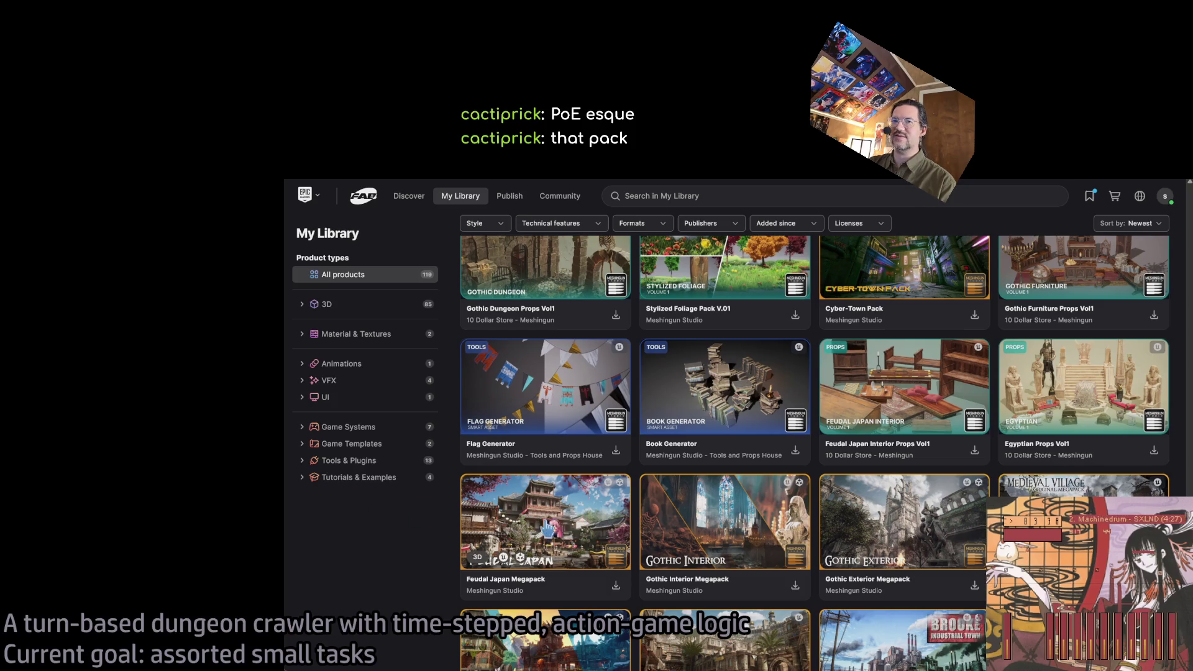
scroll(824, 502, up, 6)
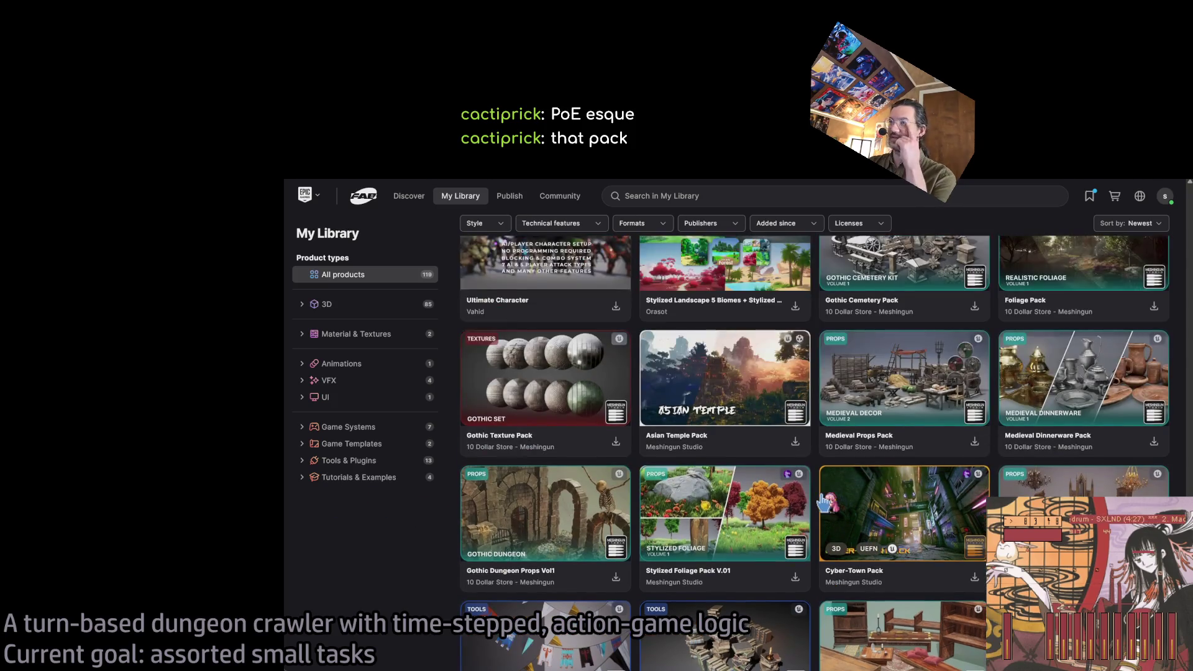
scroll(825, 502, up, 6)
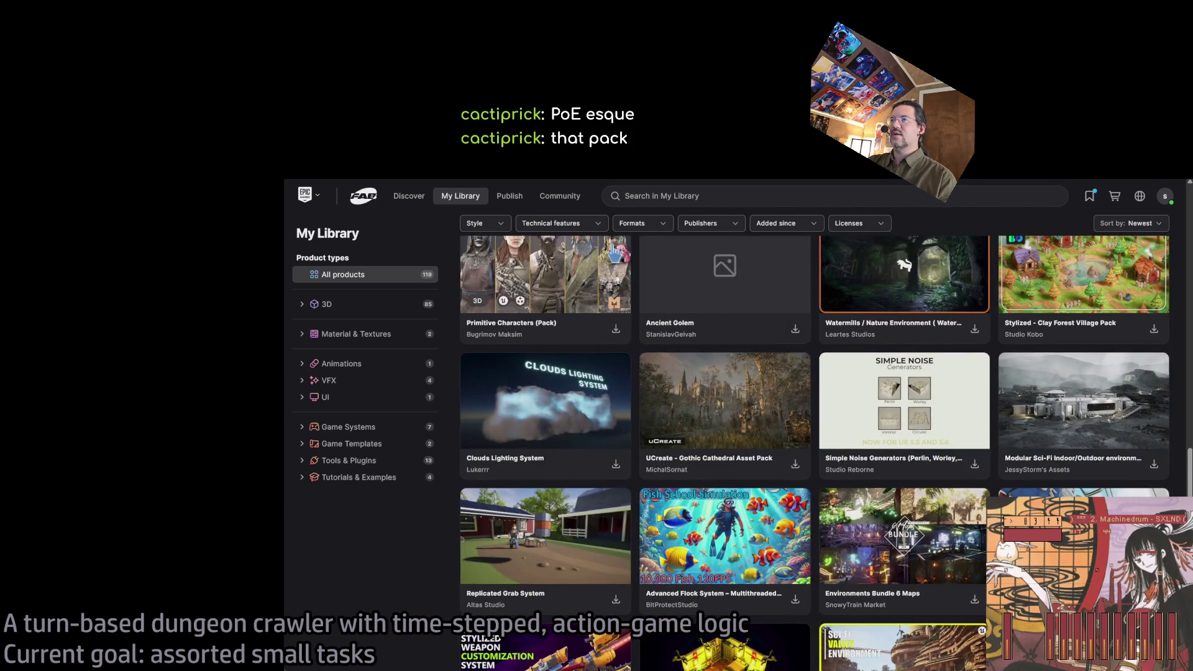
key(alt+Tab)
key(alt+Tab)
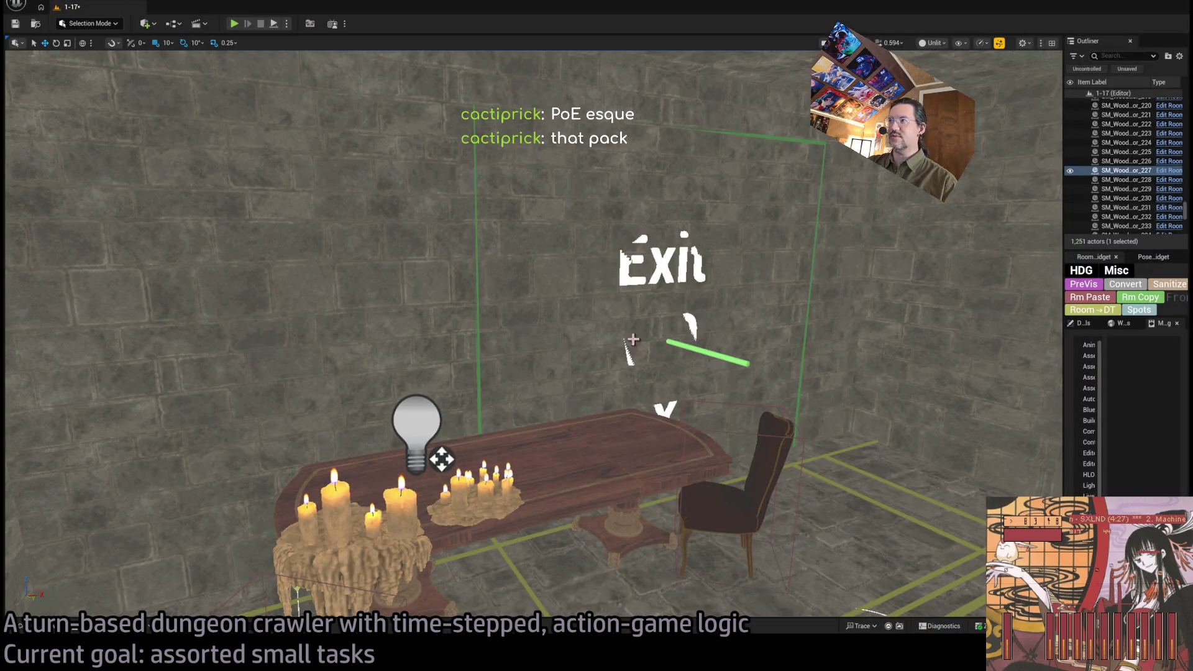
Step: Fly to the Exit E1 wall and select and frame the lamp's PointLight27
key(f)
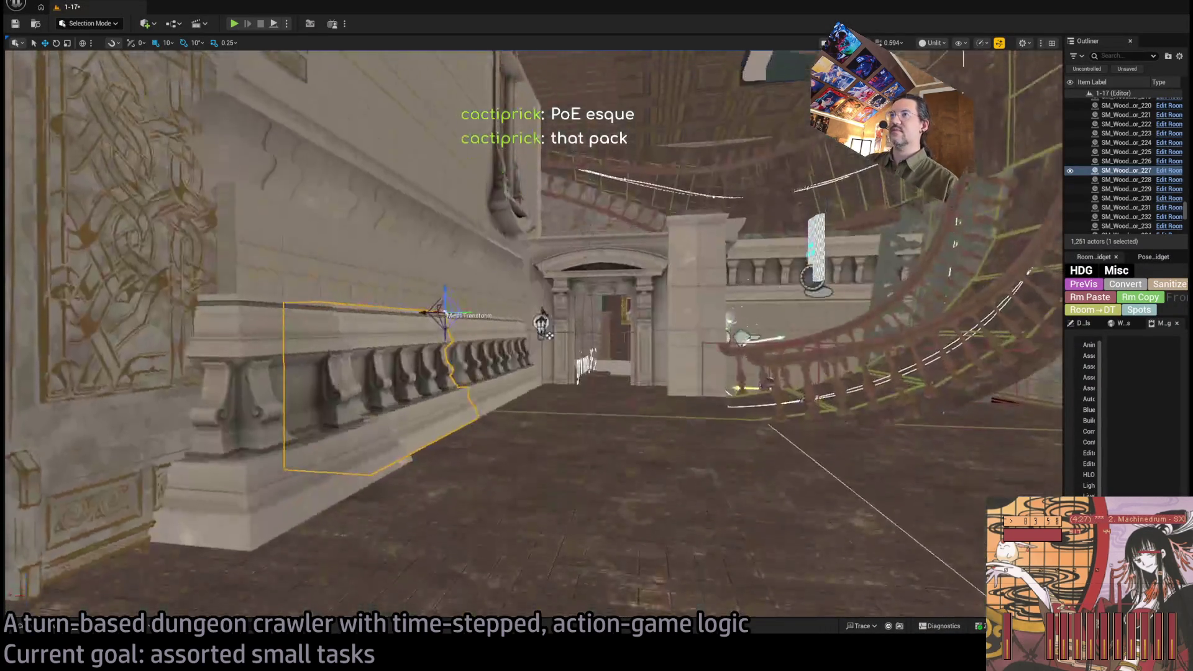
key(w)
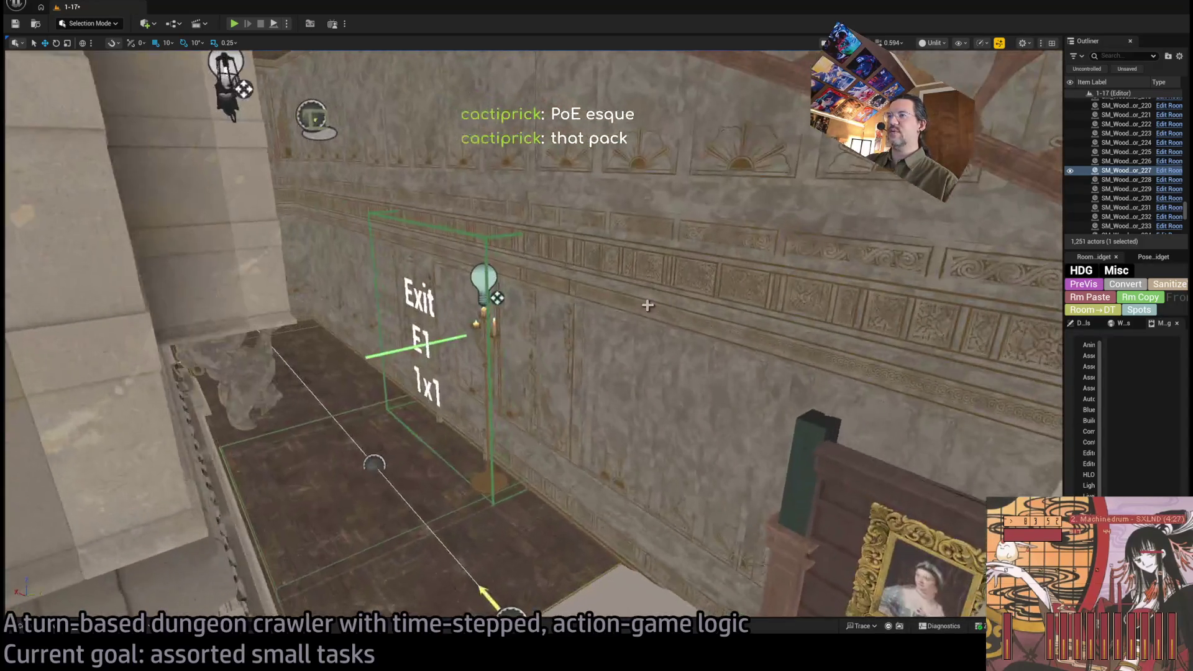
click(484, 280)
key(f)
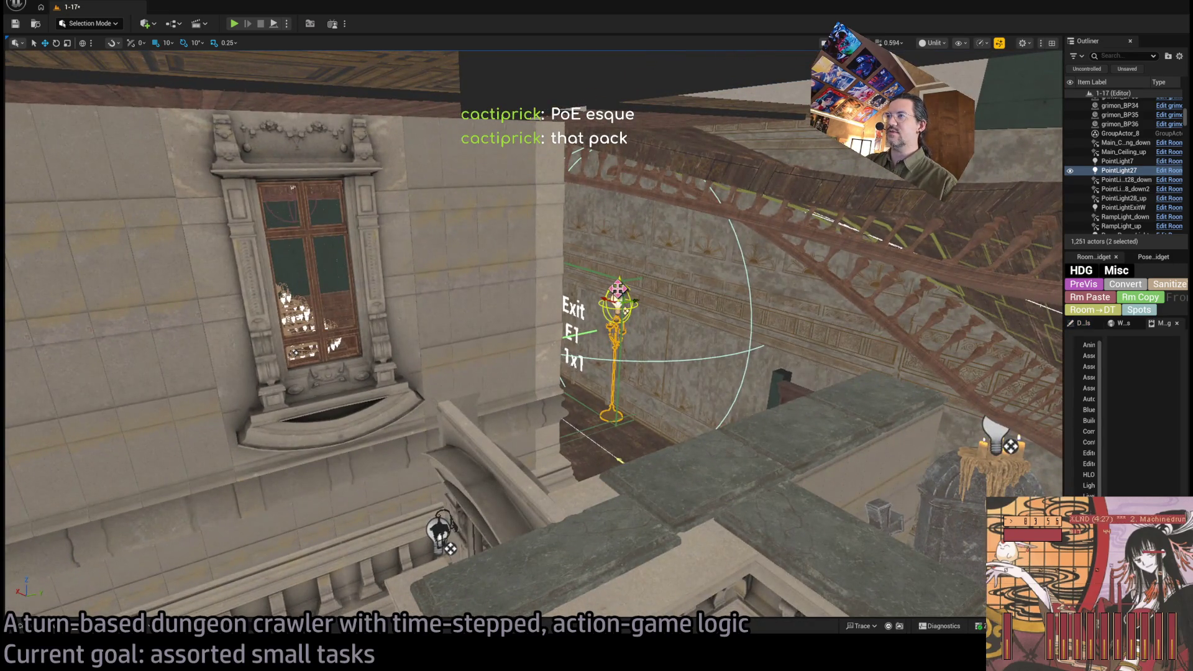
Step: Alt-drag a duplicate of the lamp and light as PointLight28, framing the copy
click(616, 288)
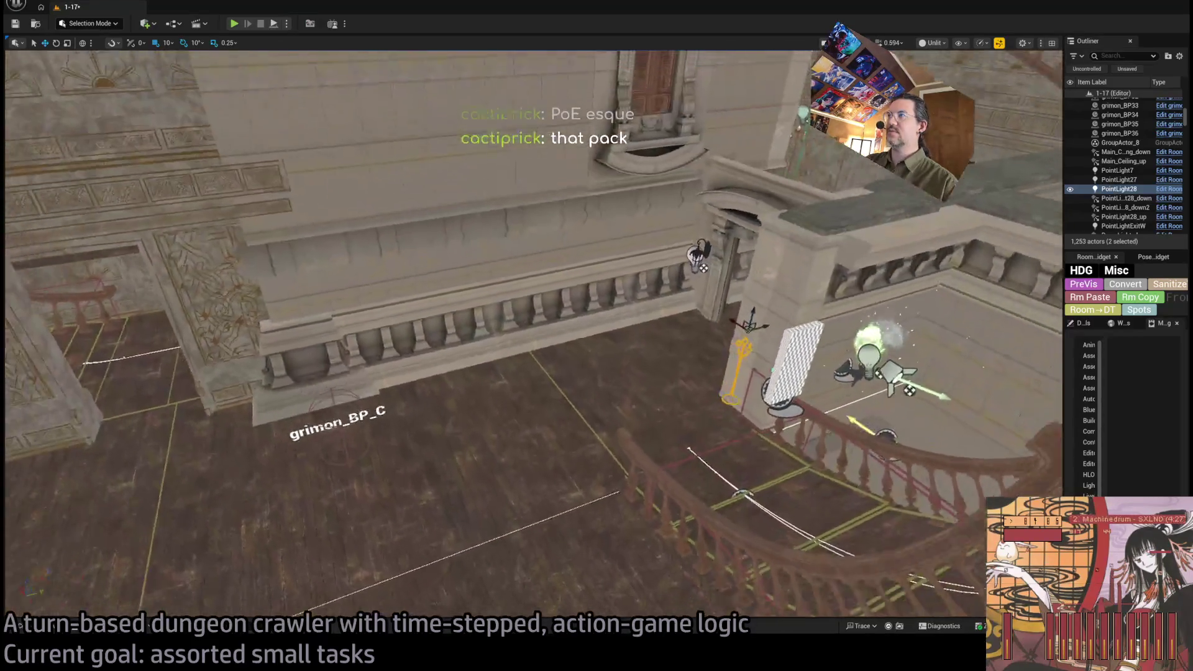
key(f)
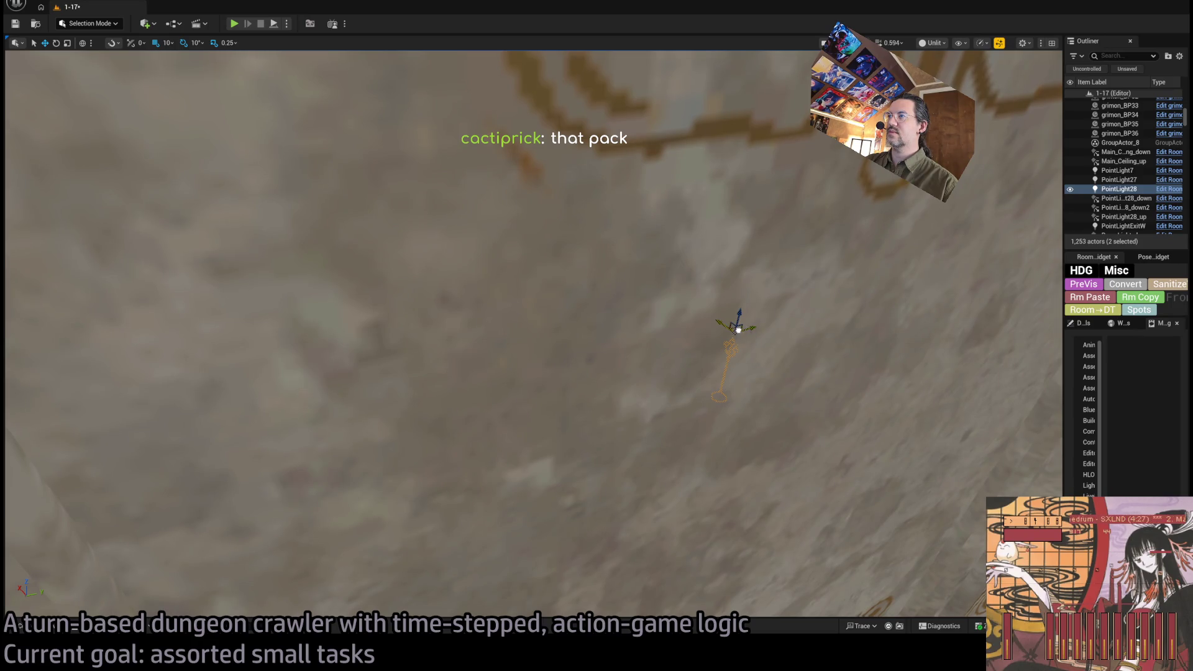
key(f)
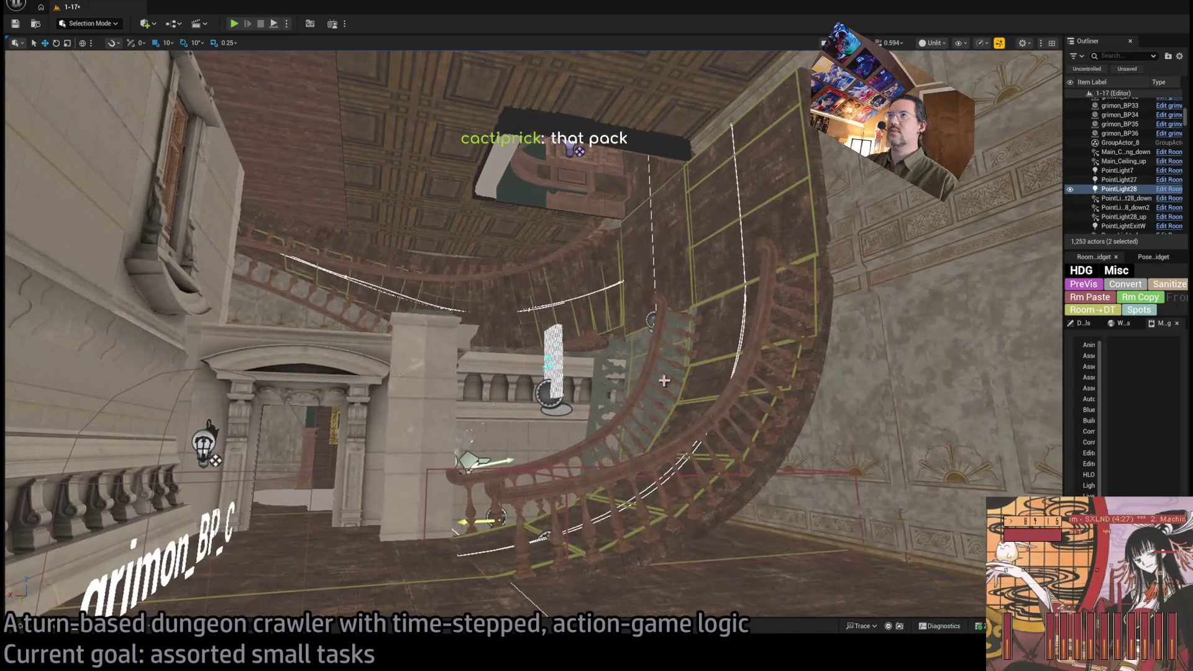
click(553, 361)
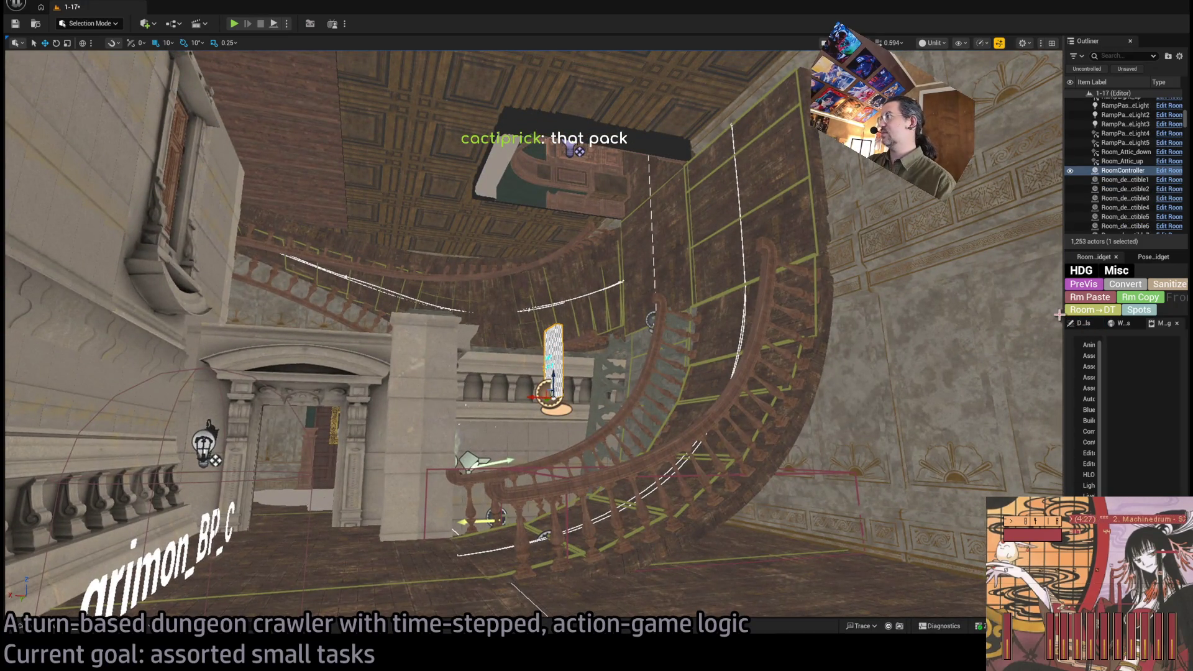
Step: Widen the Outliner/Details panels, fly to Exit W0, and select the candelabra's point light
mouse_move(1061, 316)
mouse_down()
mouse_move(804, 341)
mouse_move(870, 344)
mouse_up()
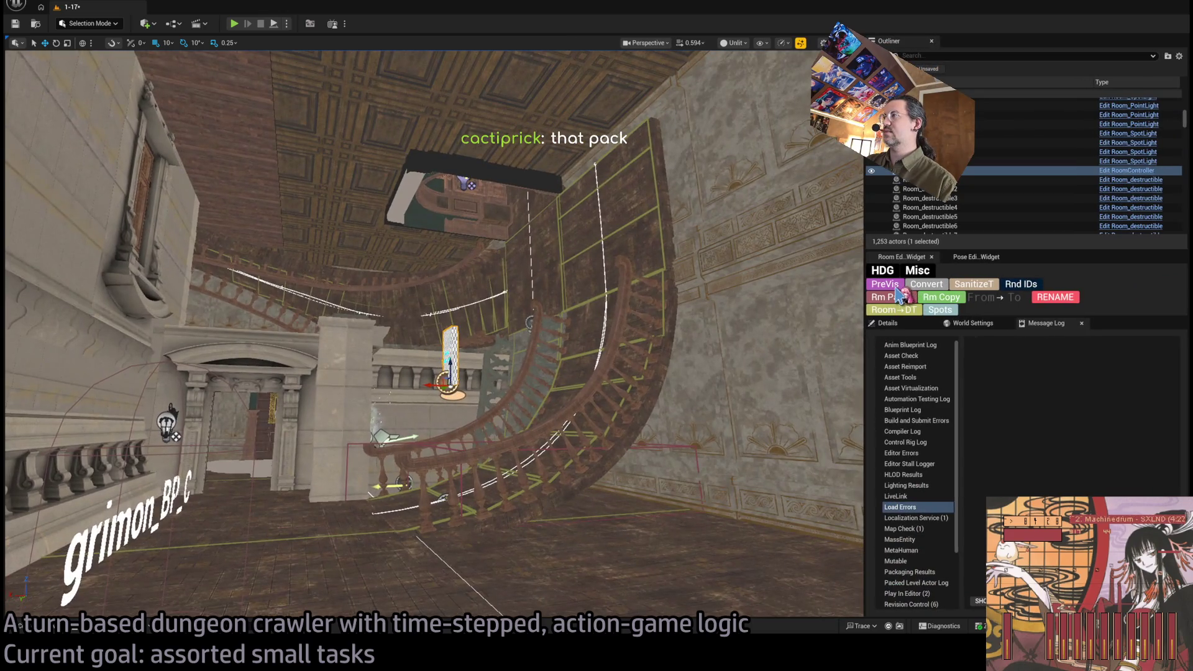
key(f)
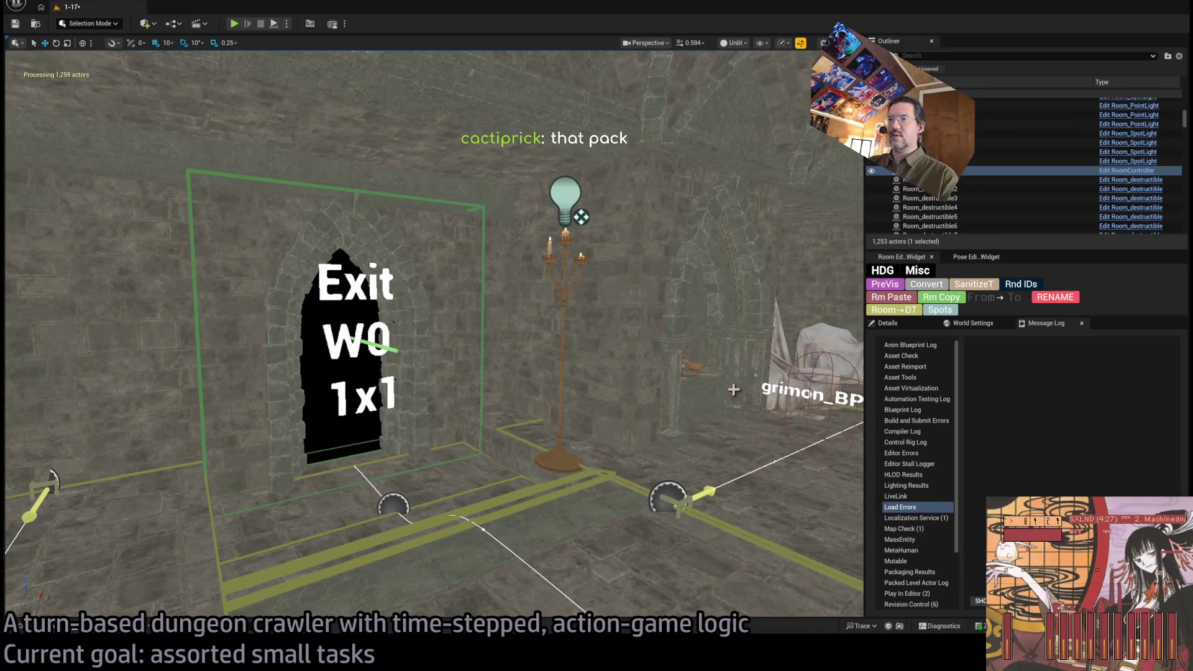
click(571, 454)
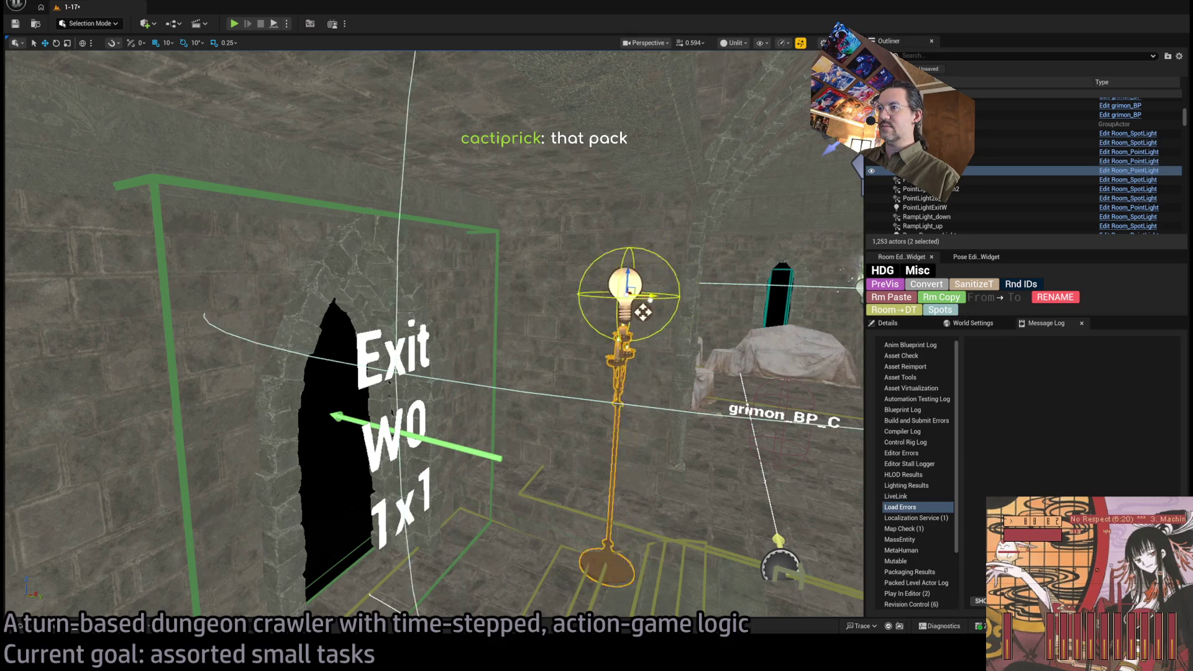
scroll(662, 312, up, 5)
scroll(628, 211, down, 3)
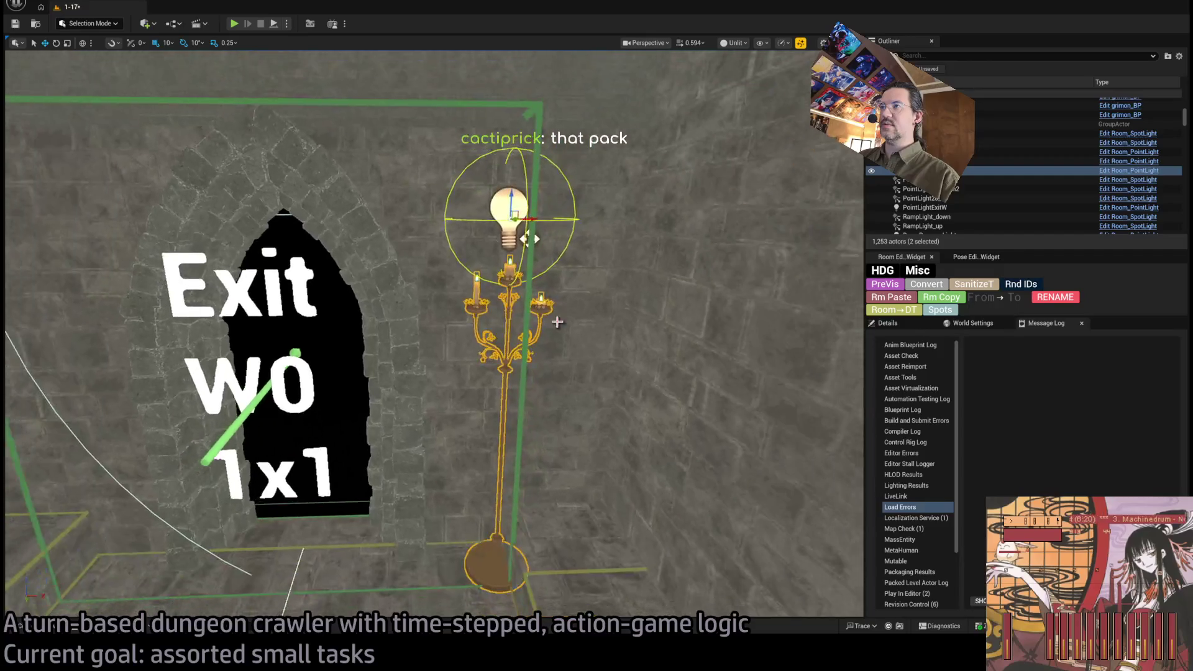
mouse_move(545, 266)
mouse_down()
mouse_move(458, 120)
mouse_move(517, 291)
mouse_move(457, 303)
mouse_move(438, 293)
mouse_move(458, 277)
mouse_move(553, 301)
mouse_move(549, 162)
mouse_move(540, 277)
mouse_move(649, 175)
mouse_move(582, 375)
mouse_move(535, 315)
mouse_move(445, 286)
mouse_up()
click(446, 286)
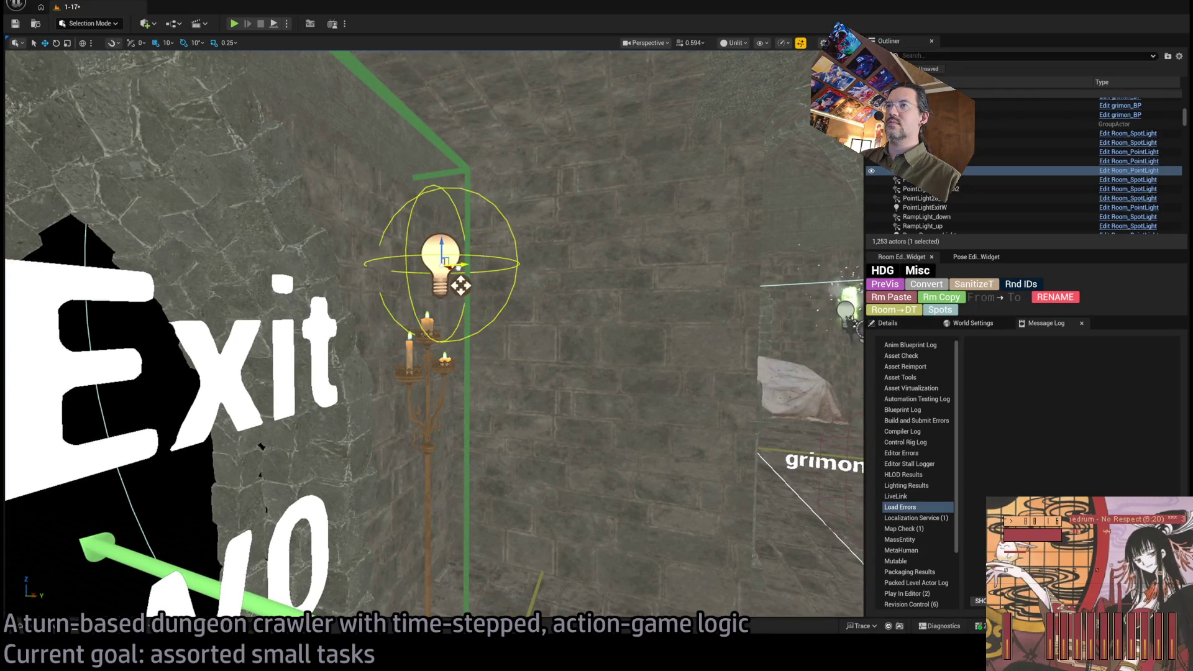
Step: Move PointLight28 onto the Exit W0 candelabra
mouse_move(446, 286)
mouse_down()
mouse_move(460, 285)
mouse_move(458, 344)
mouse_move(460, 332)
mouse_up()
click(461, 332)
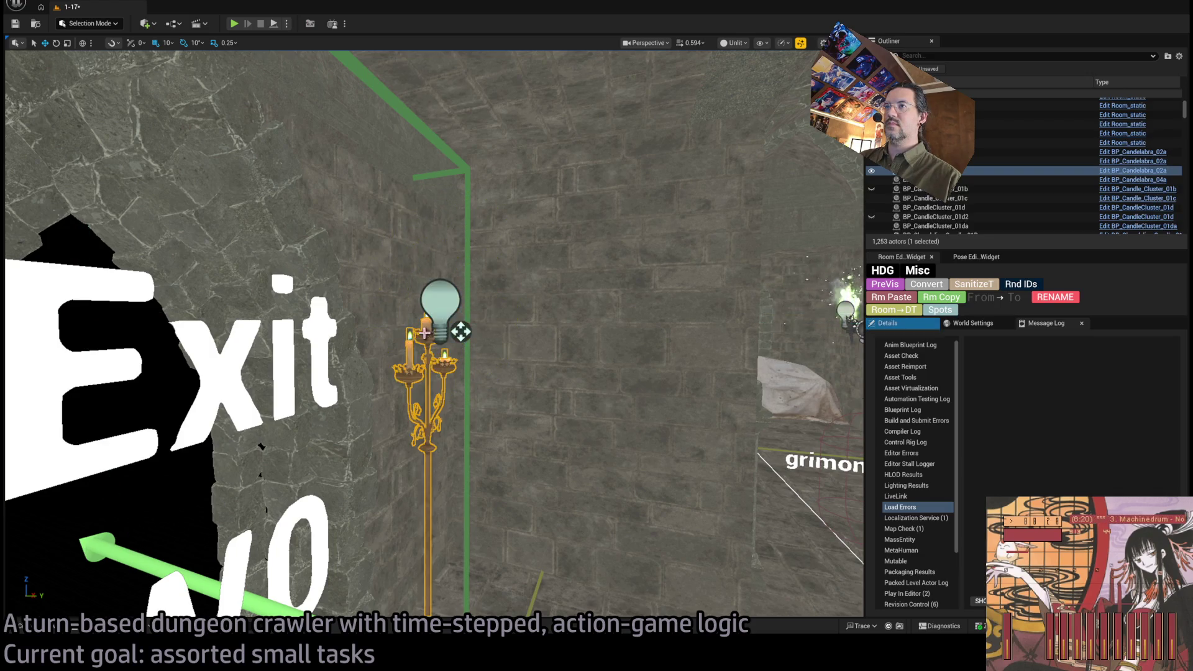
scroll(967, 529, down, 8)
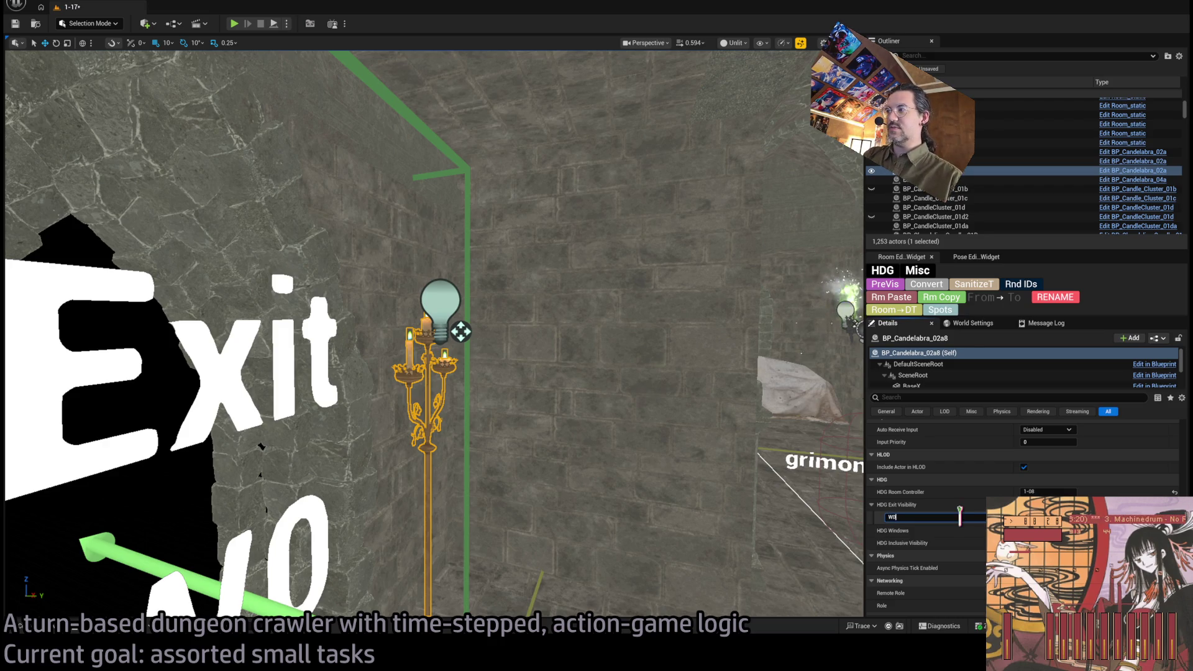
Step: Copy the candelabra's visibility data onto PointLight28 with the Misc widget
click(449, 366)
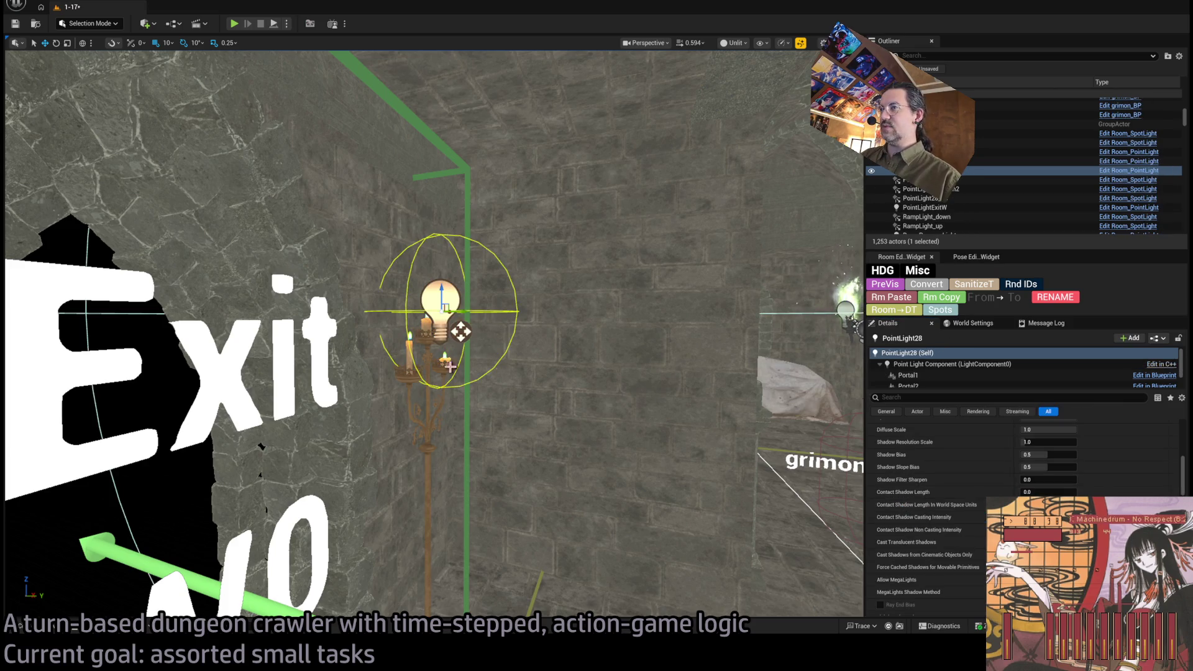
click(425, 416)
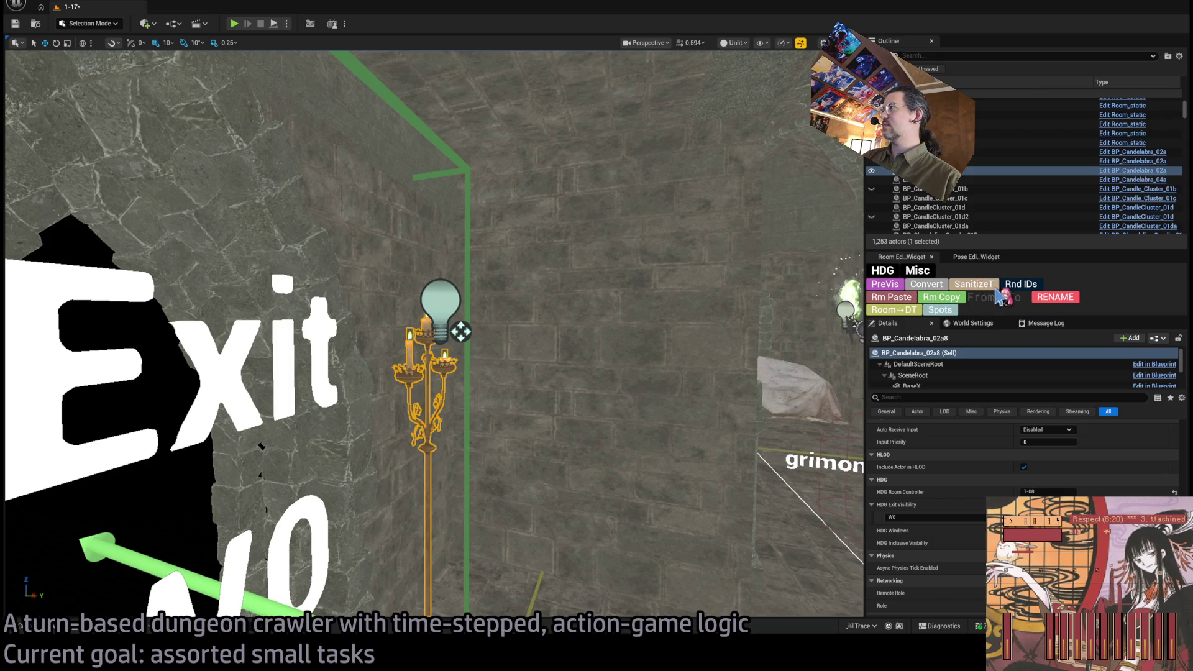
click(443, 298)
click(913, 301)
Step: Confirm W0 under HDG Exit Visibility and switch the viewport to Lit
scroll(977, 523, down, 3)
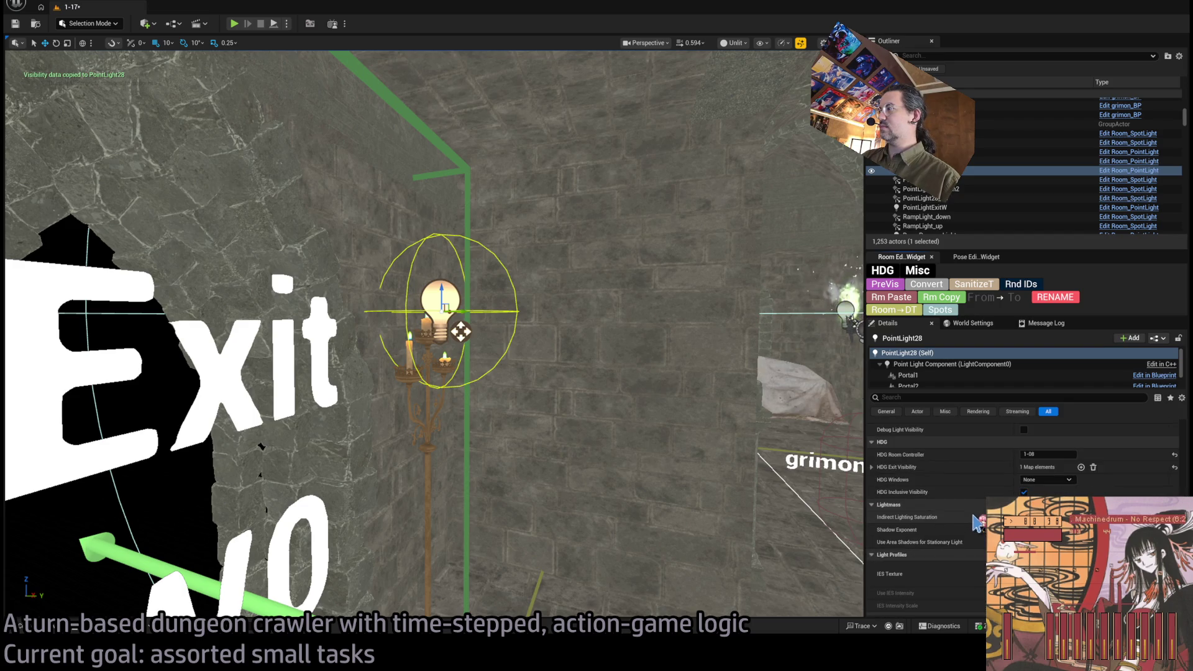
click(871, 467)
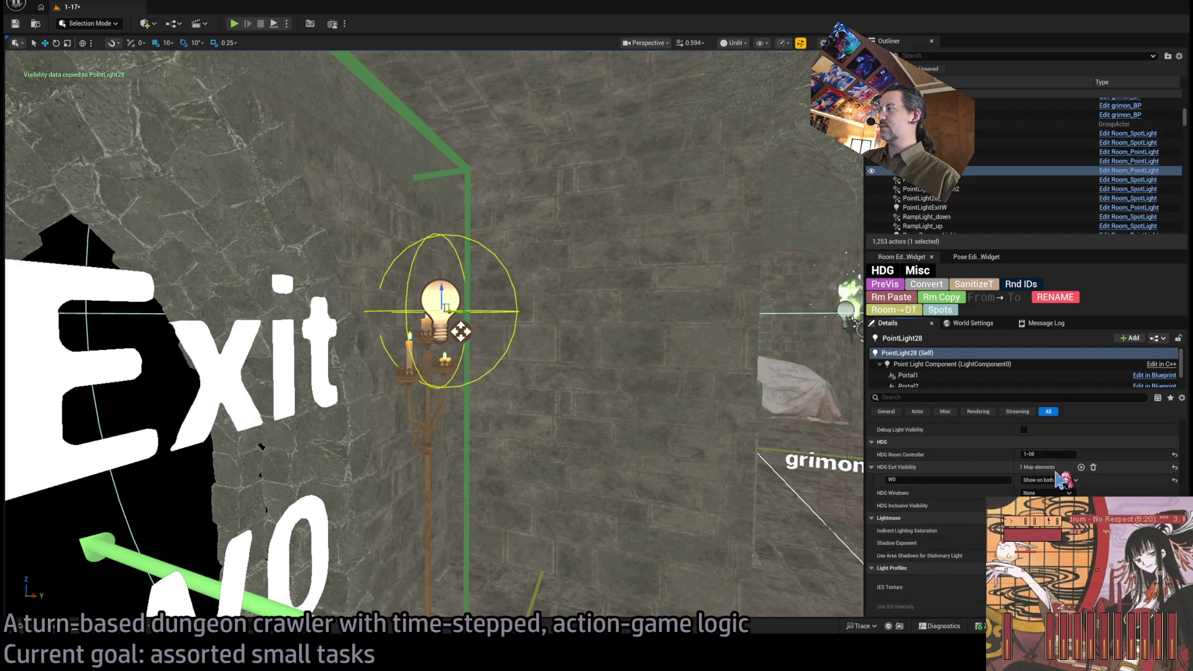
scroll(460, 331, down, 5)
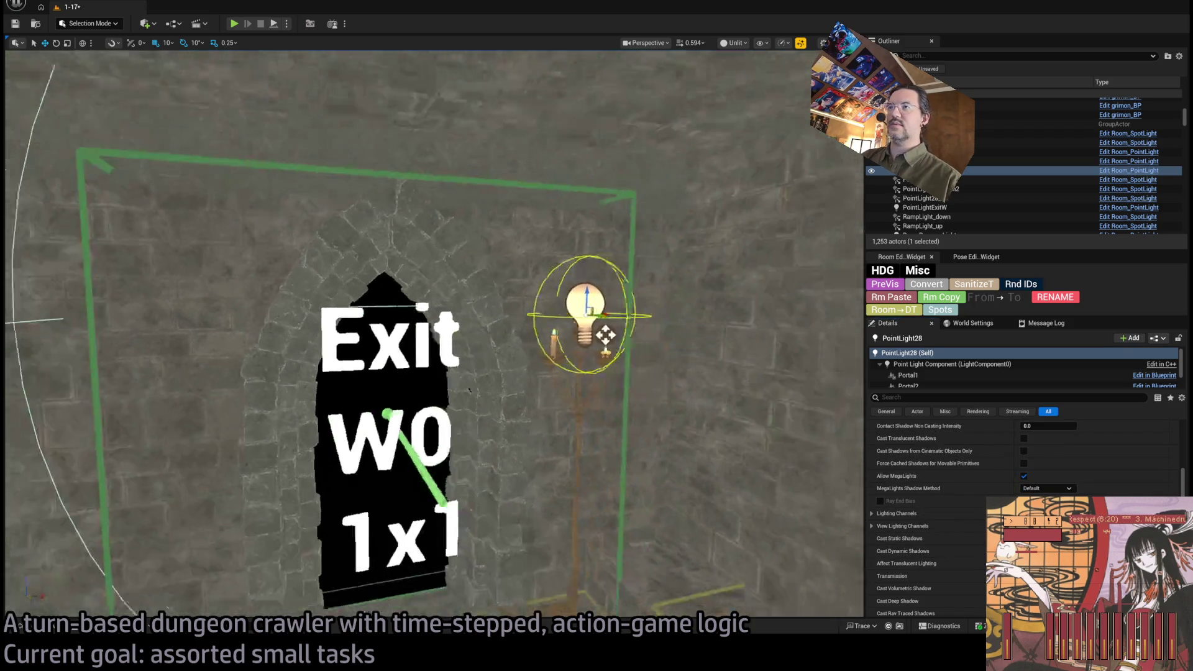
scroll(435, 336, down, 5)
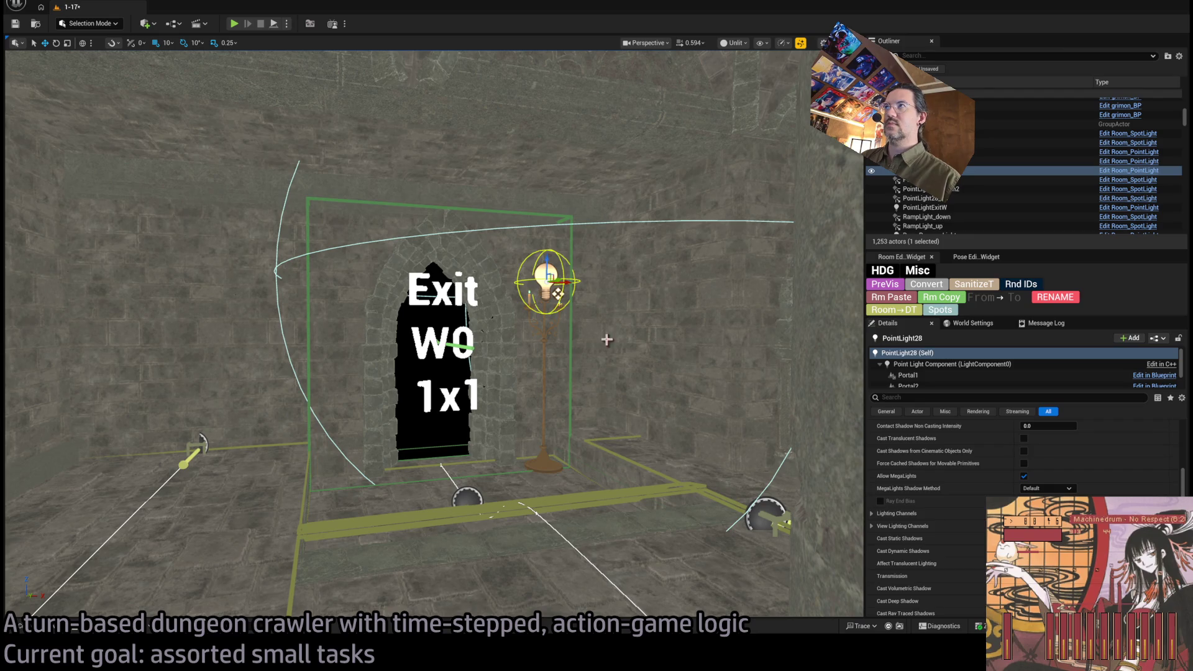
key(alt+4)
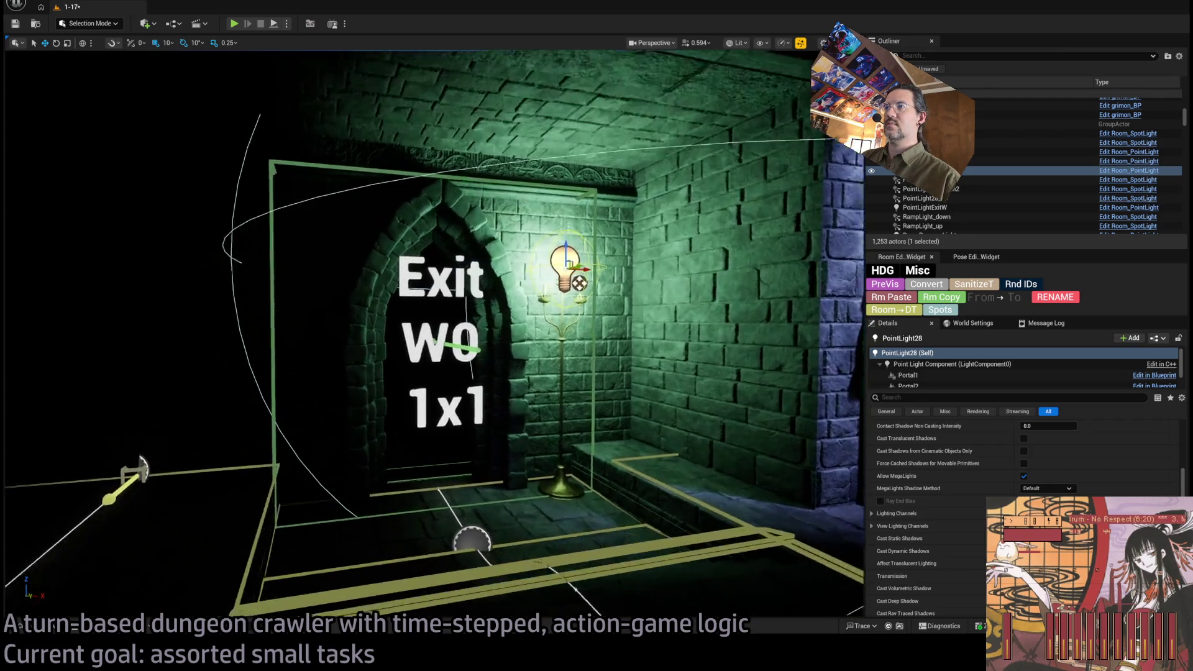
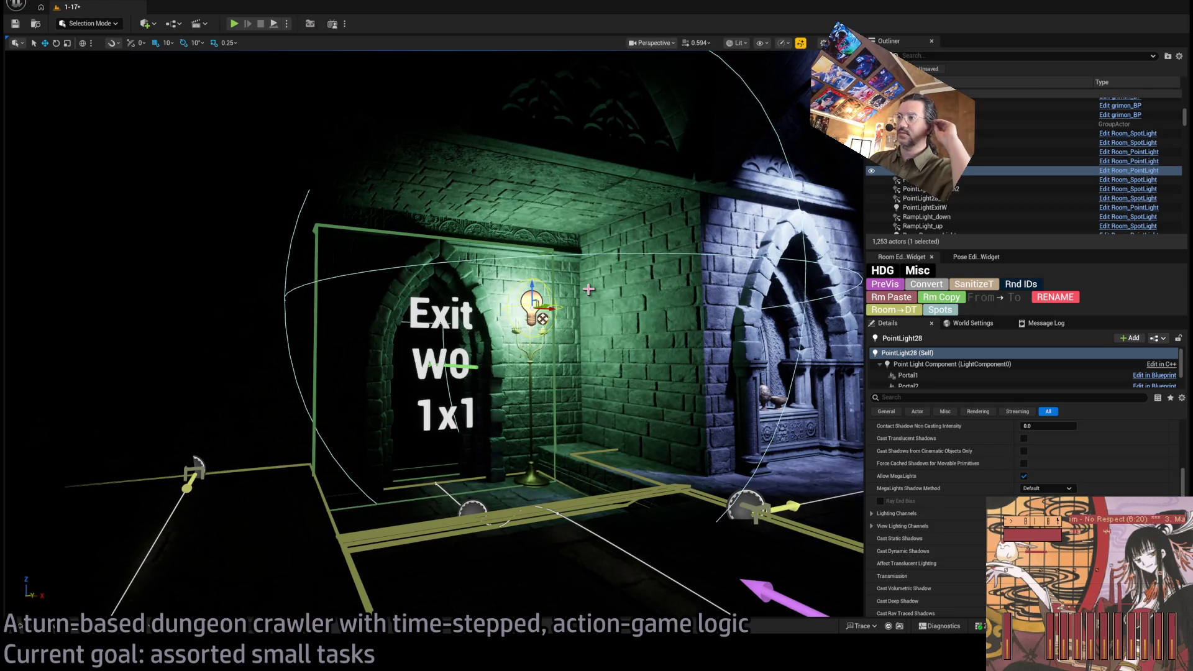
Step: Fly the view up to the Exit sign and PointLight28 lamp, then back out across the room
key(w)
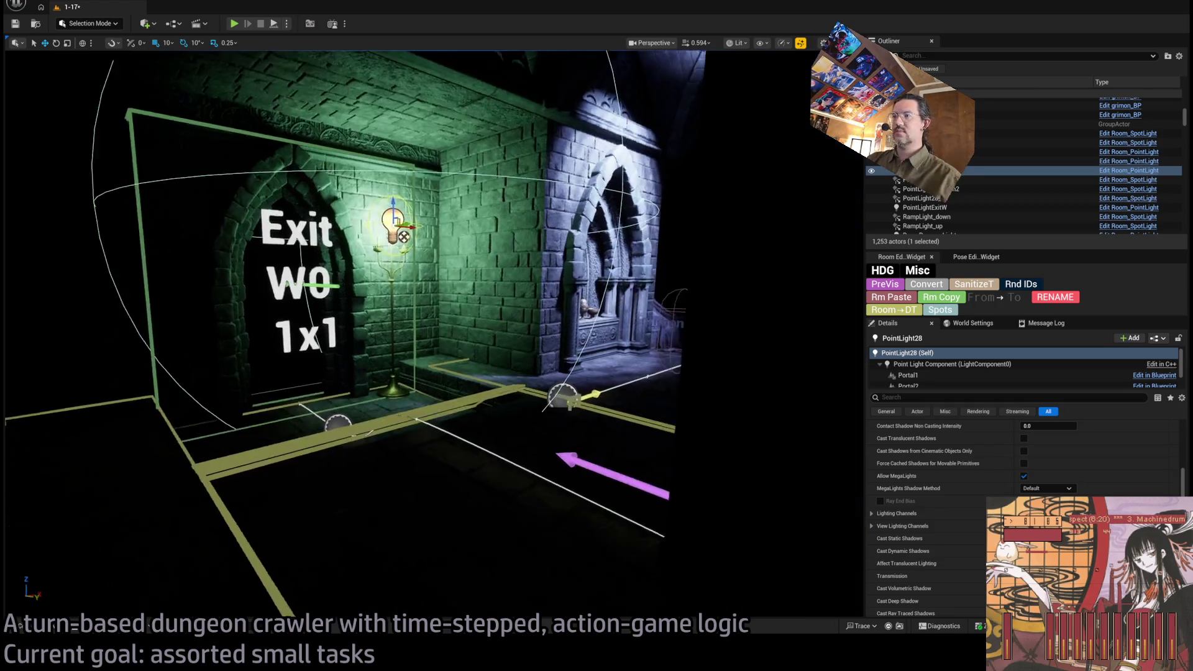
key(w)
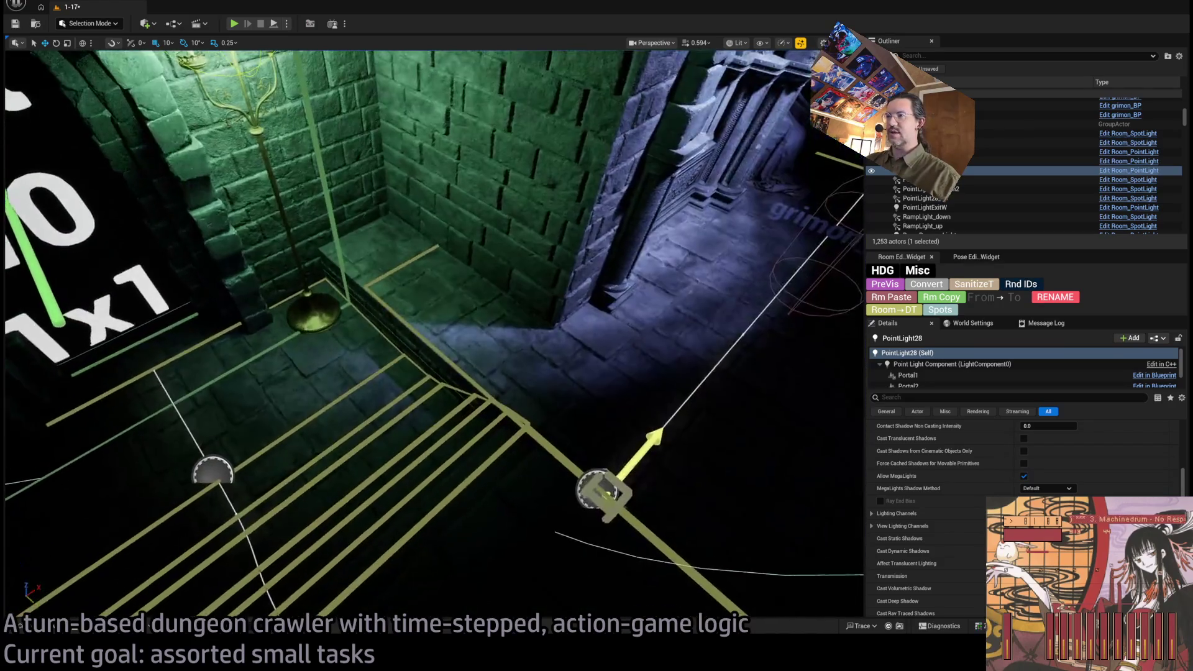
key(w)
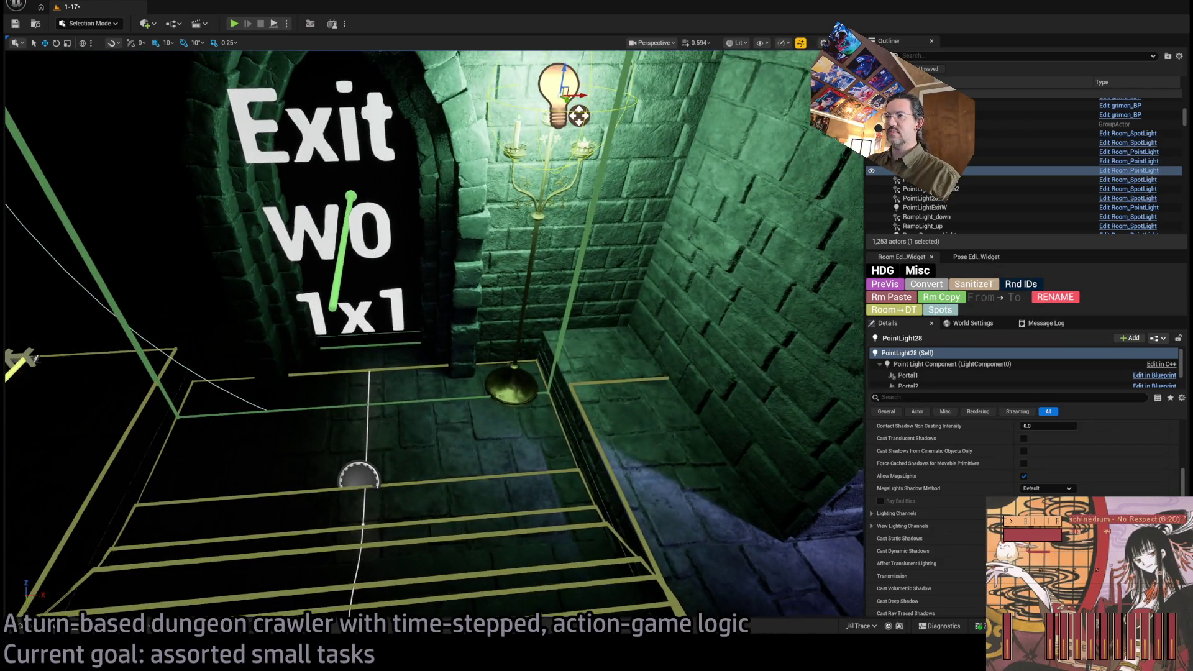
key(w)
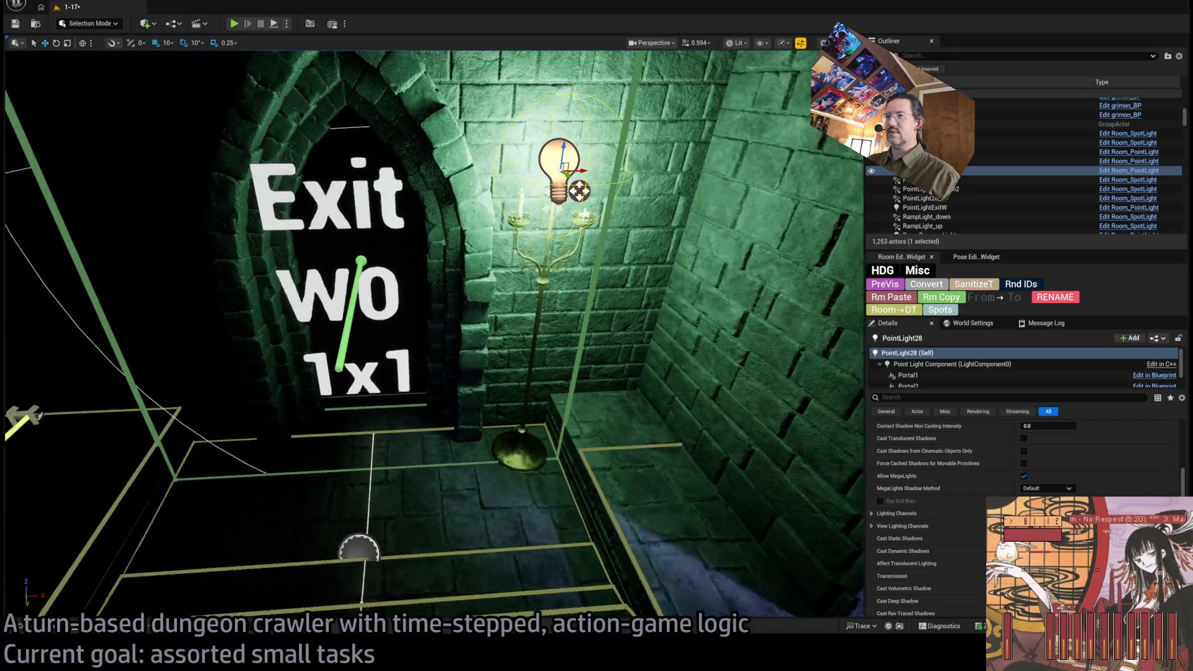
key(s)
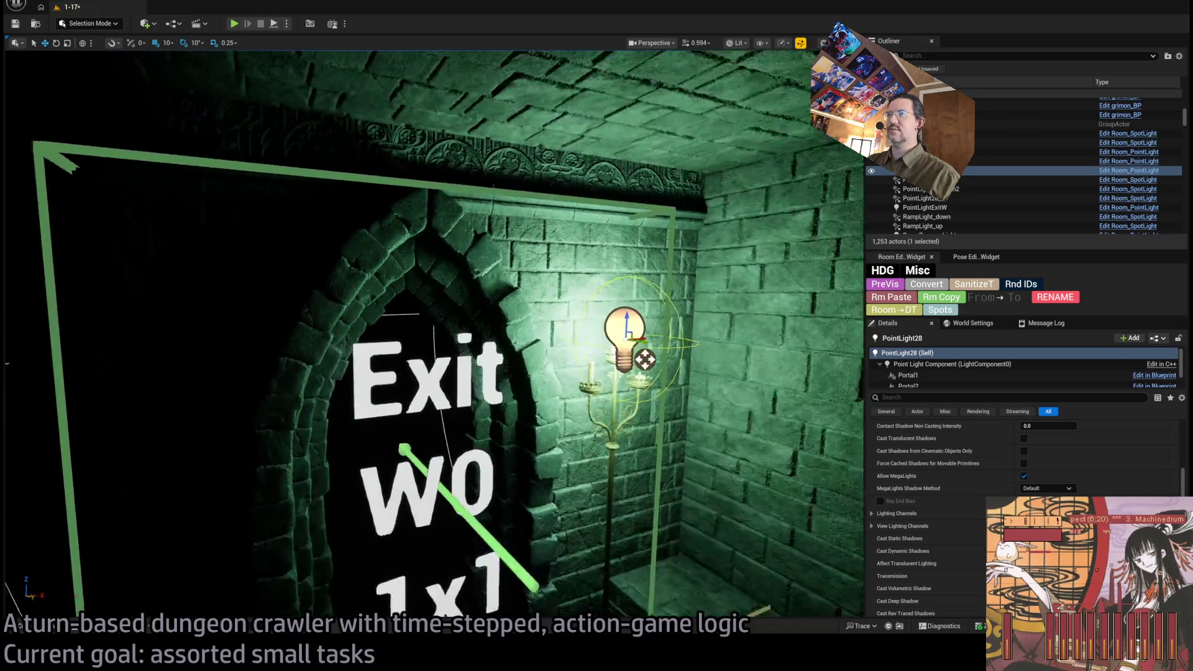
key(w)
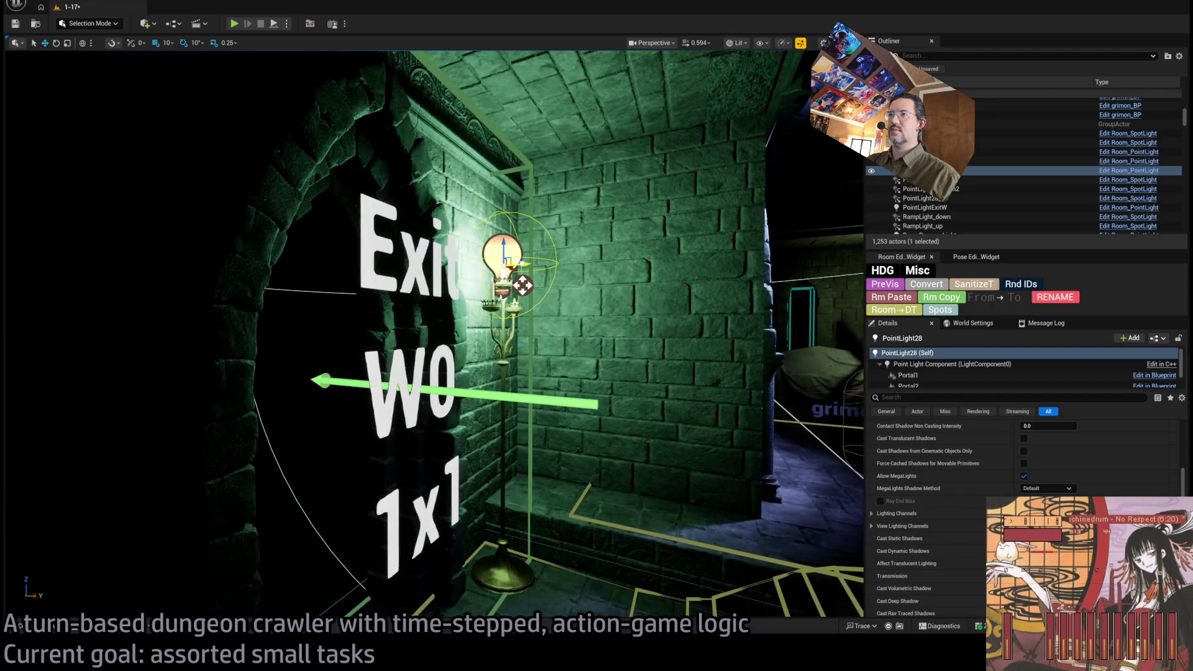
key(s)
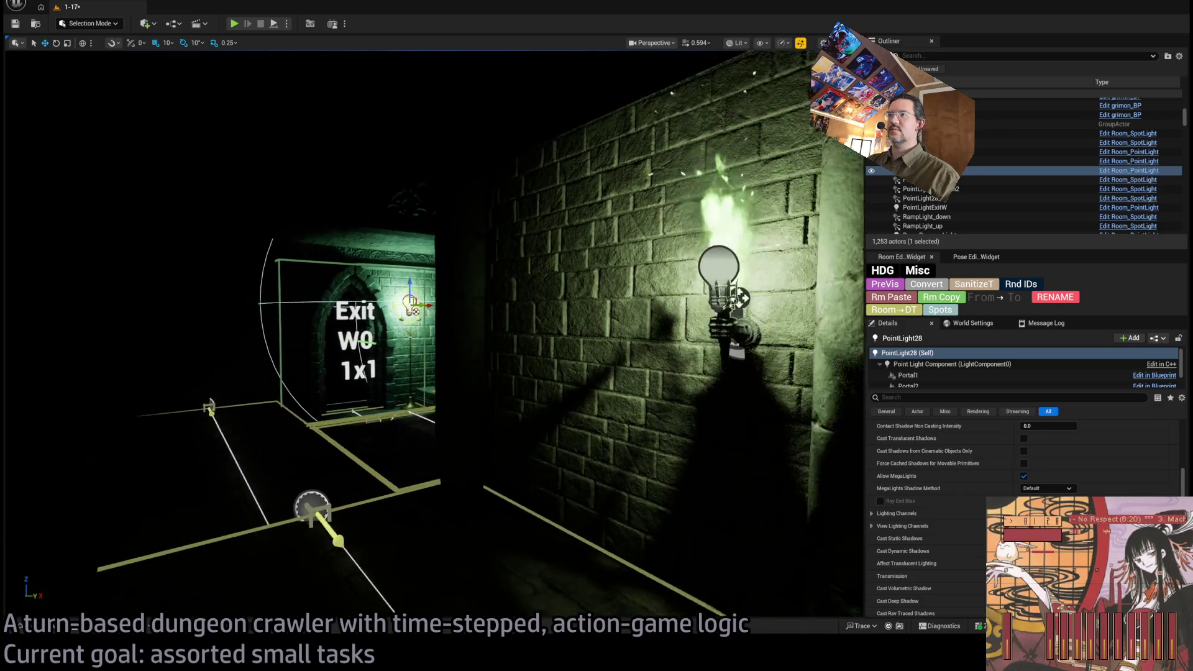
Step: Select the Dungeon_torch2 wall torch and move around it along the corridor
click(639, 314)
scroll(1062, 494, up, 10)
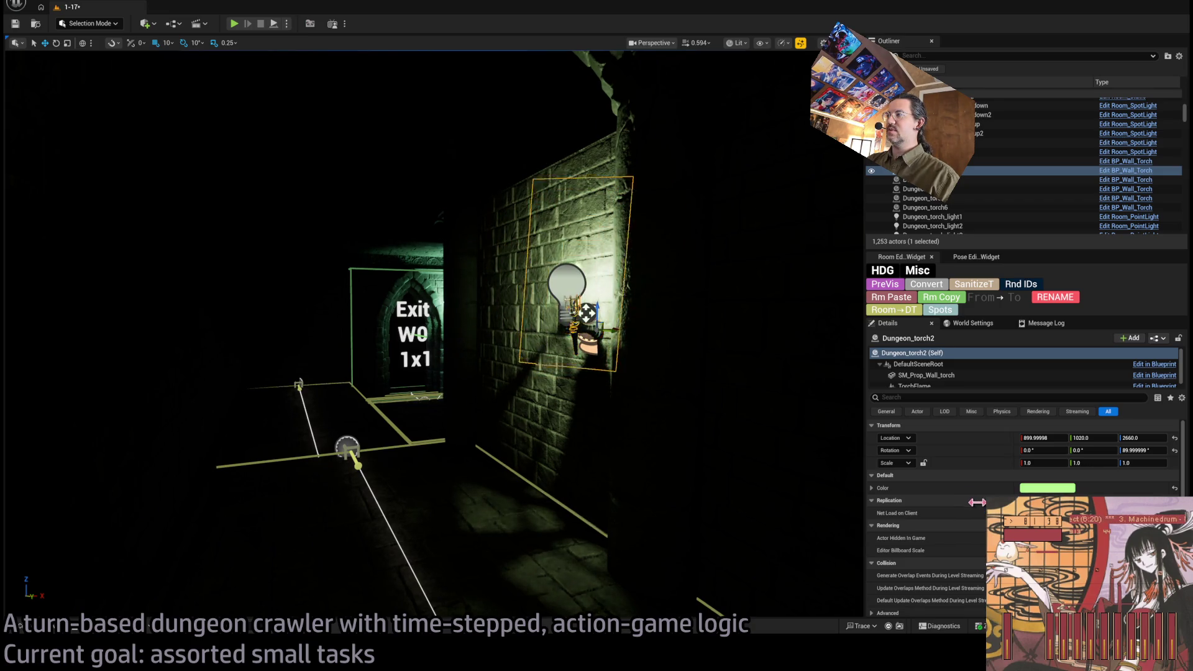
mouse_move(615, 435)
mouse_down()
mouse_move(613, 418)
mouse_move(590, 429)
mouse_up()
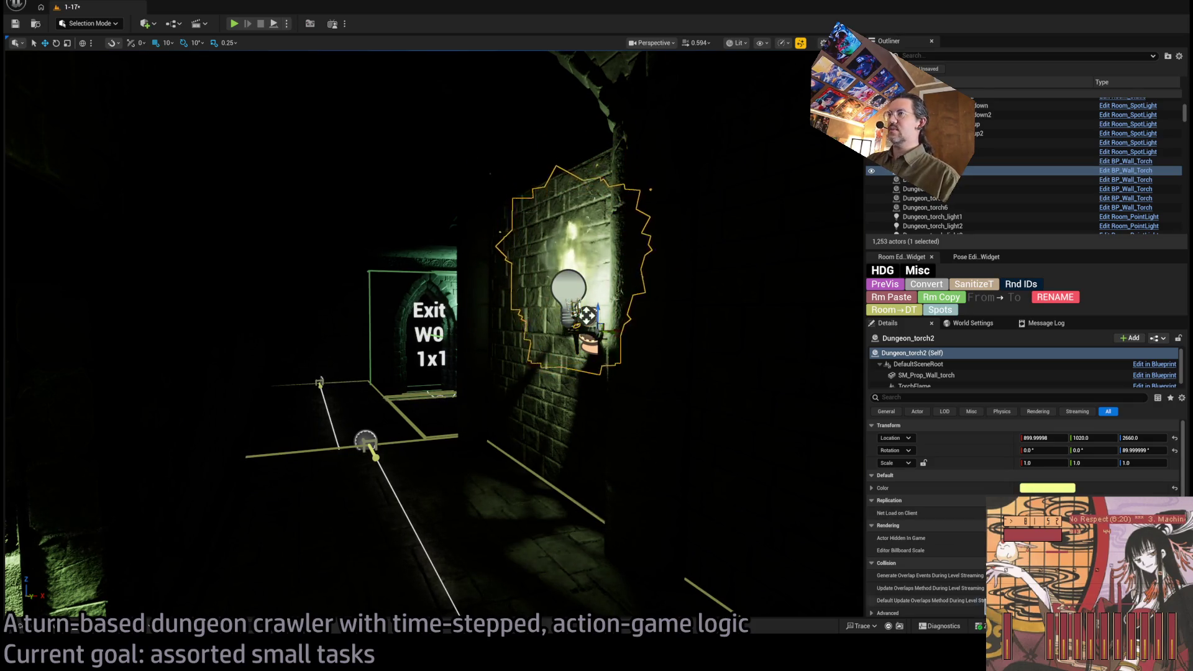
key(Left)
key(Down)
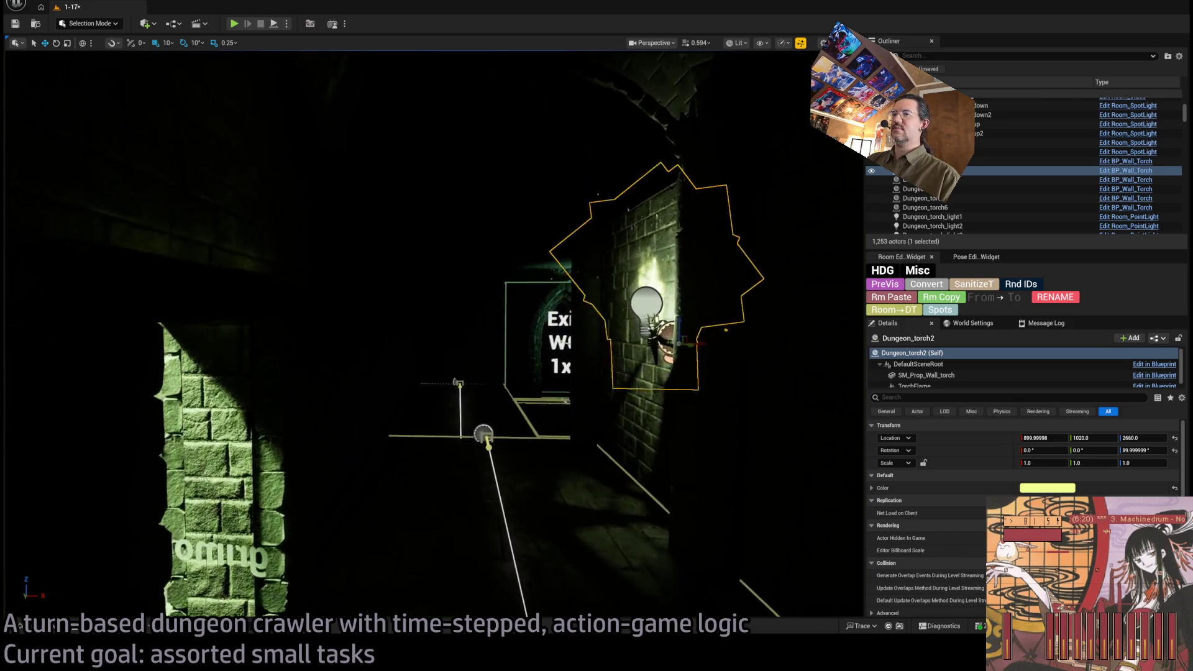
key(Up)
key(Right)
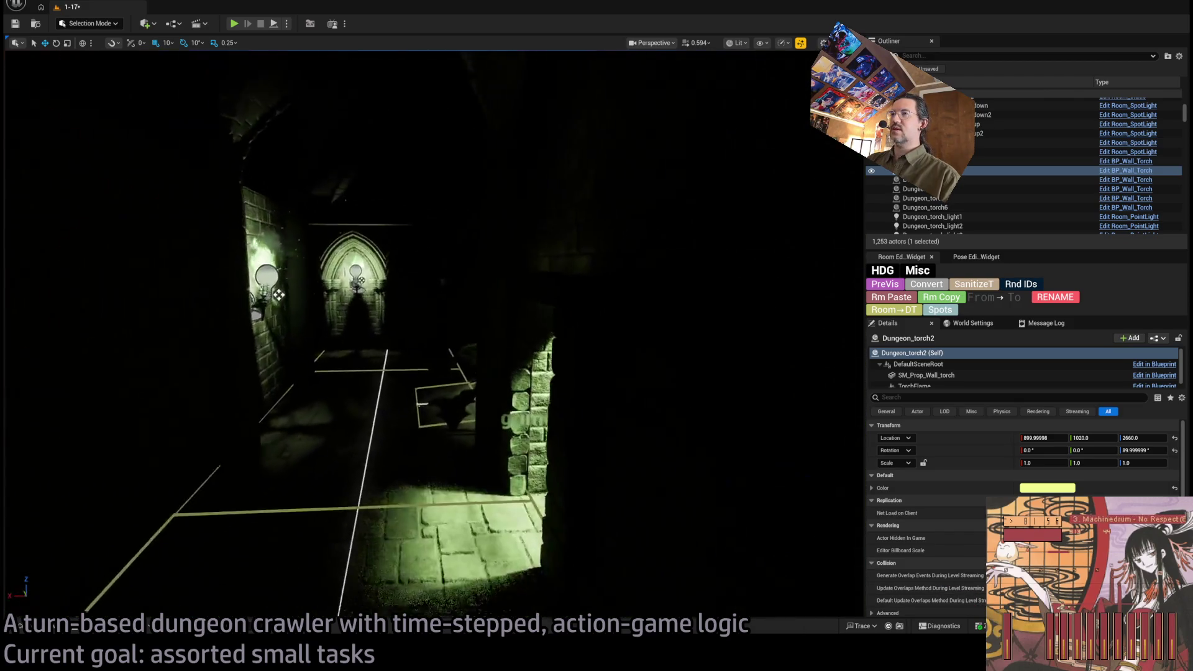
key(Down)
key(Left)
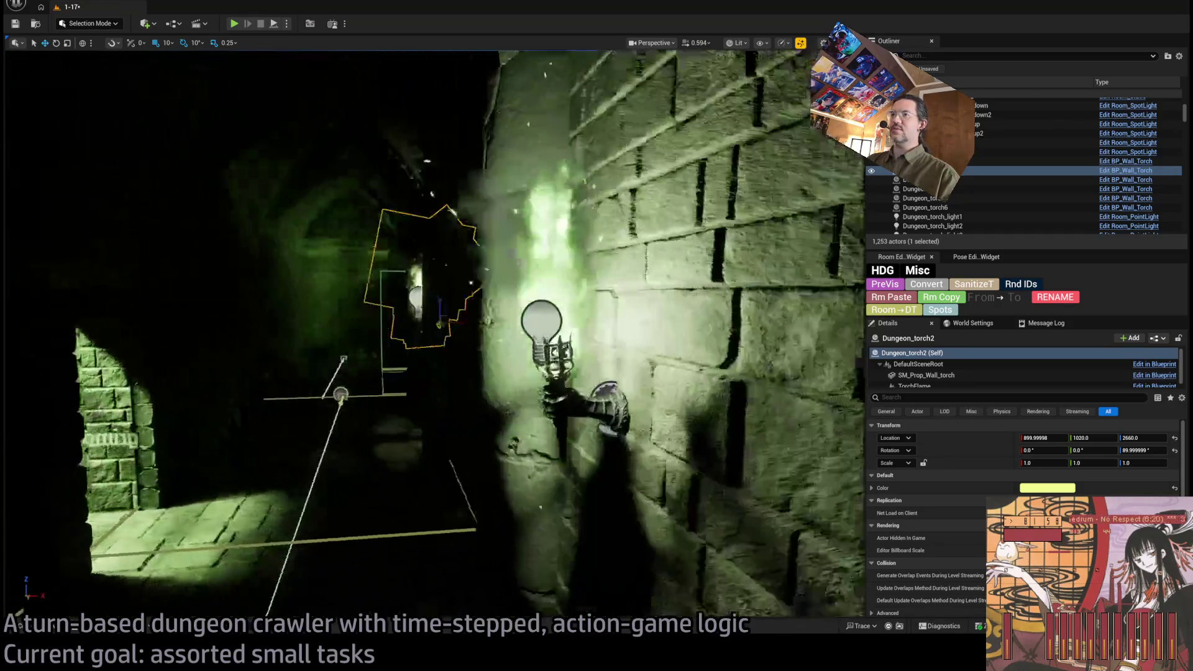
key(Up)
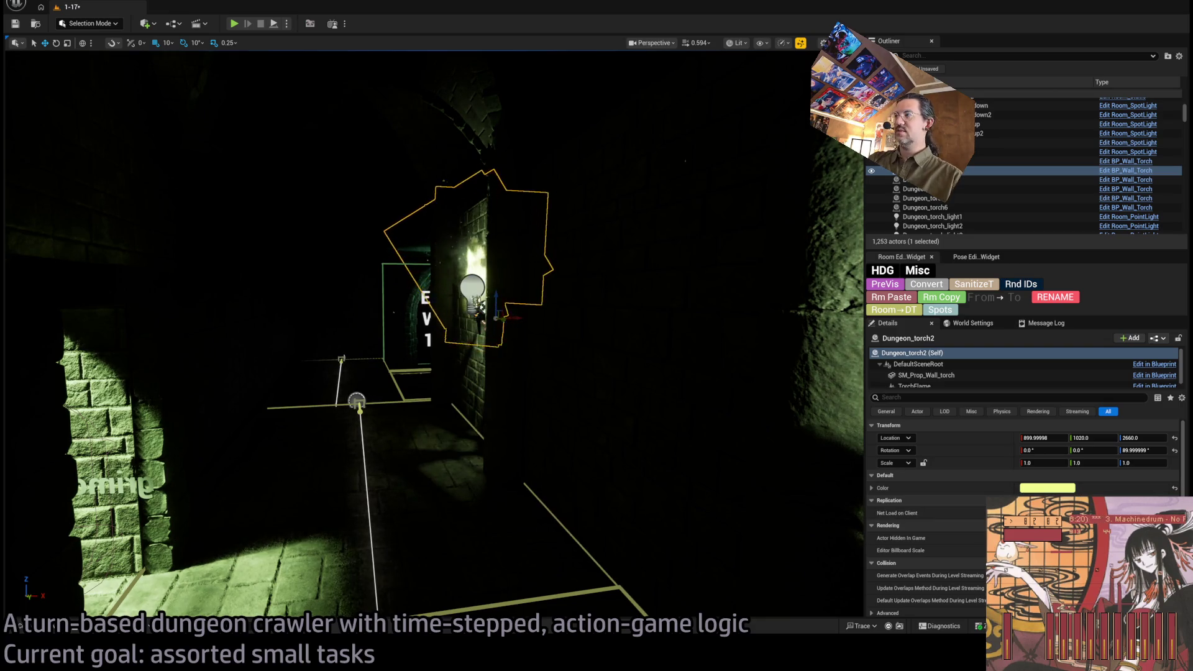
key(Up)
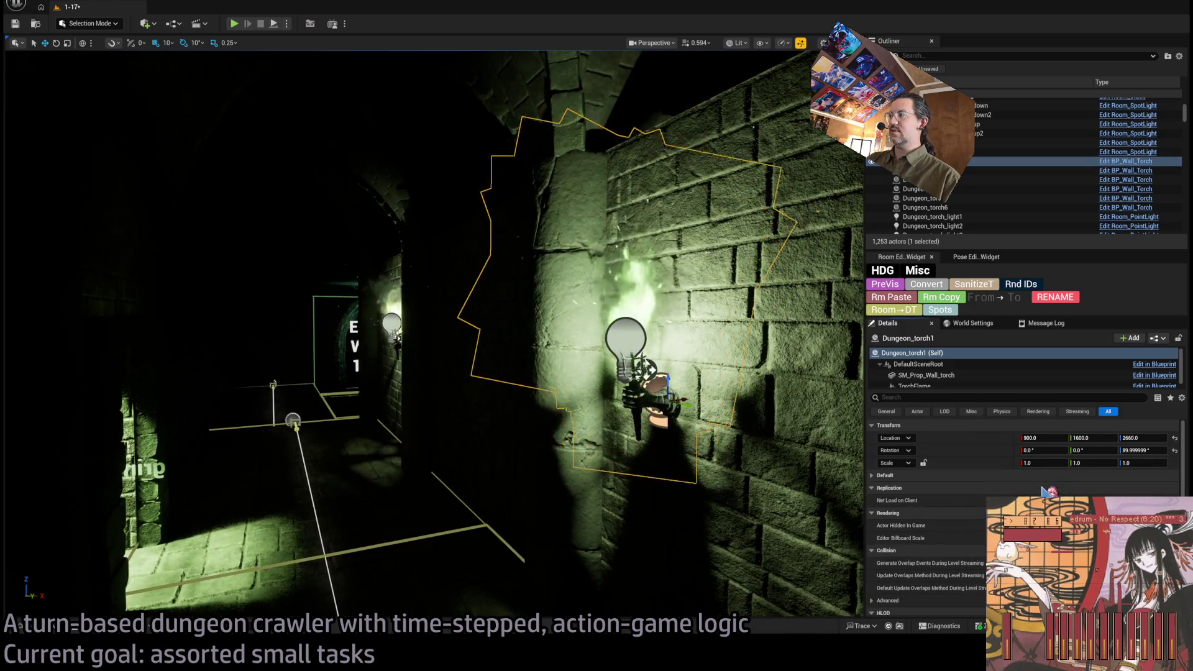
Step: Frame the Dungeon_torch1 and Dungeon_torch2 wall torches and look into the torch cage
click(393, 320)
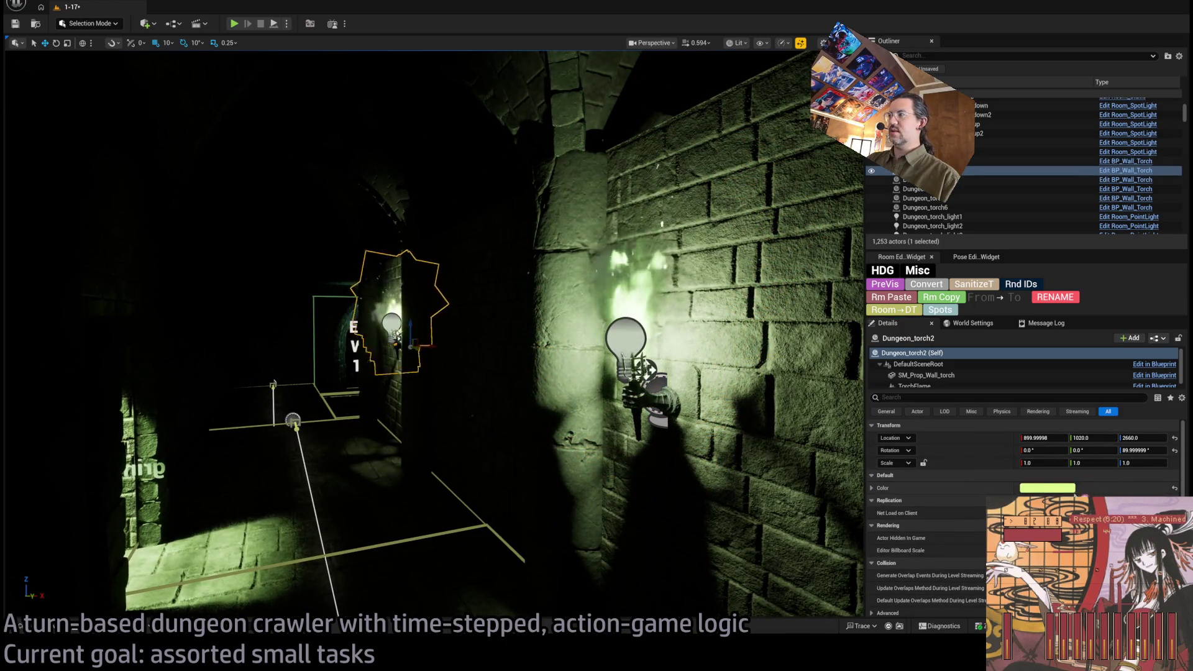
click(627, 346)
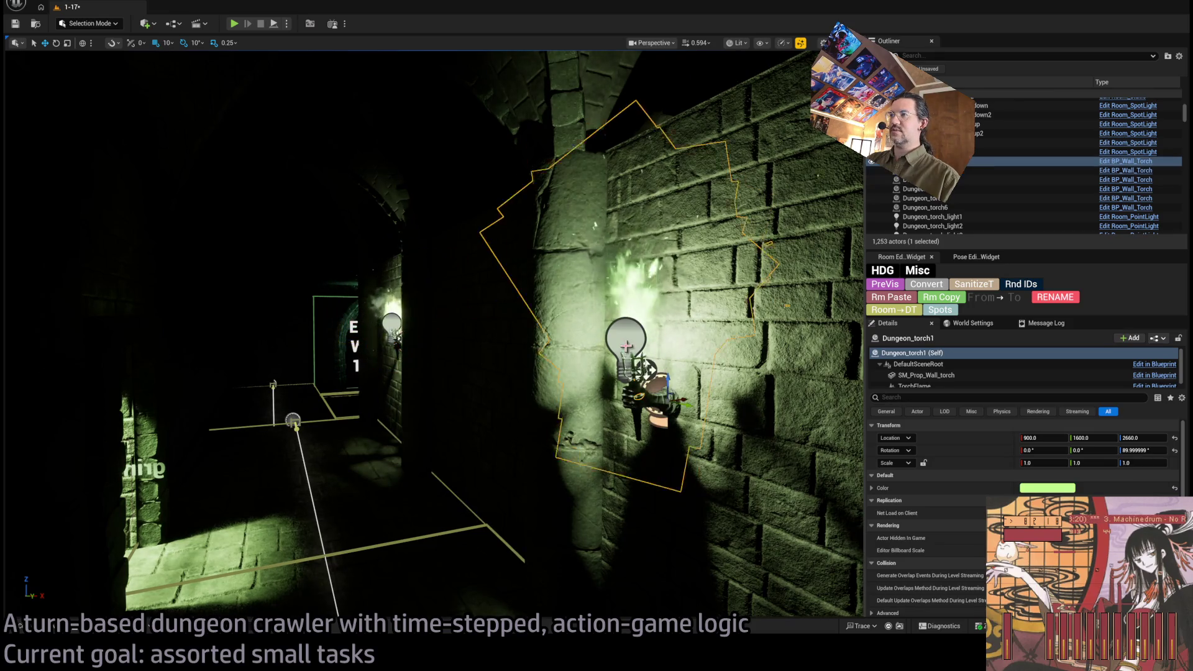
key(f)
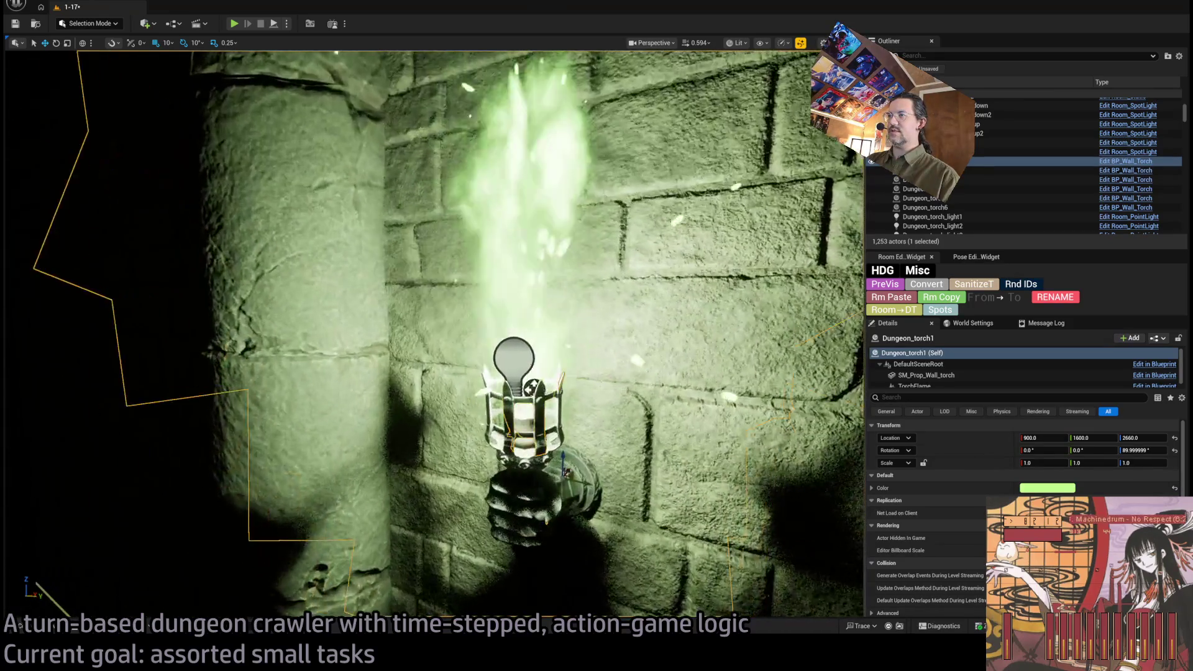
scroll(434, 336, down, 3)
drag(435, 335, 385, 373)
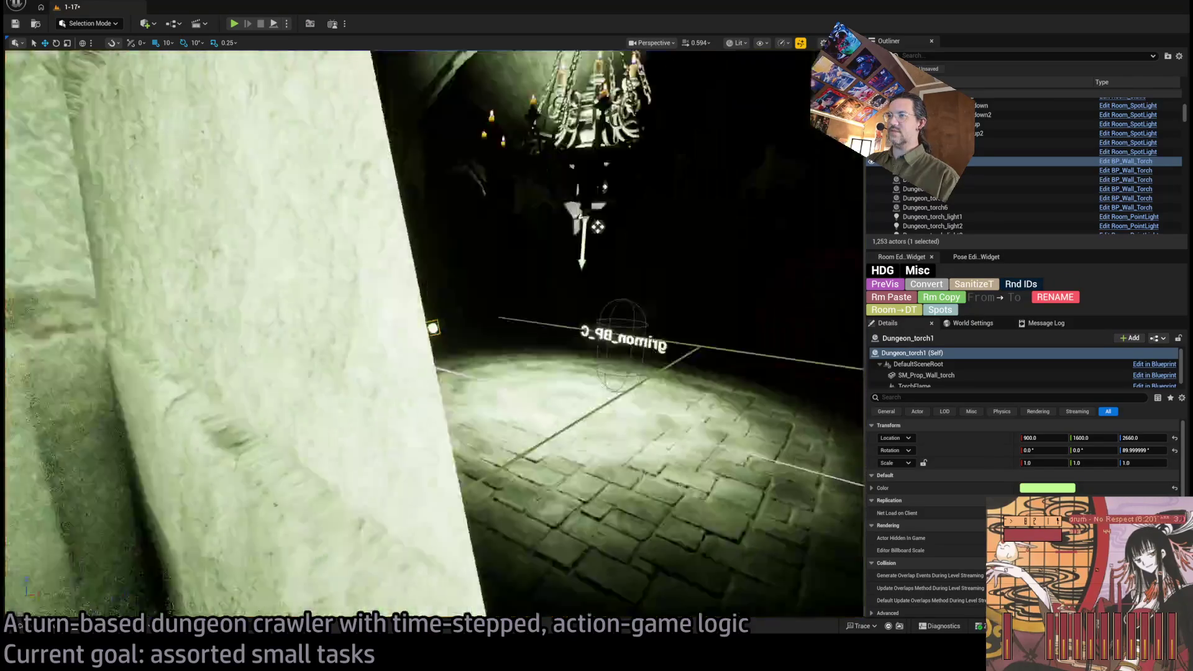
mouse_move(435, 335)
mouse_down()
mouse_move(398, 317)
mouse_move(417, 342)
mouse_move(400, 325)
mouse_up()
click(457, 322)
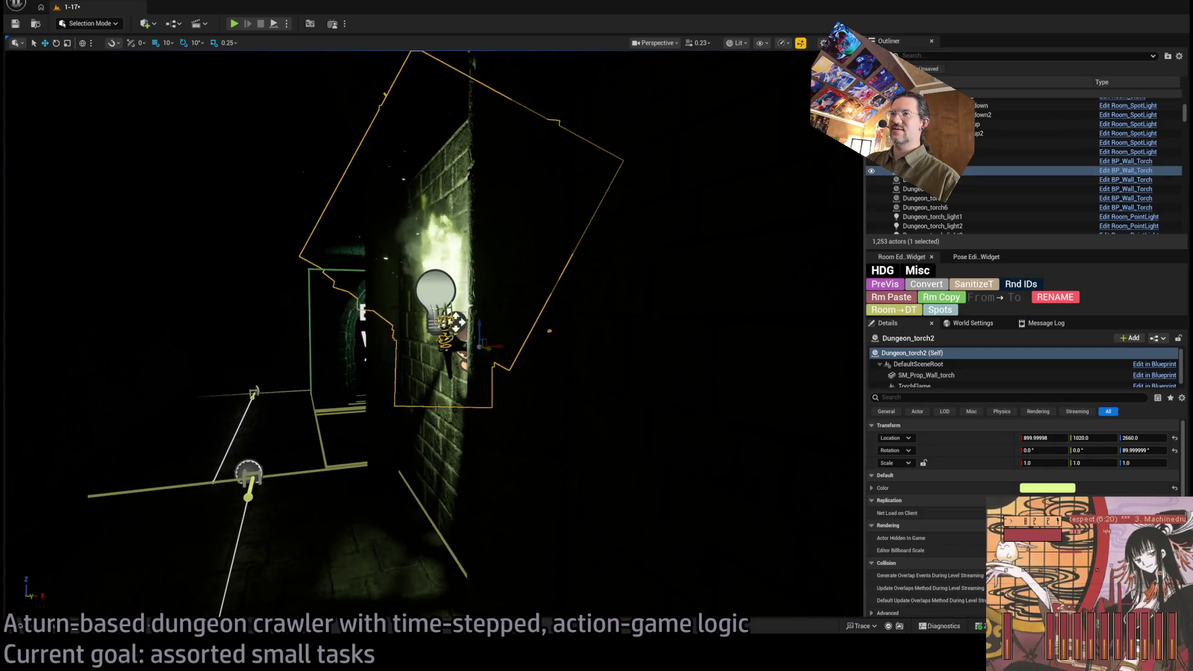
click(528, 471)
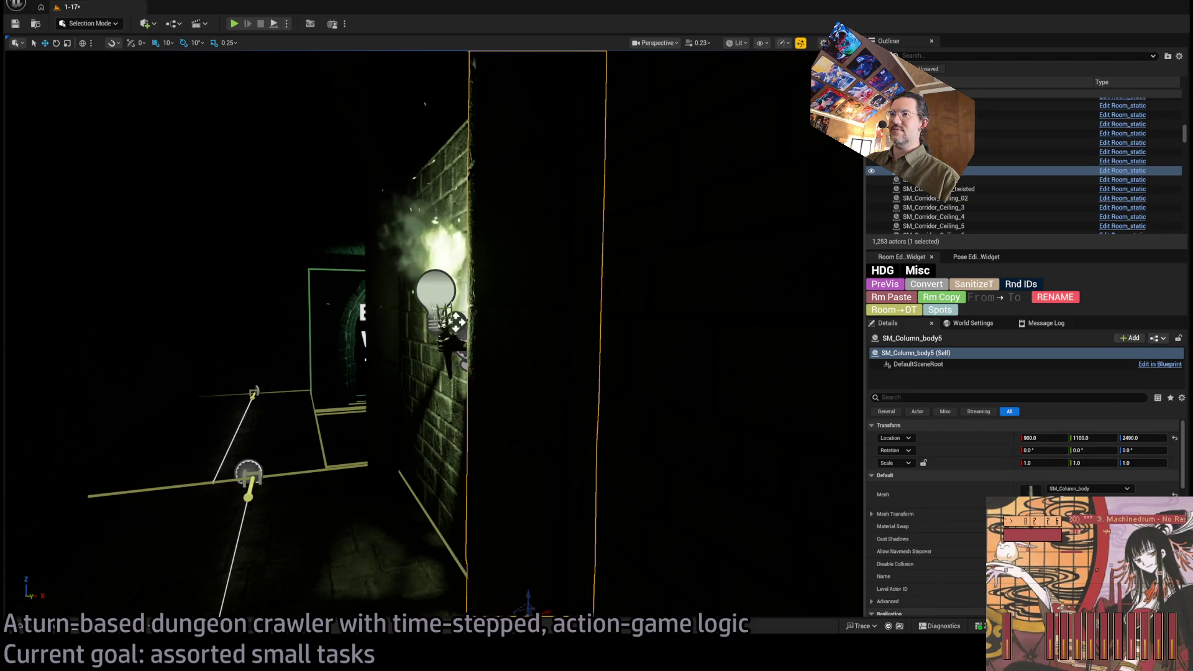
click(457, 322)
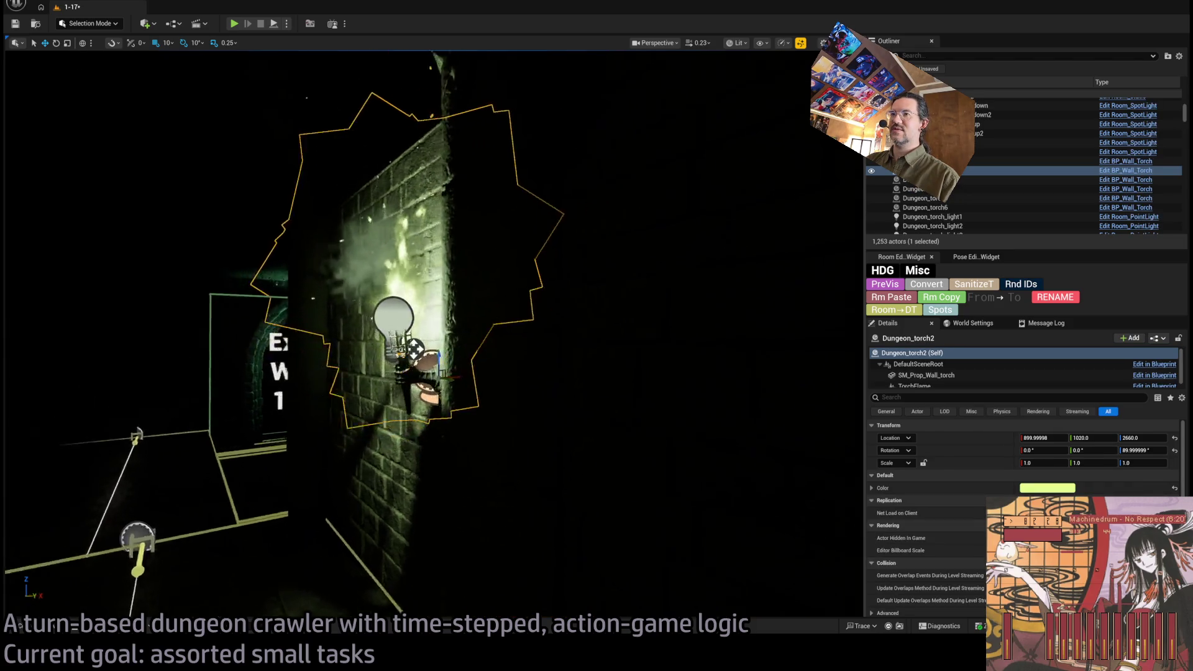
key(f)
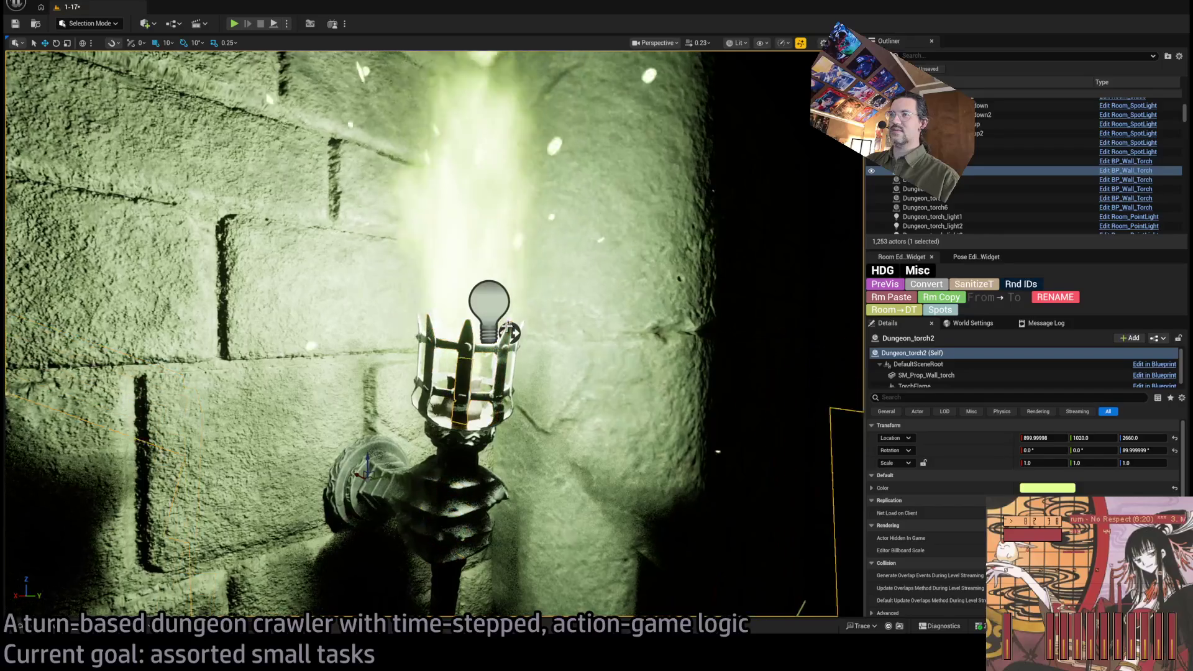
scroll(507, 324, up, 3)
drag(472, 323, 472, 453)
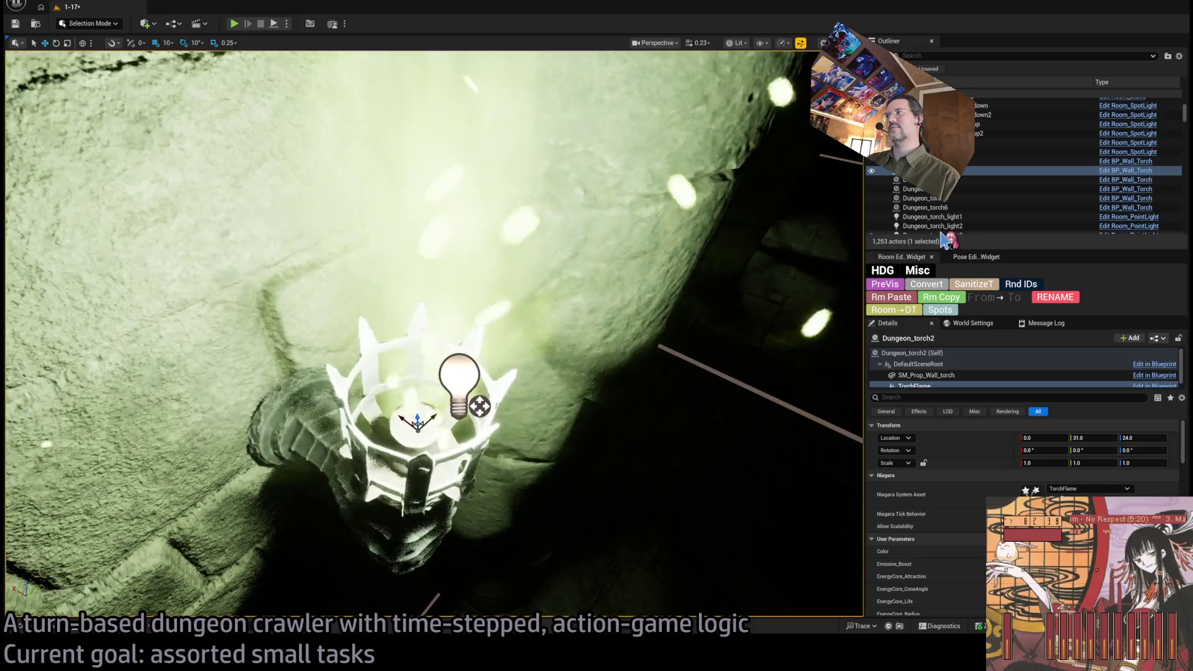
Step: Frame the Dungeon_torch_light1 and Dungeon_torch_light2 point lights and the chandelier light
click(460, 376)
key(f)
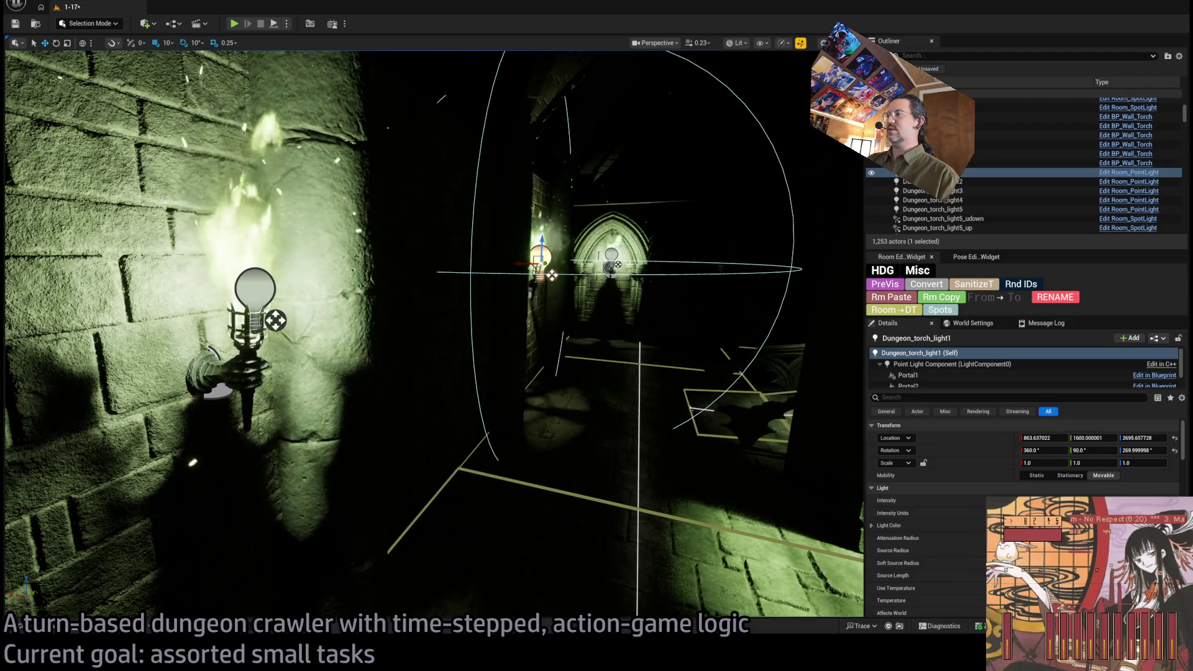
click(969, 183)
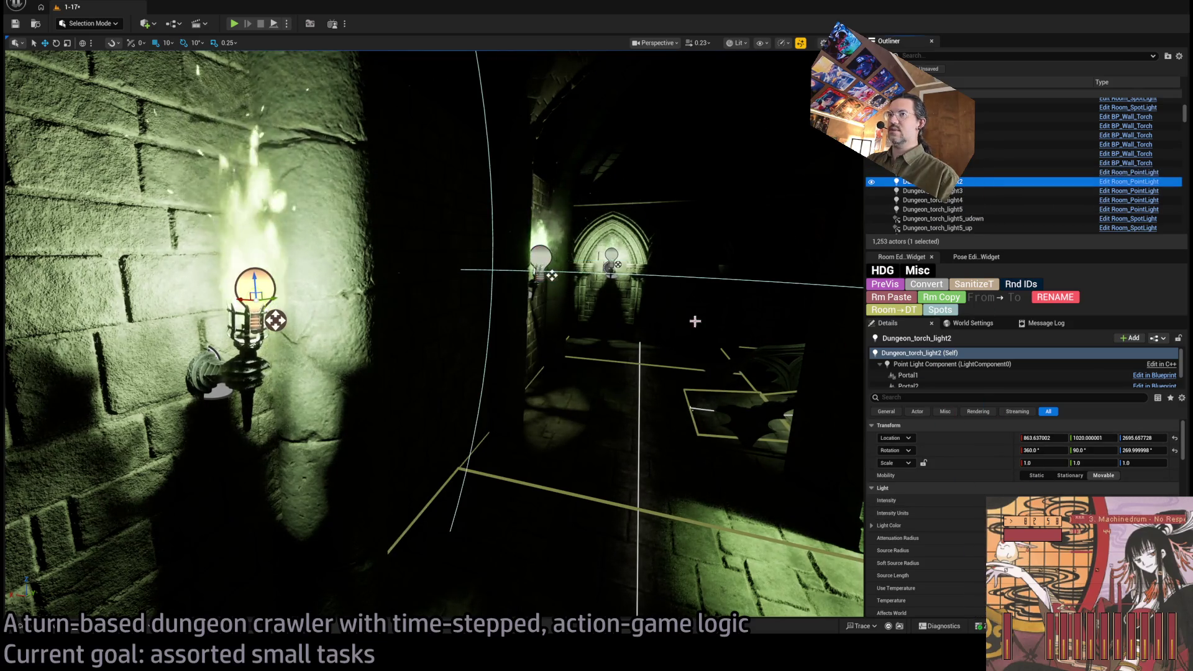
key(f)
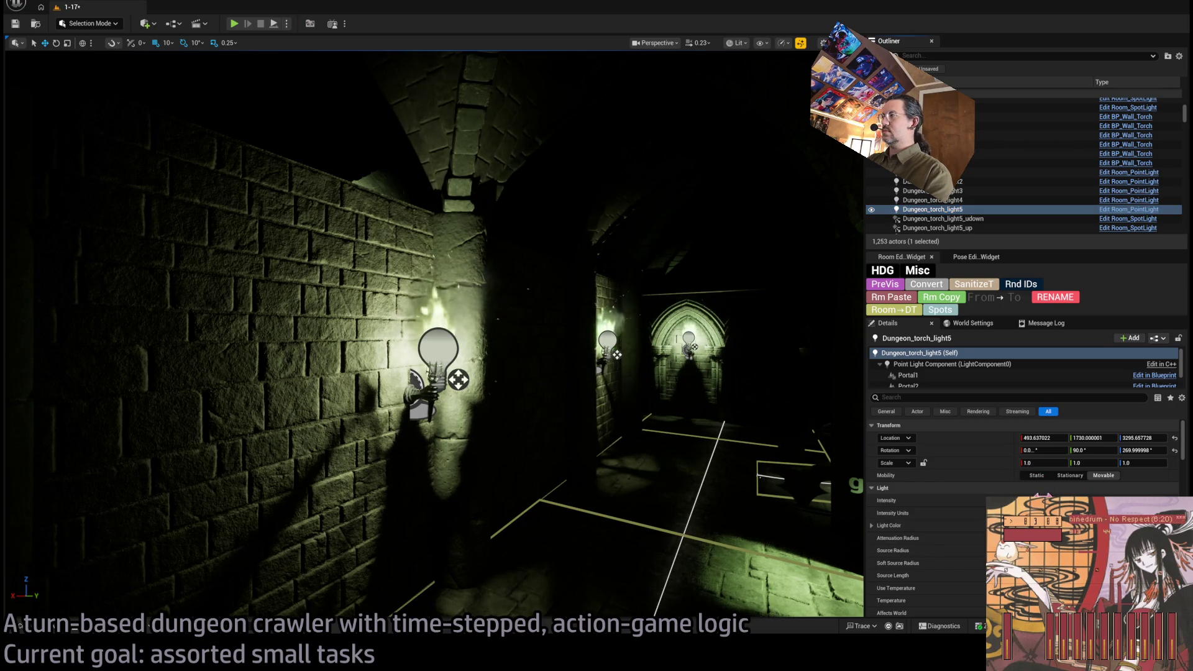
key(f)
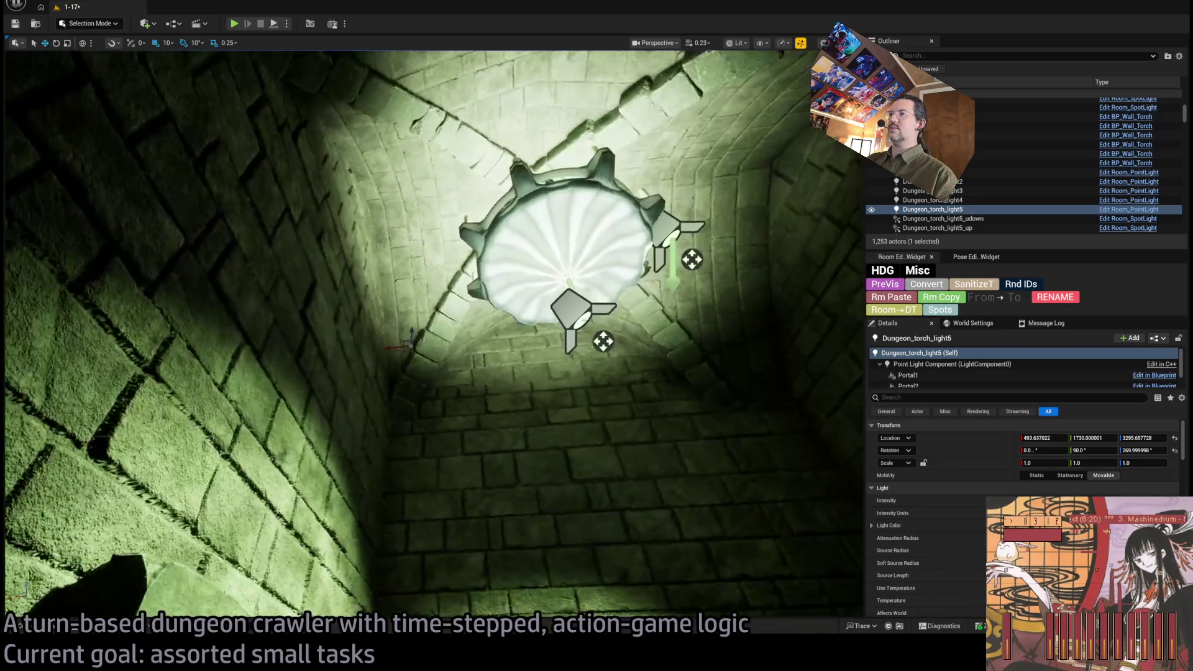
Step: Select the Dungeon_cell_chandelier_down spotlight and inspect the main room's lights and floor
click(665, 235)
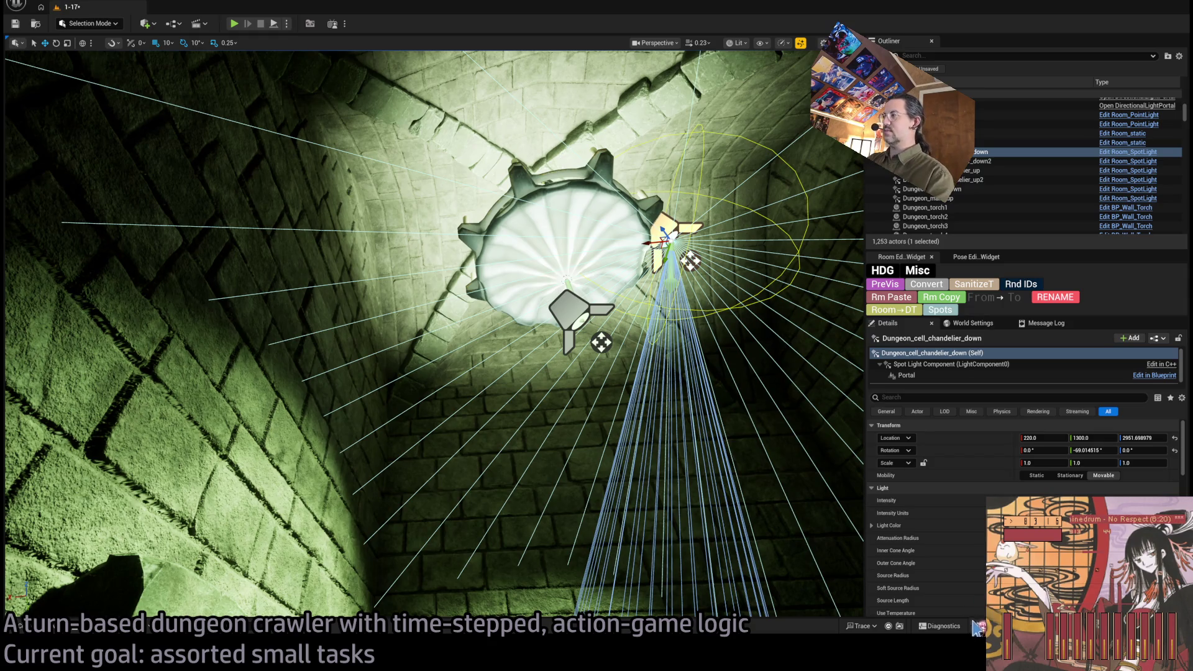
mouse_move(792, 477)
mouse_down()
mouse_move(634, 460)
mouse_move(621, 448)
mouse_move(612, 435)
mouse_move(640, 425)
mouse_move(597, 335)
mouse_move(572, 233)
mouse_up()
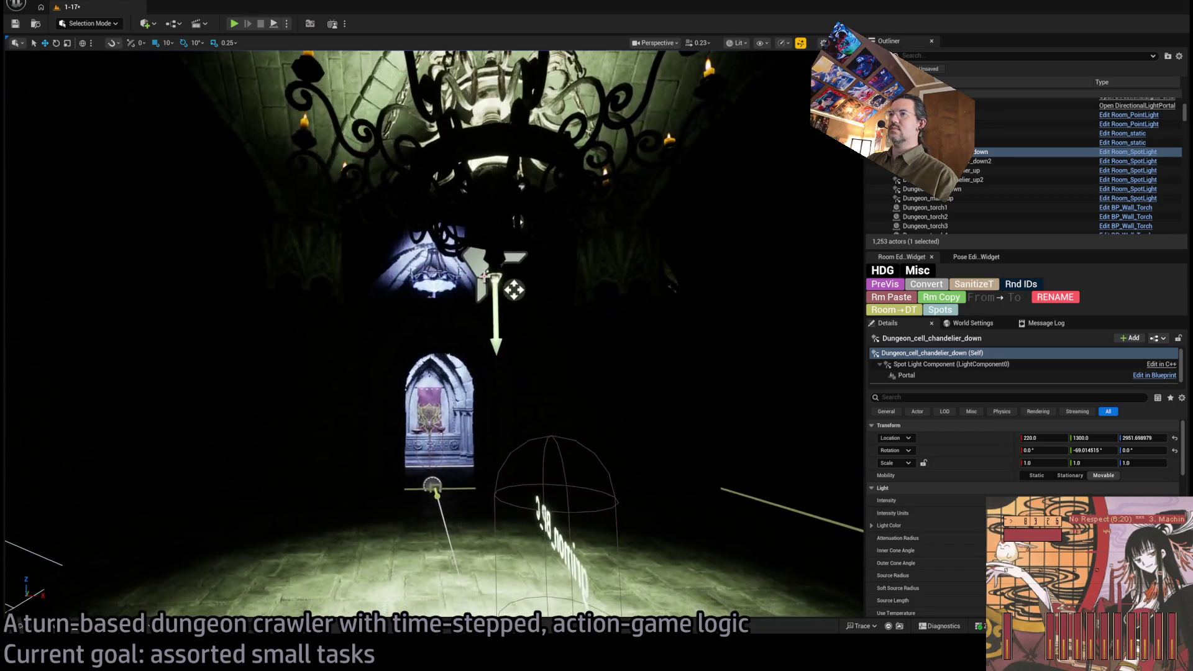
click(491, 274)
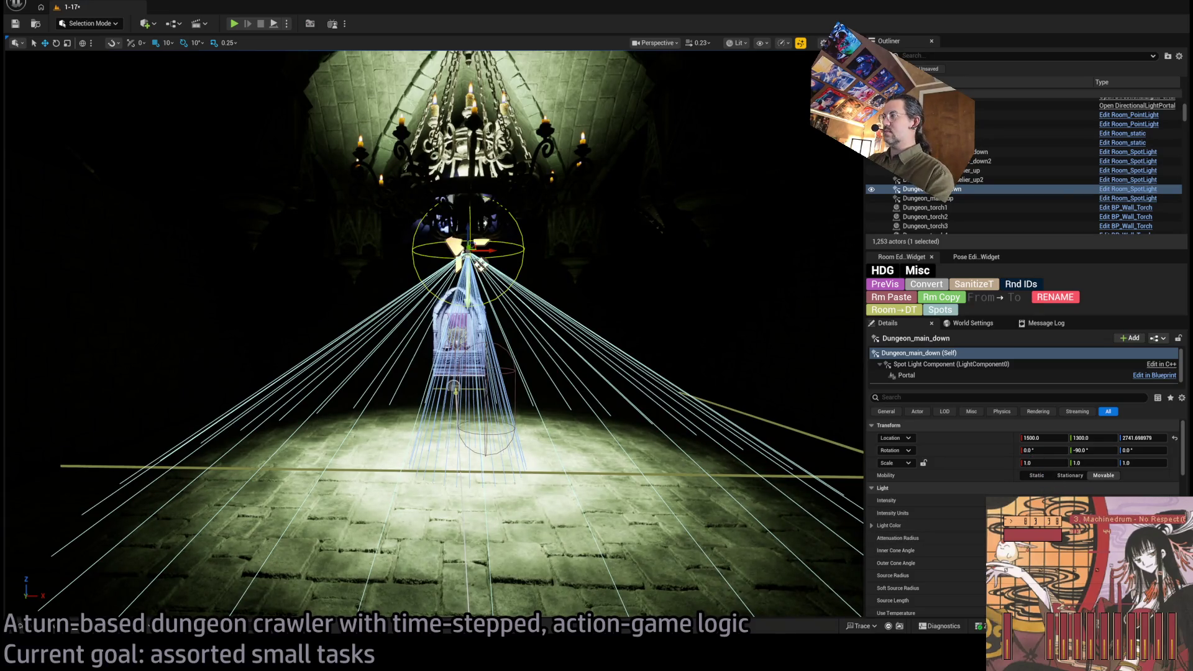
click(718, 441)
mouse_move(718, 441)
mouse_down()
mouse_move(486, 363)
mouse_move(472, 323)
mouse_move(428, 320)
mouse_move(452, 319)
mouse_move(428, 322)
mouse_move(436, 336)
mouse_up()
Step: Frame the Player spawn marker, run a quick playtest, and select the Exit-W0b nav surface
click(348, 399)
key(f)
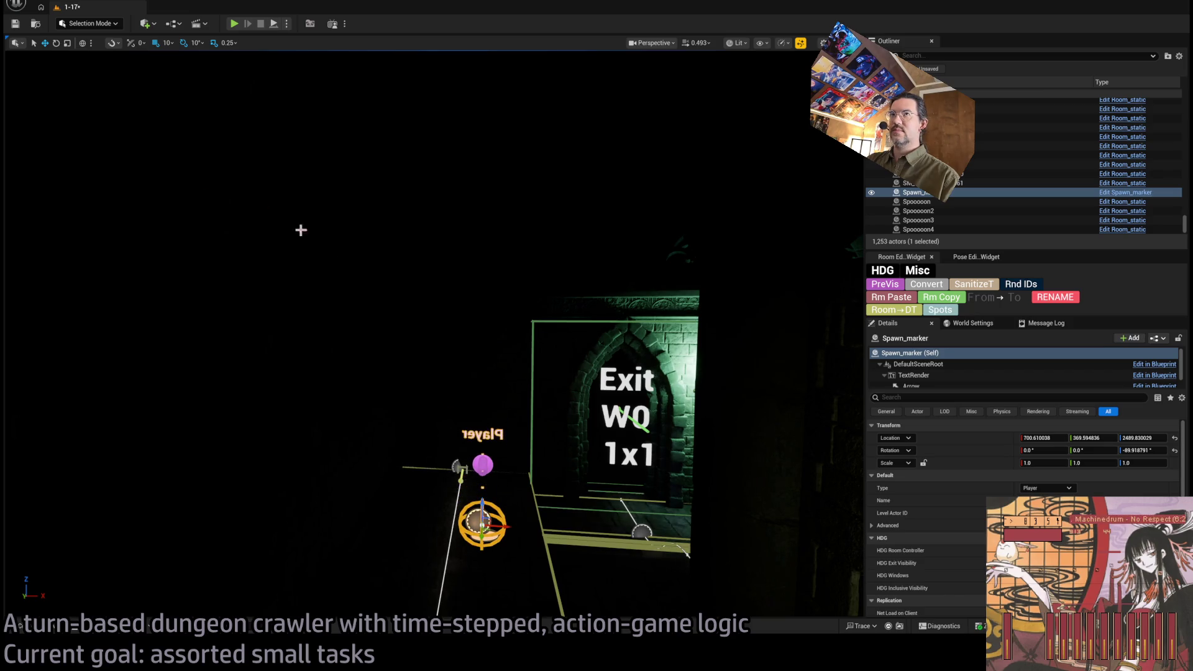
key(alt+p)
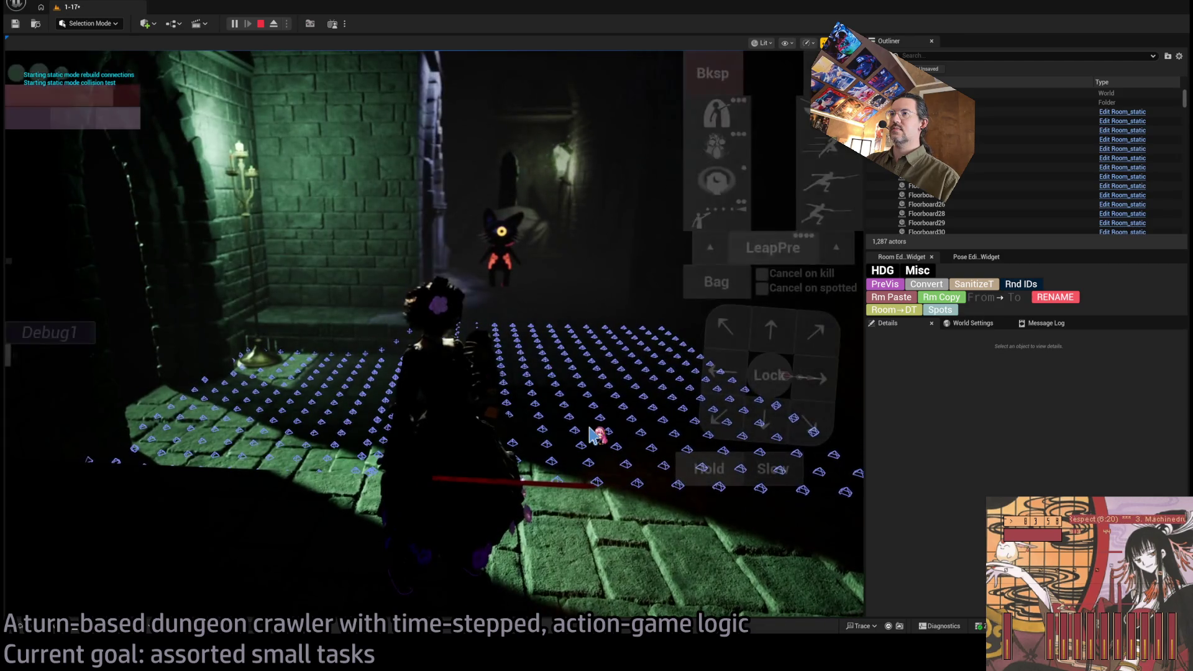
key(Escape)
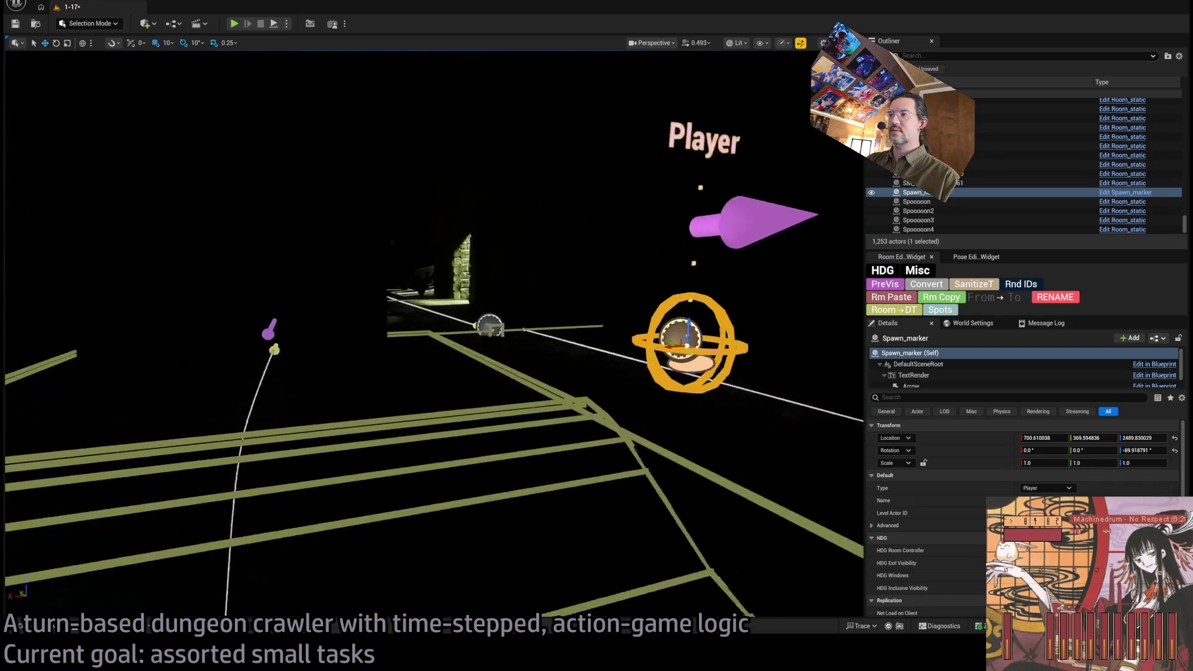
click(668, 446)
scroll(980, 523, down, 3)
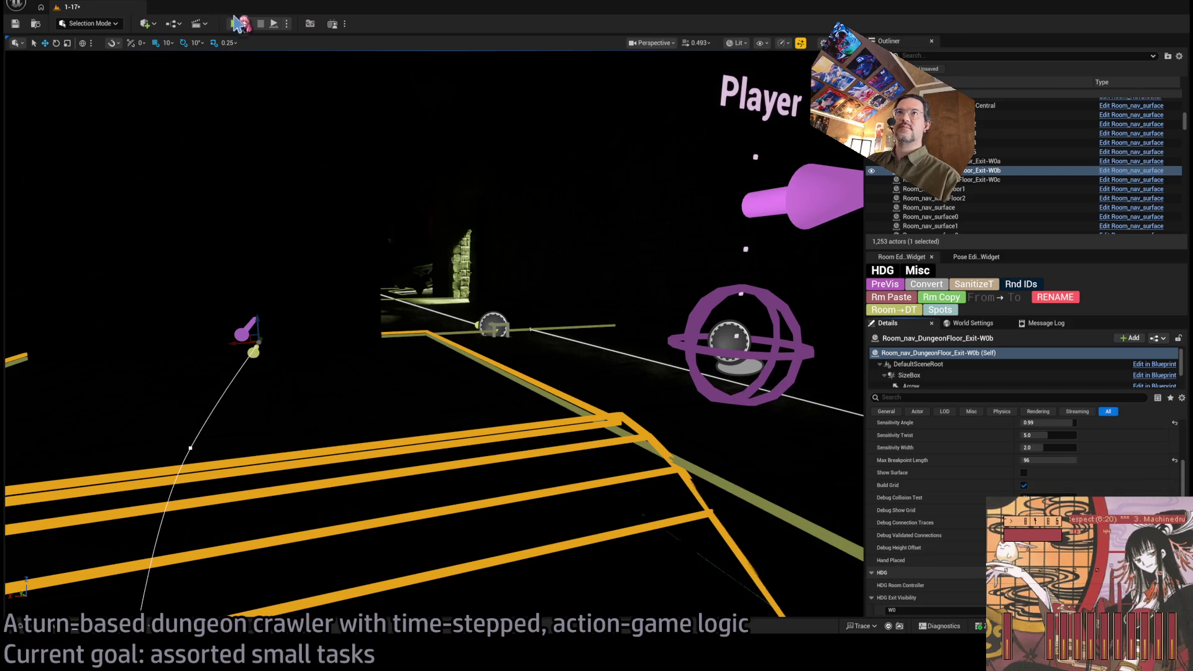
Step: Playtest the level through several turns, then frame the nav surface and test again
key(alt+p)
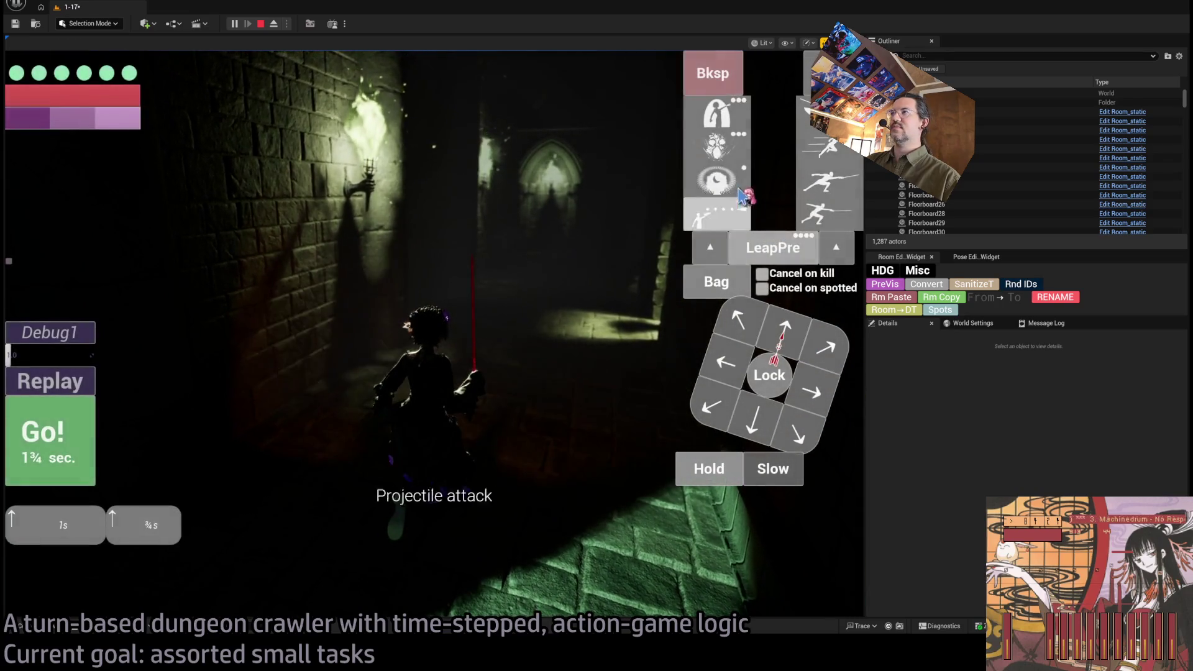
key(space)
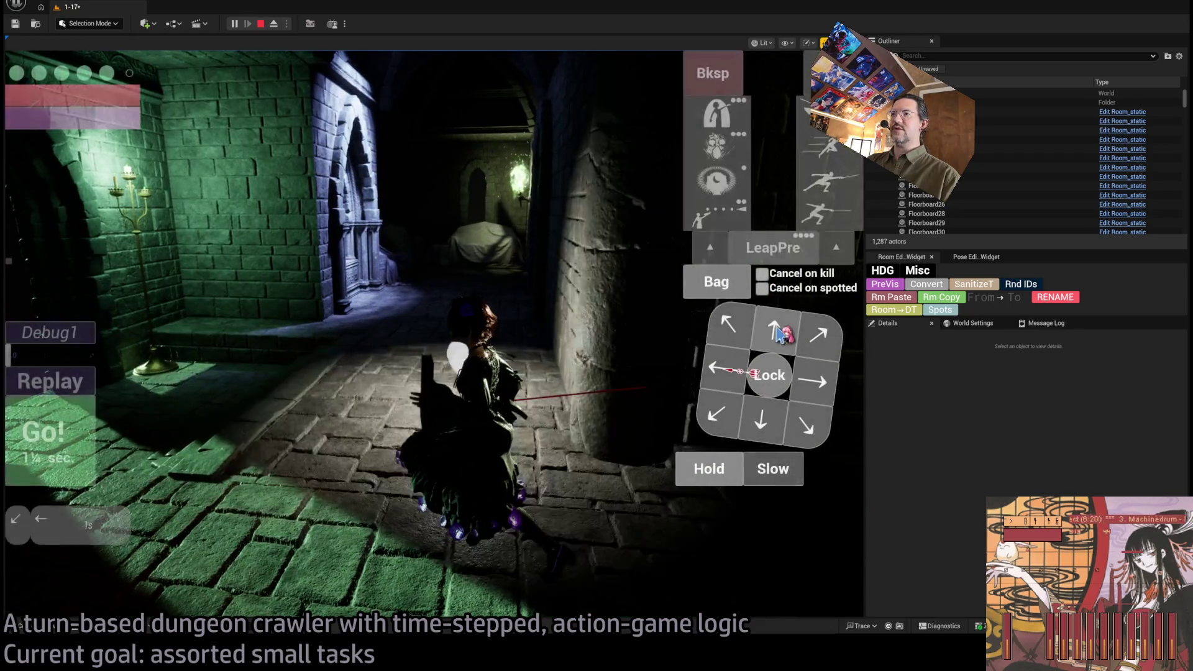
click(52, 440)
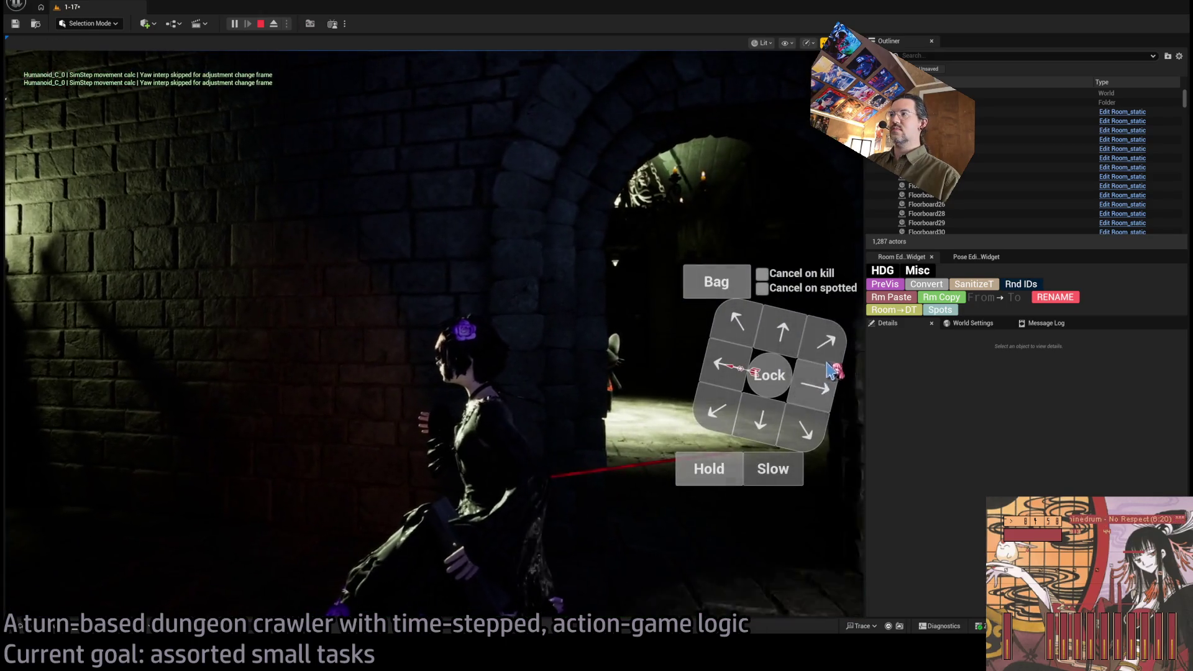
click(56, 454)
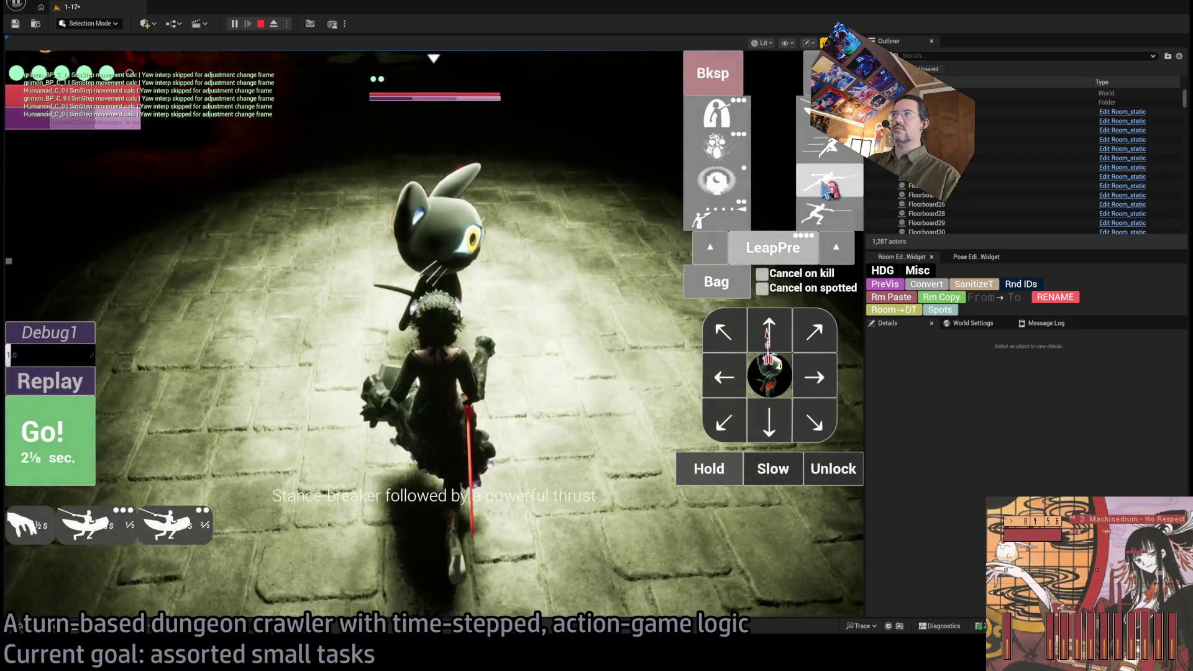
key(space)
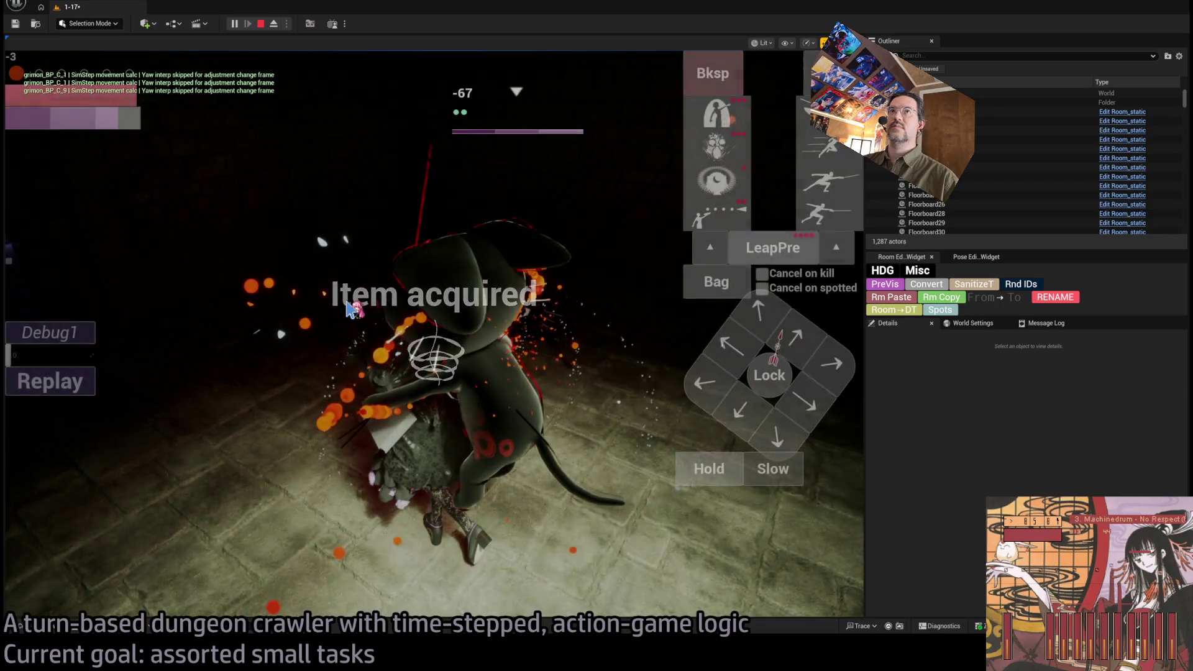
click(654, 303)
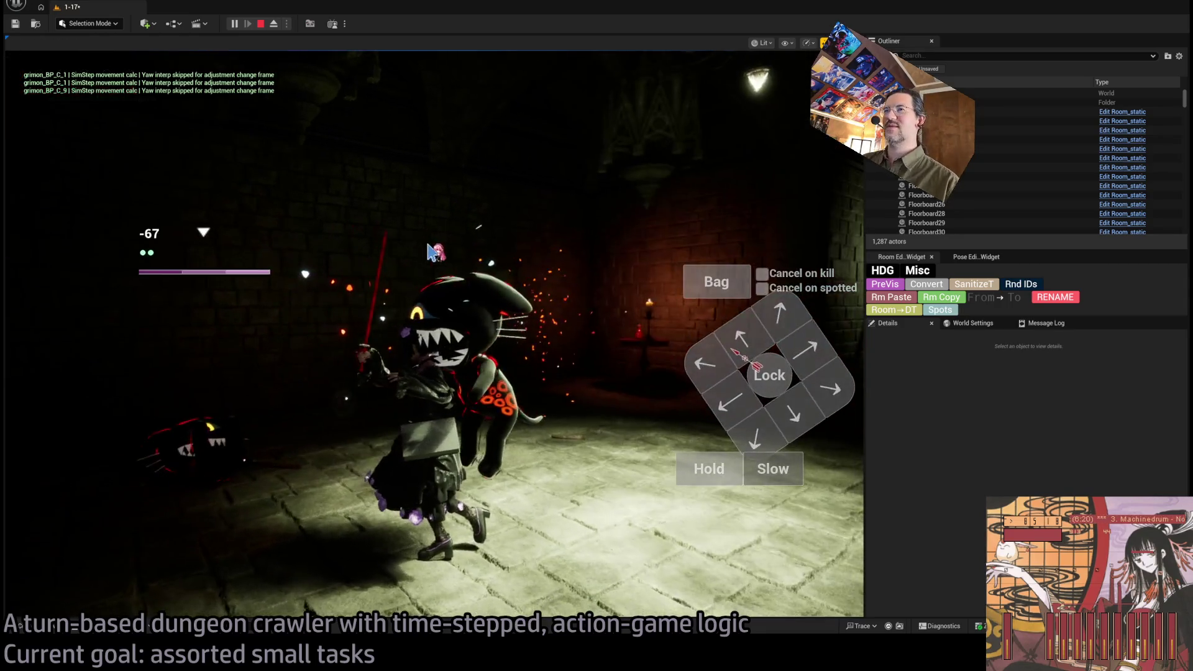
key(Escape)
key(f)
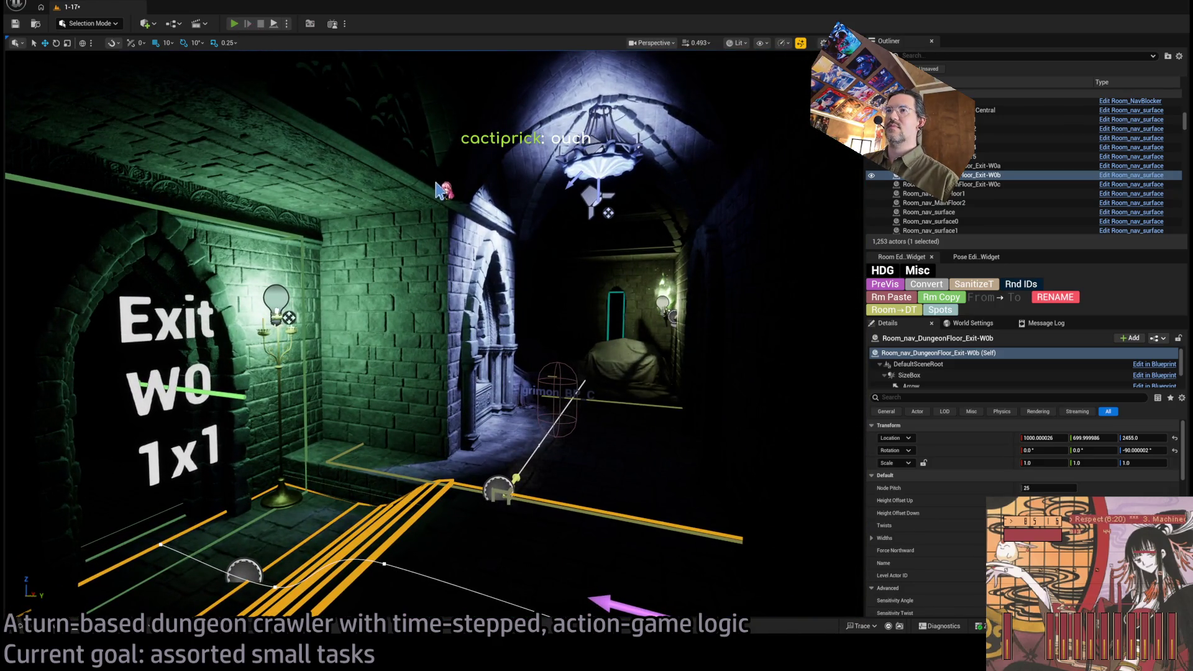
key(alt+p)
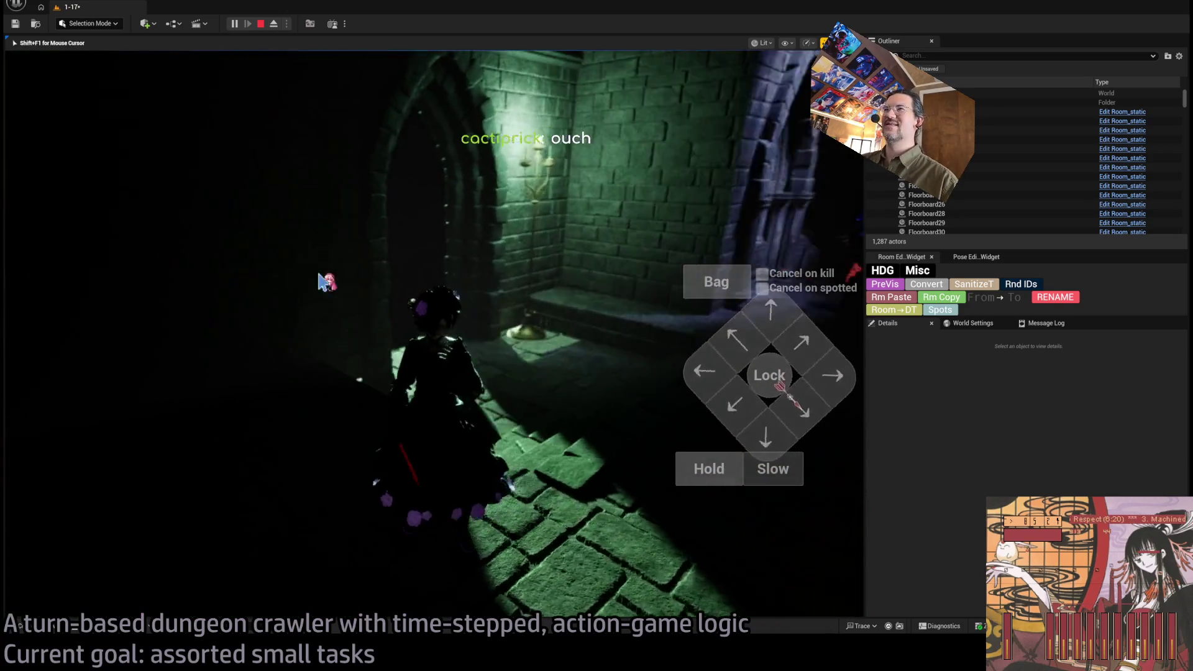
key(Escape)
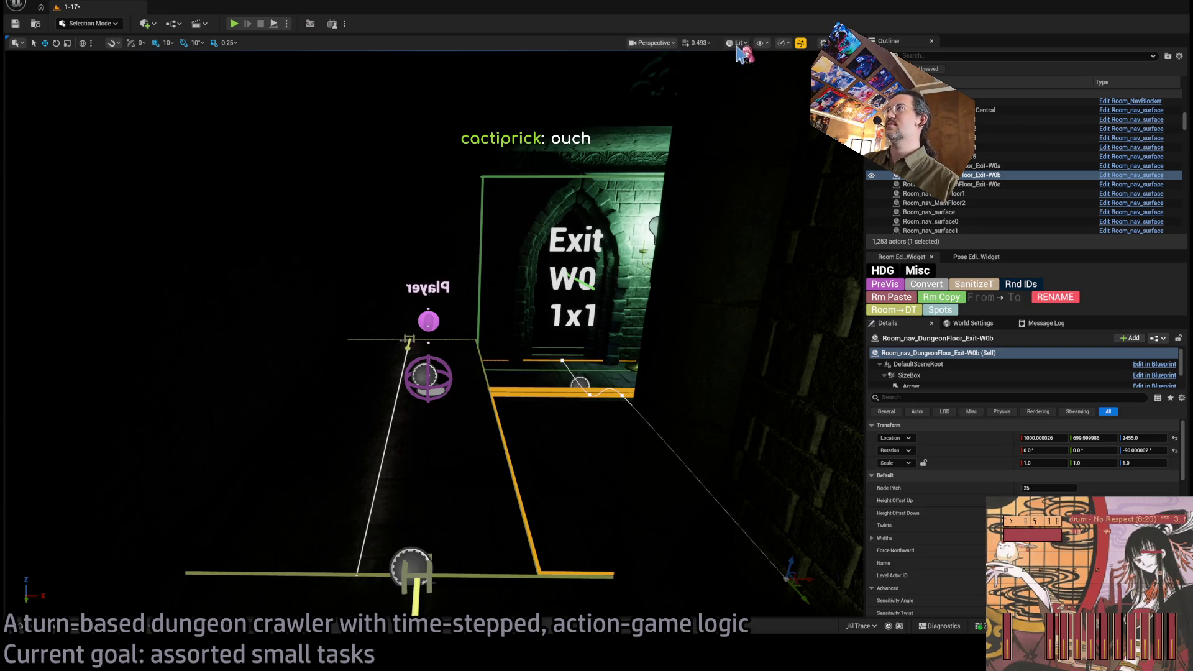
Step: Switch the viewport to the Unlit view mode with Alt+3
key(alt+3)
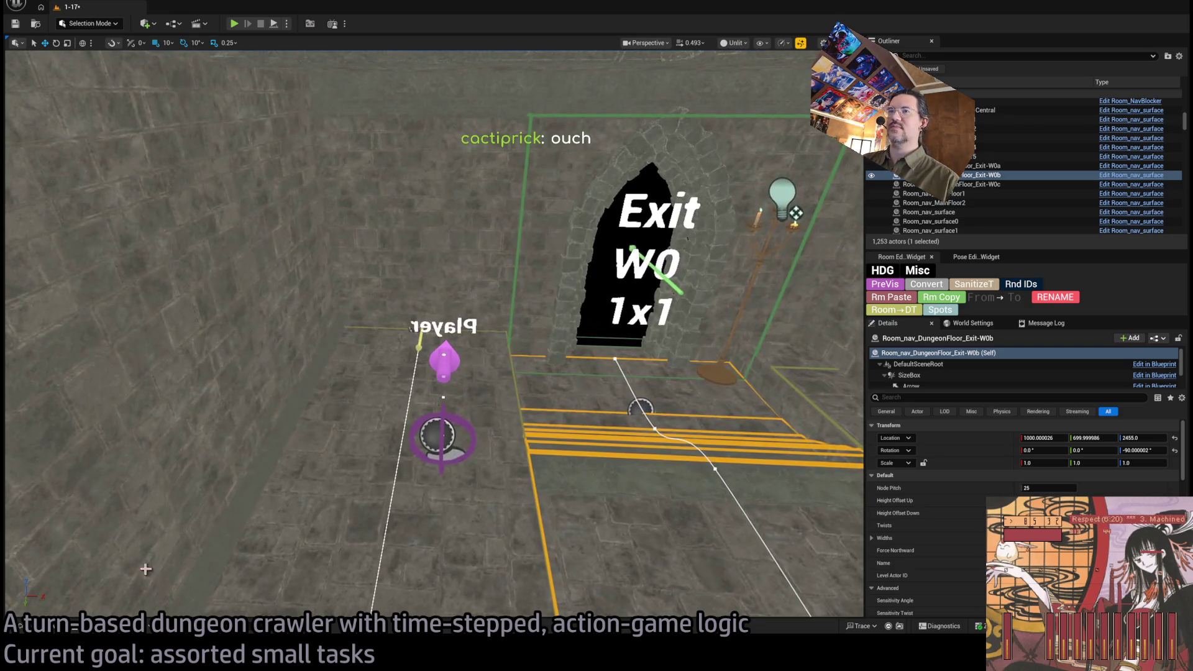
click(21, 626)
click(21, 626)
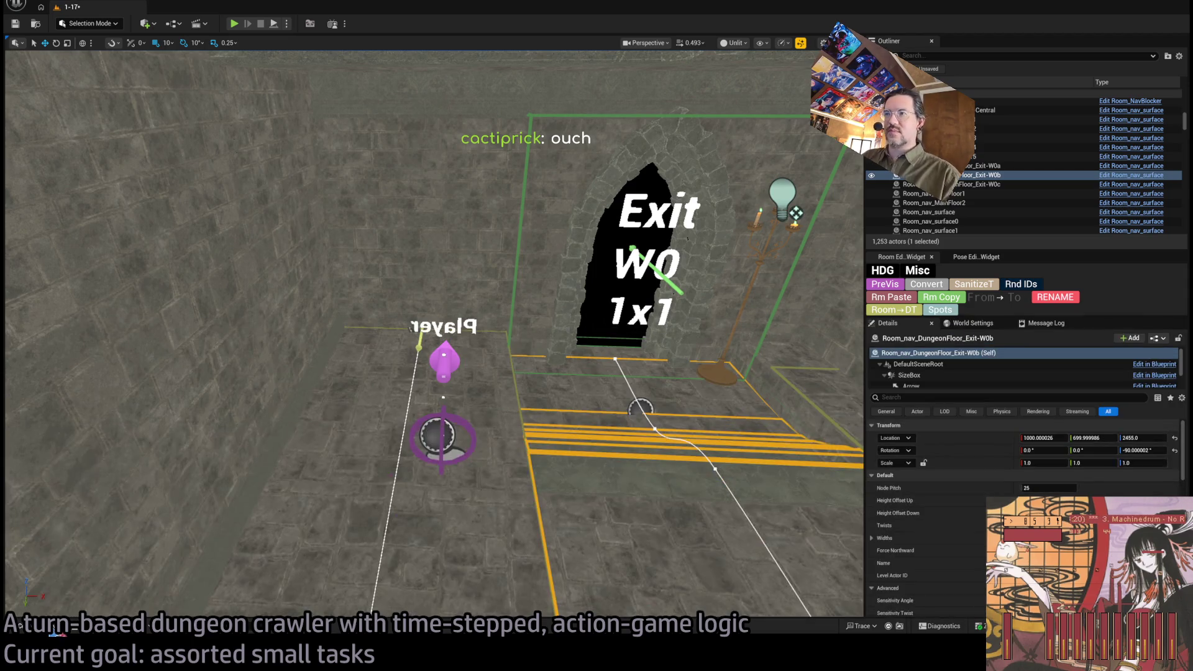
click(20, 626)
click(454, 348)
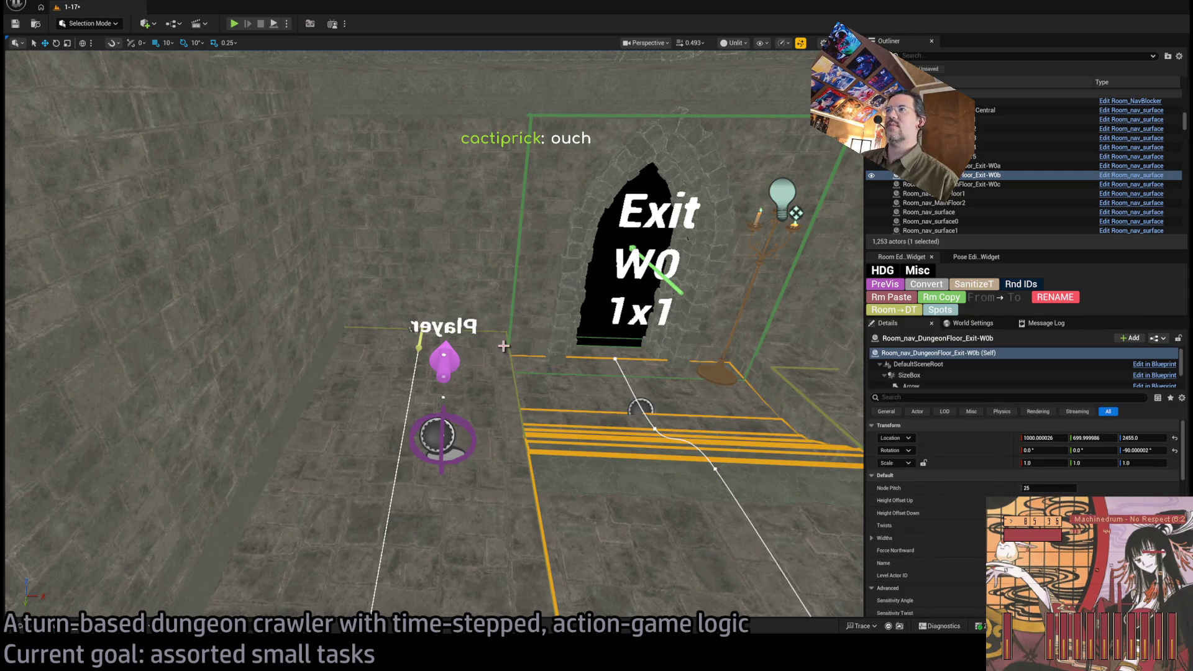
Step: Fly down the stairs to the Exit W1 doorway and frame wall SM_Wall_F_4x66
key(s)
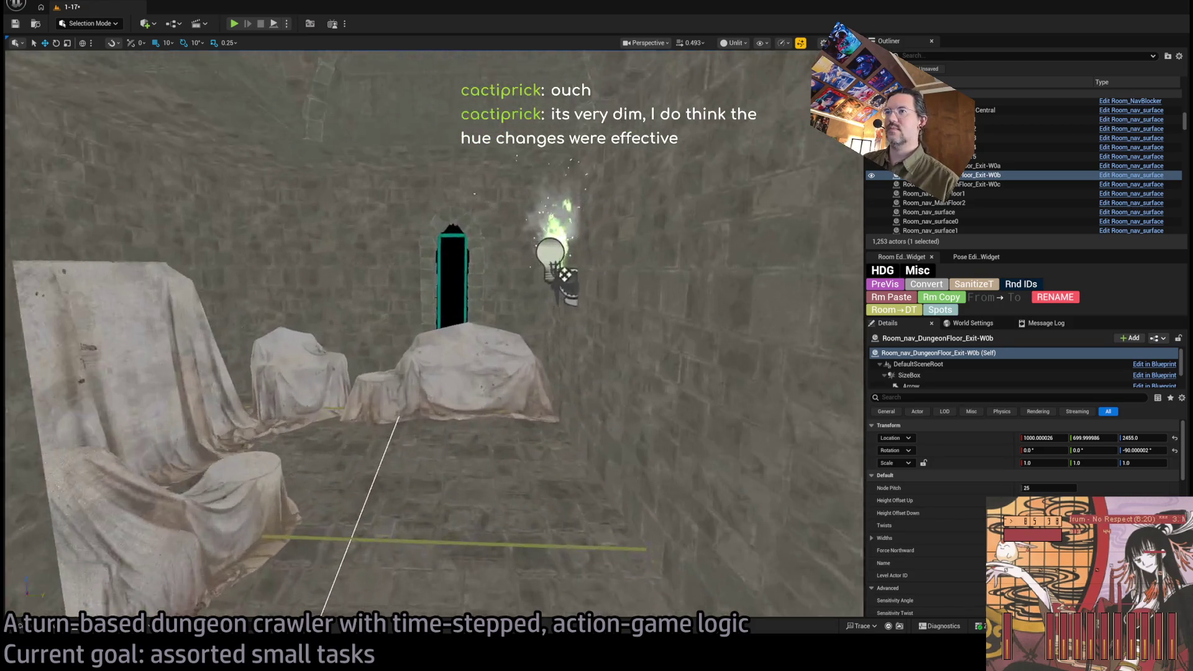
key(w)
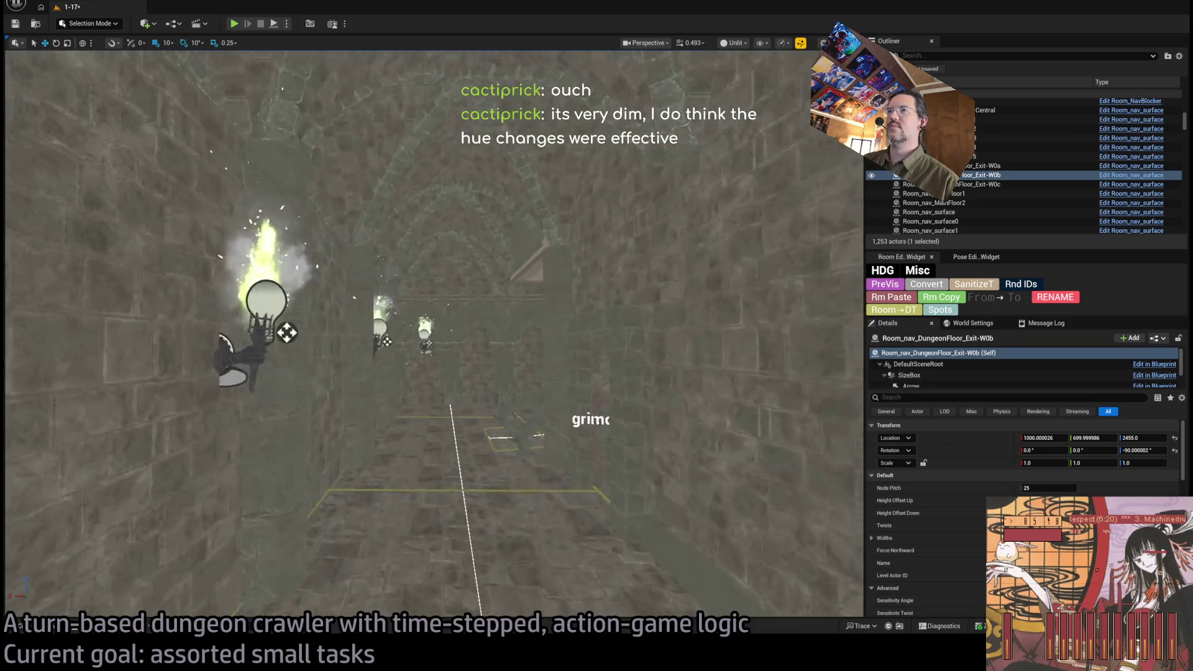
key(w)
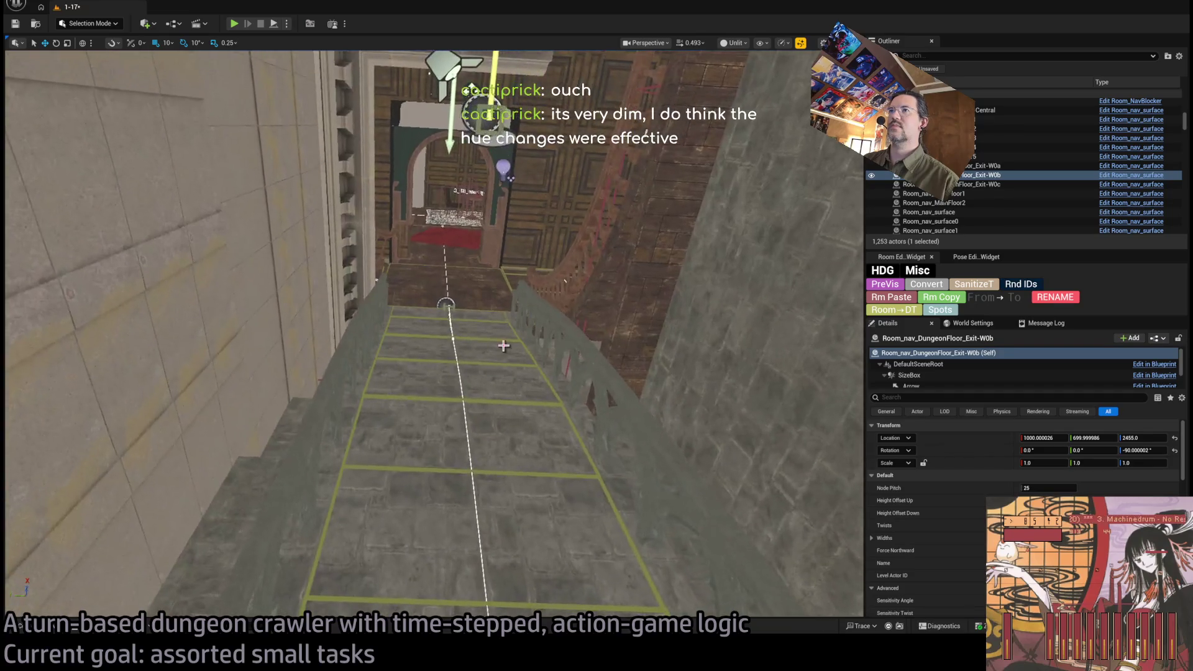
key(w)
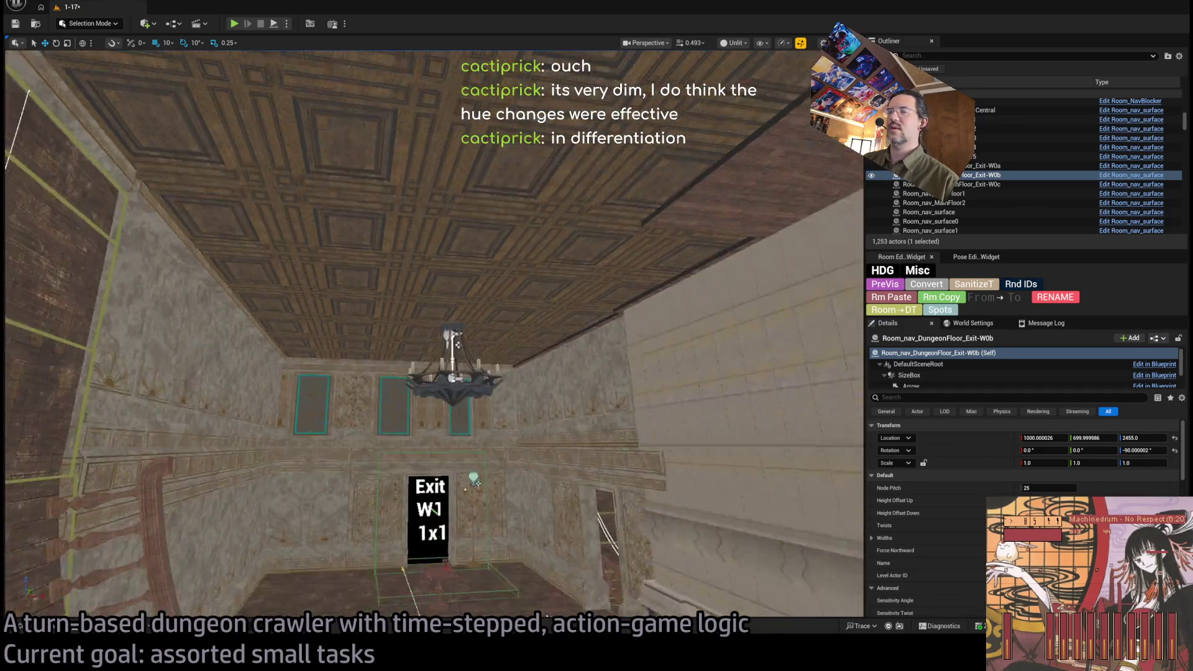
key(w)
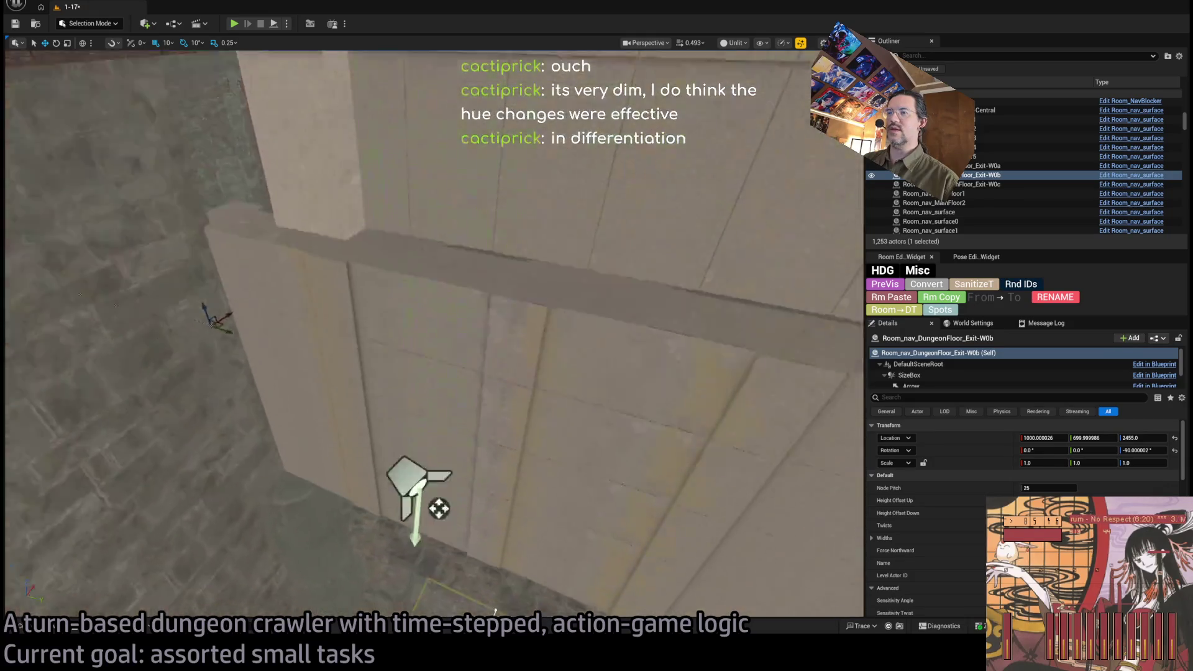
key(w)
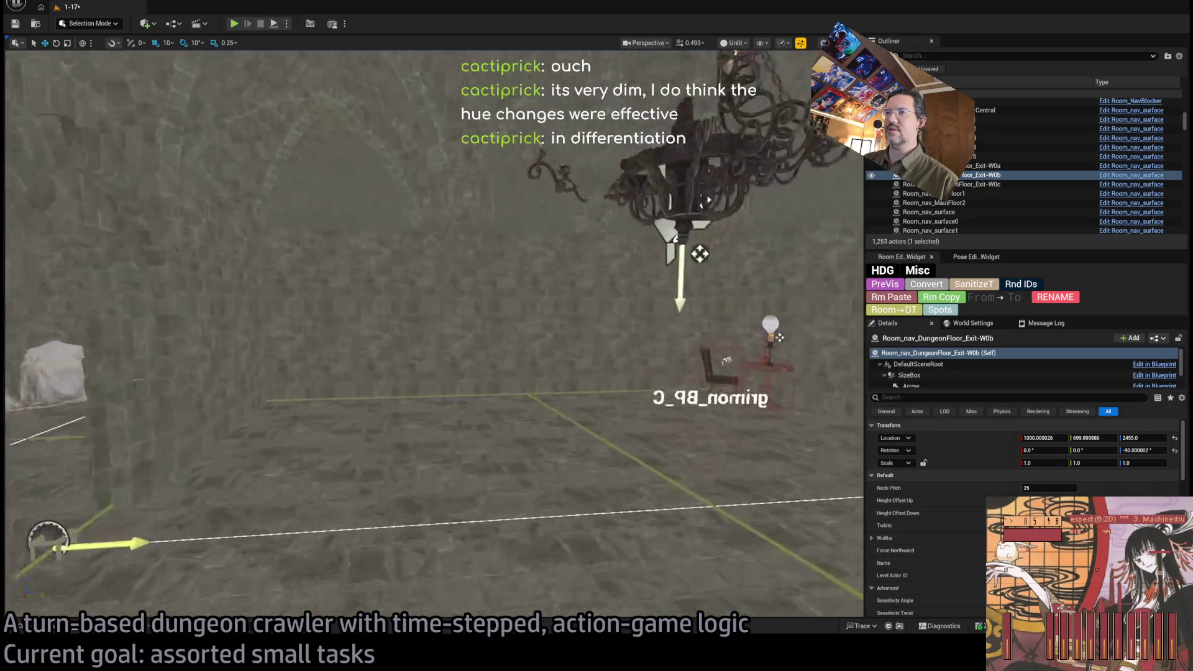
click(532, 386)
key(f)
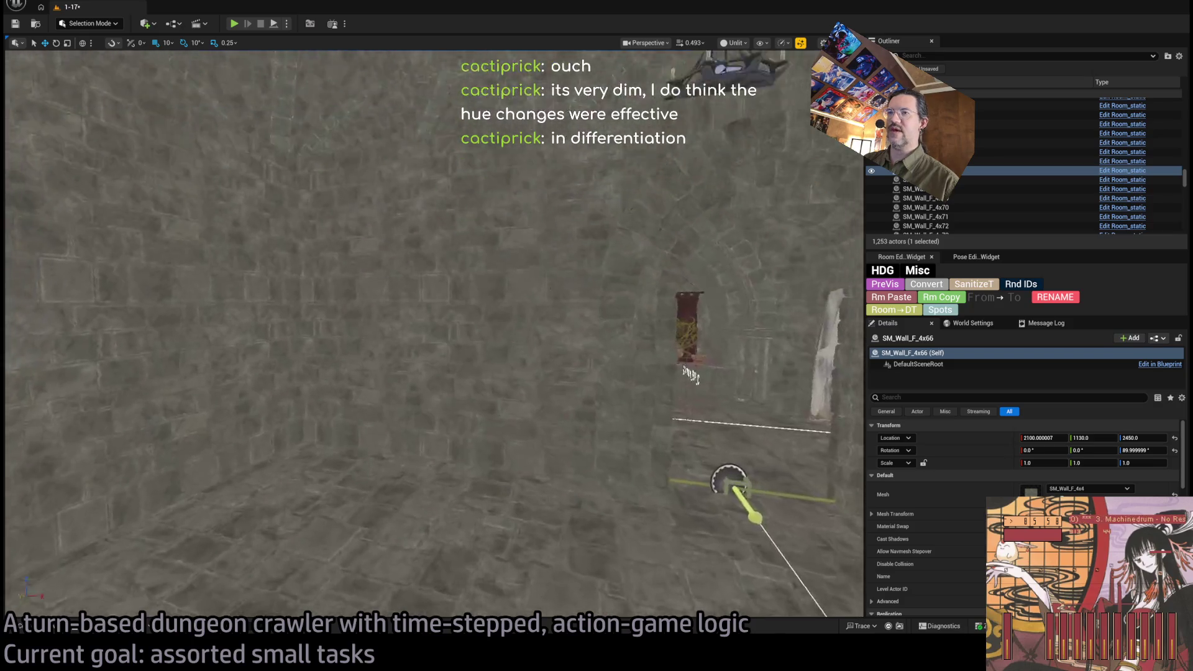
key(s)
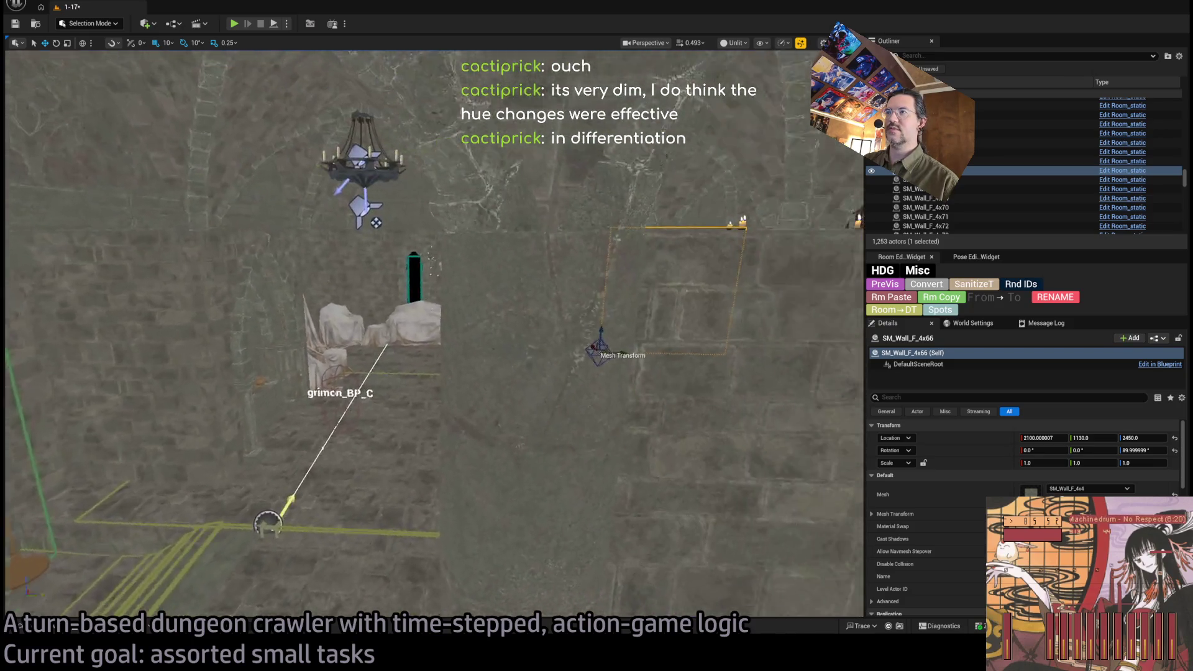
key(a)
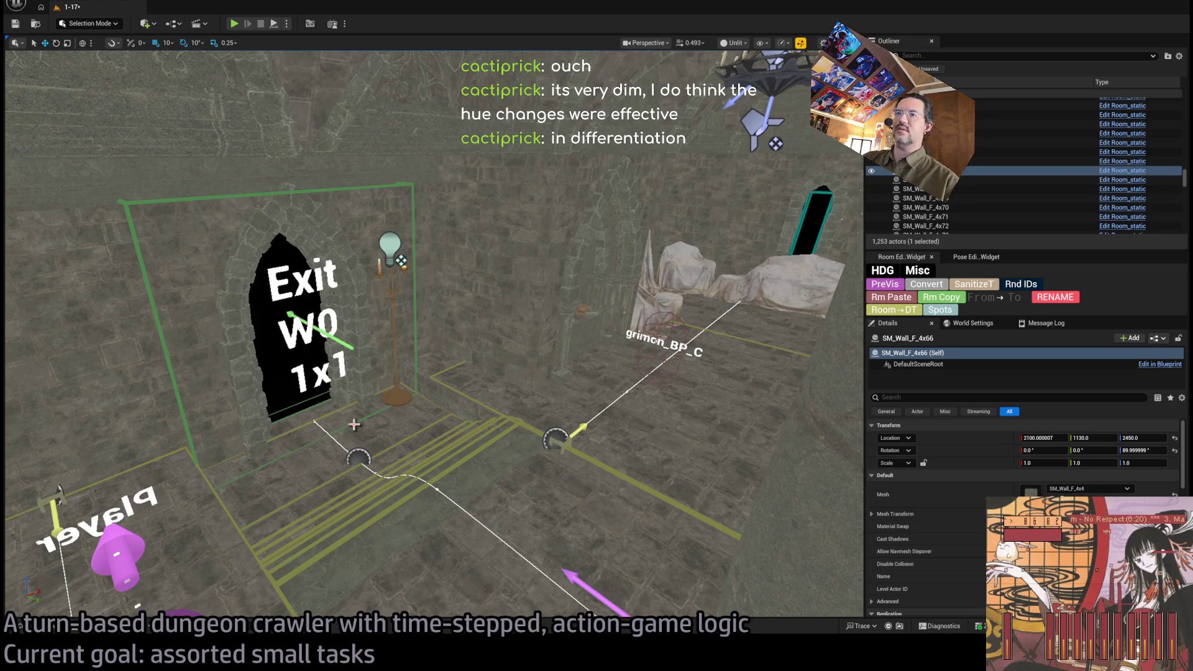
Step: Duplicate the Exit W0 marker rotated 90° and move the copy across the room with 100-unit snapping
click(358, 459)
key(e)
drag(340, 463, 343, 496)
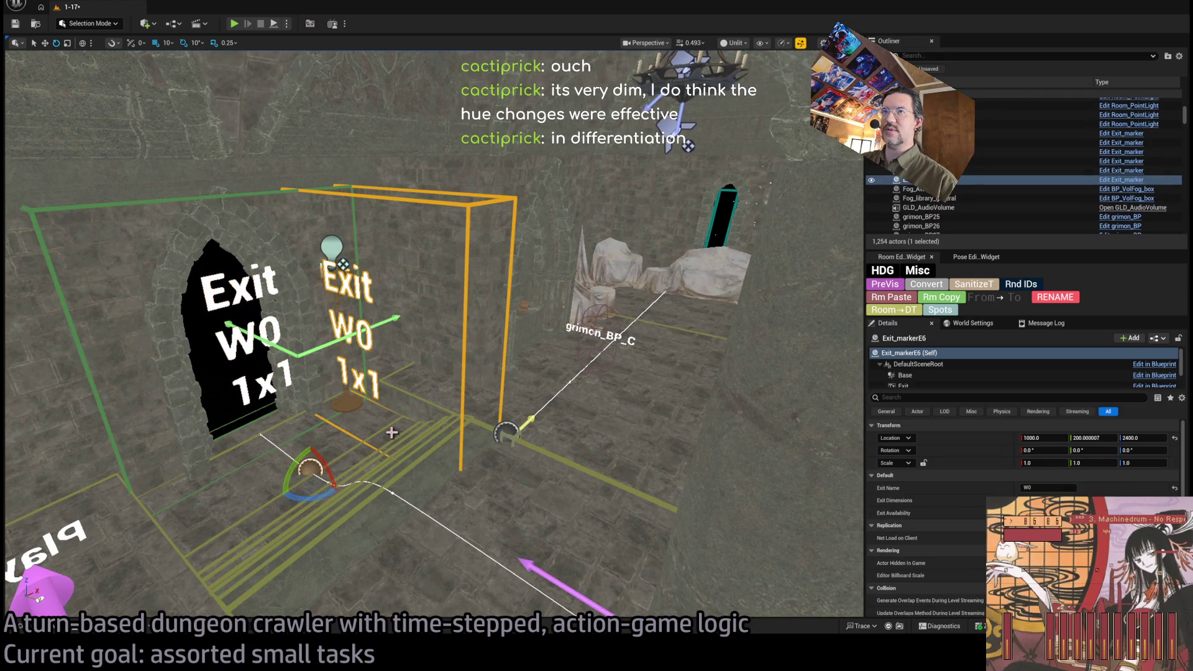
key(w)
key(bracketright)
mouse_move(324, 474)
mouse_down()
mouse_move(245, 506)
mouse_move(539, 439)
mouse_move(818, 221)
mouse_move(781, 221)
mouse_up()
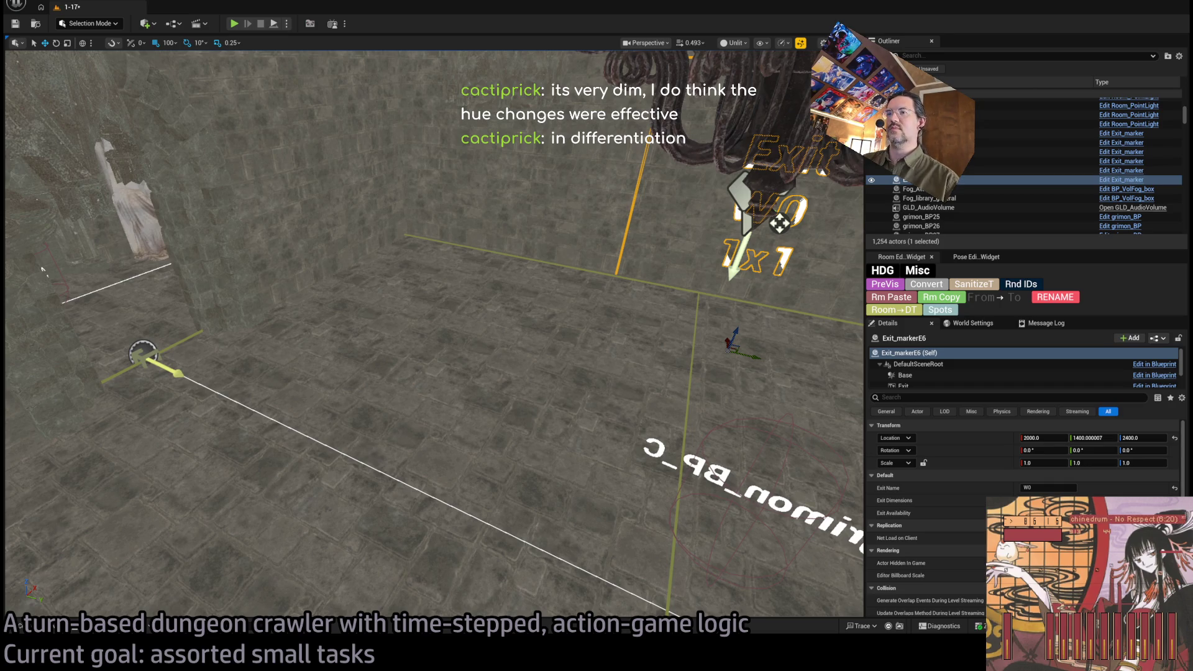
Step: Shift the W0 exit marker to Y 1300 and start a Play-in-Editor test
key(f)
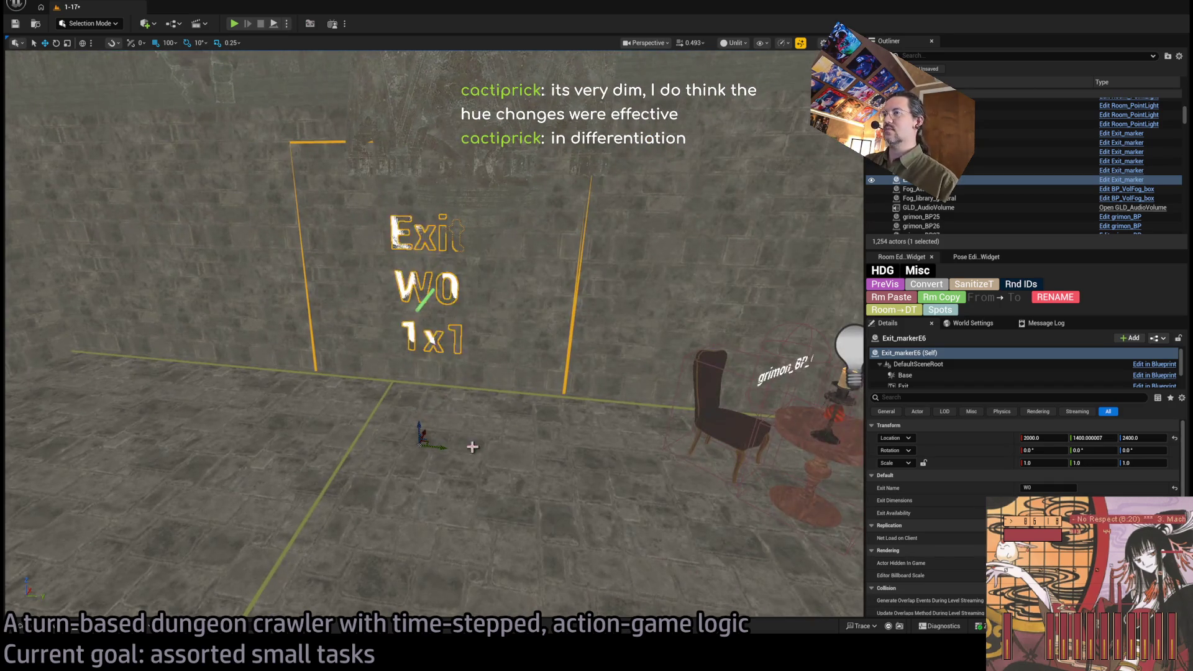
drag(435, 448, 404, 441)
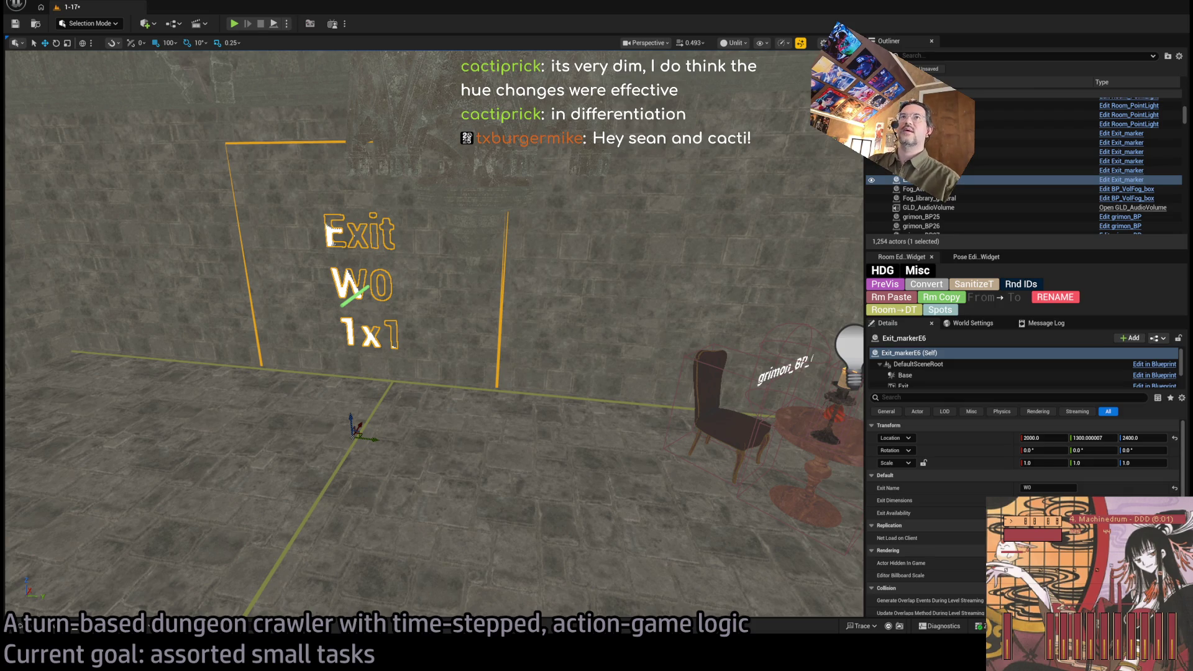
key(alt+p)
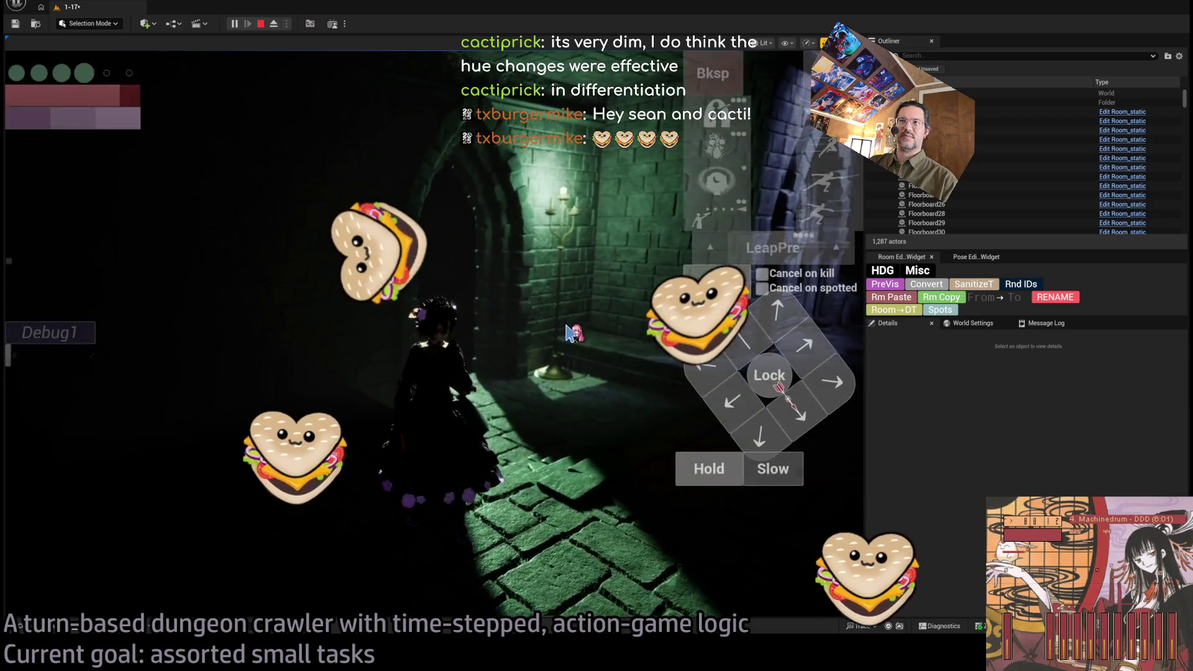
Step: Focus the running game, then stop the test and return to the editor
click(570, 334)
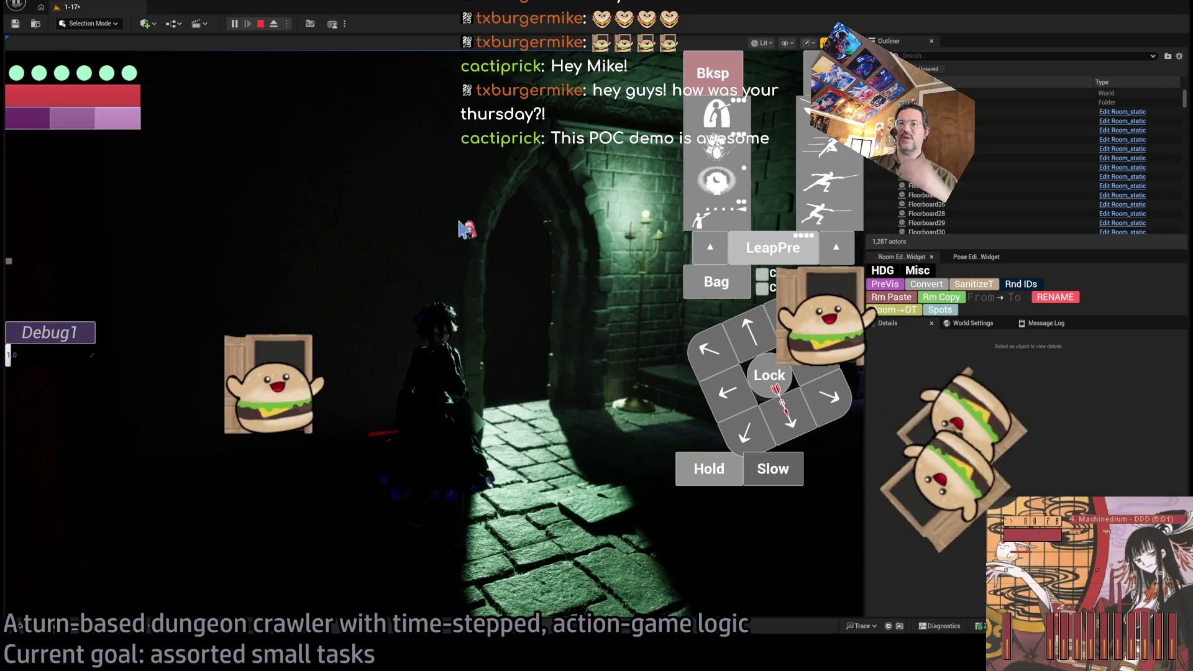
key(Escape)
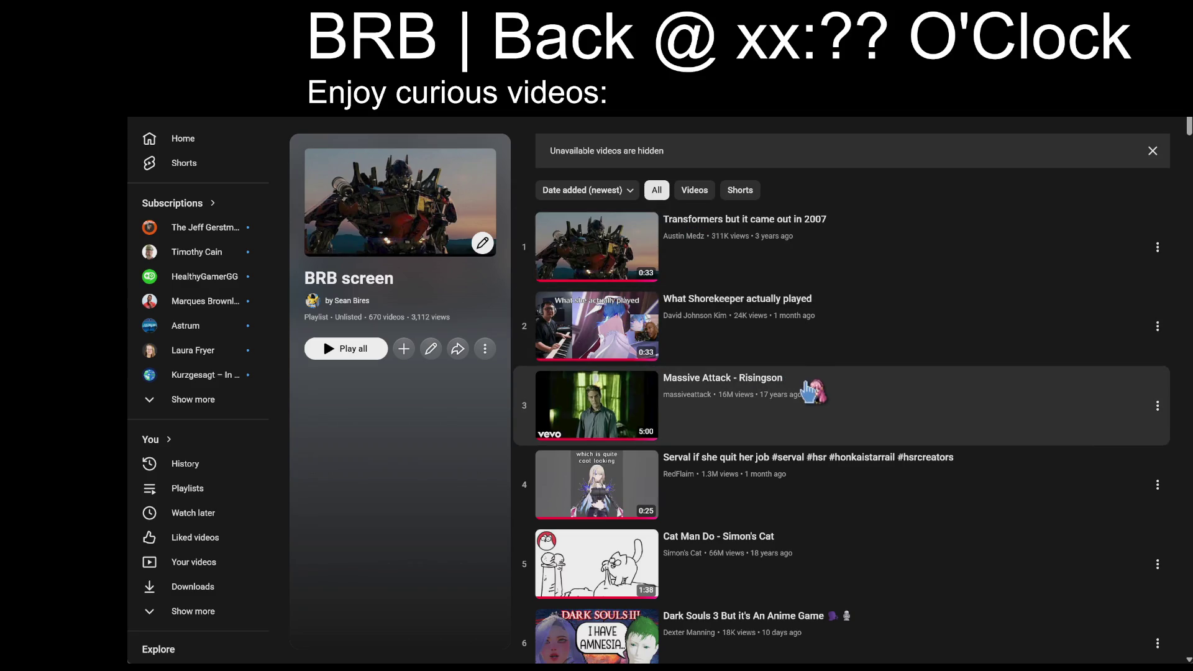
Step: Play Massive Attack – Risingson on shuffle at full volume, then switch to the to-do document
click(809, 390)
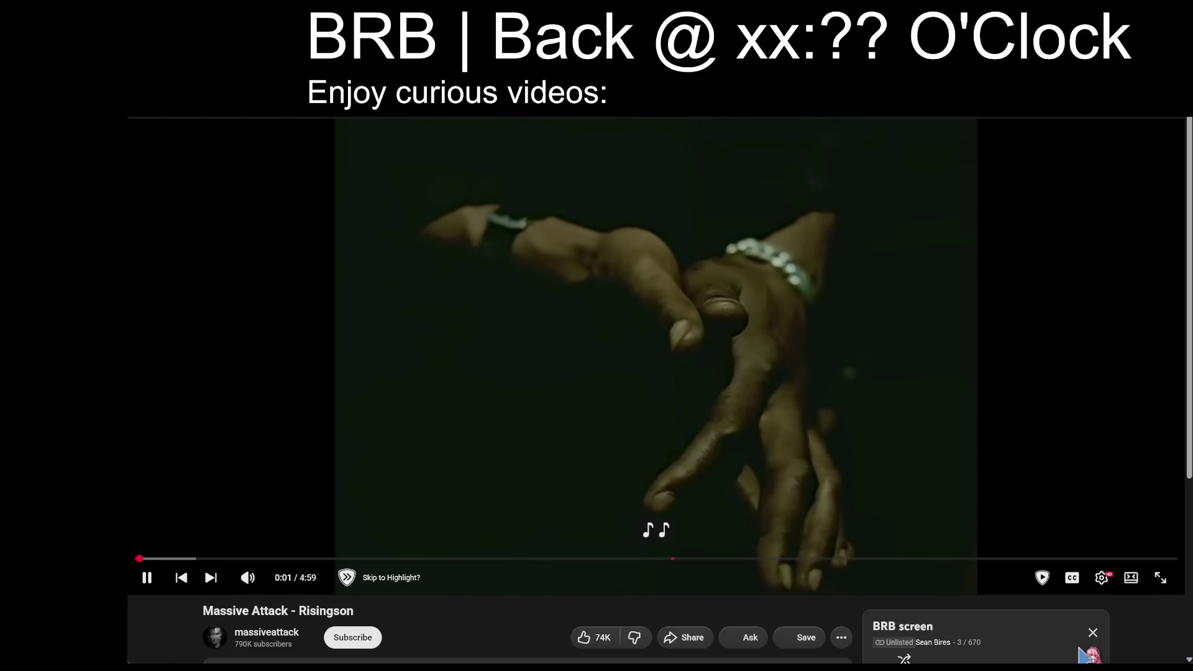
click(904, 657)
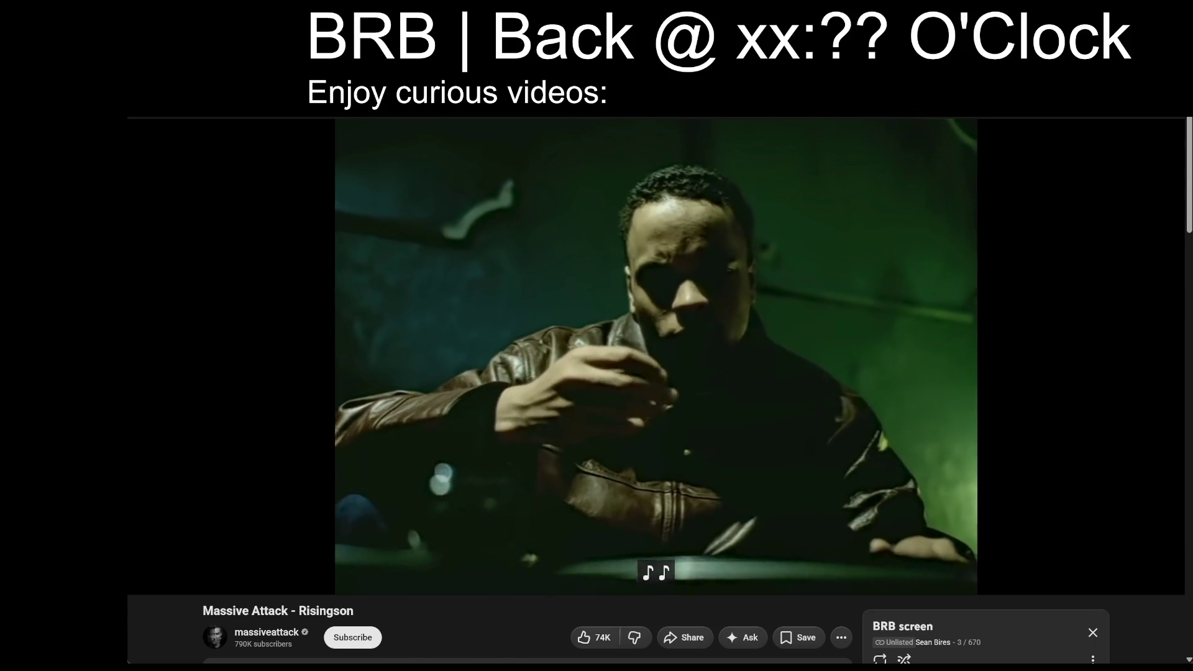
mouse_move(1101, 587)
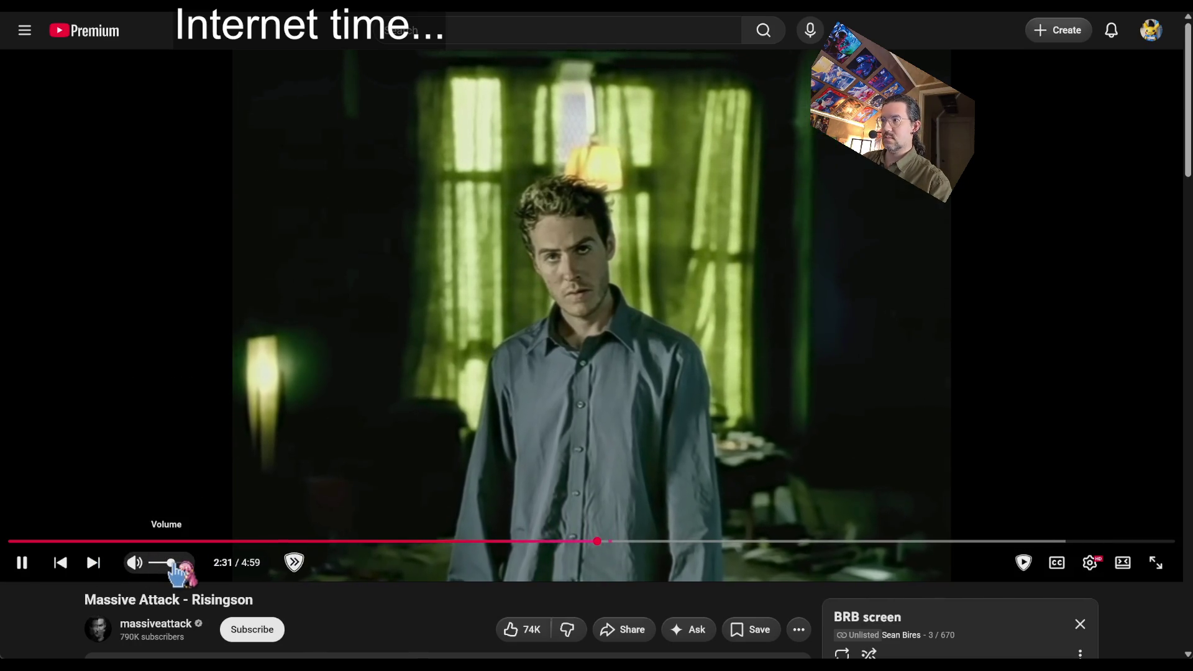
drag(178, 567, 213, 571)
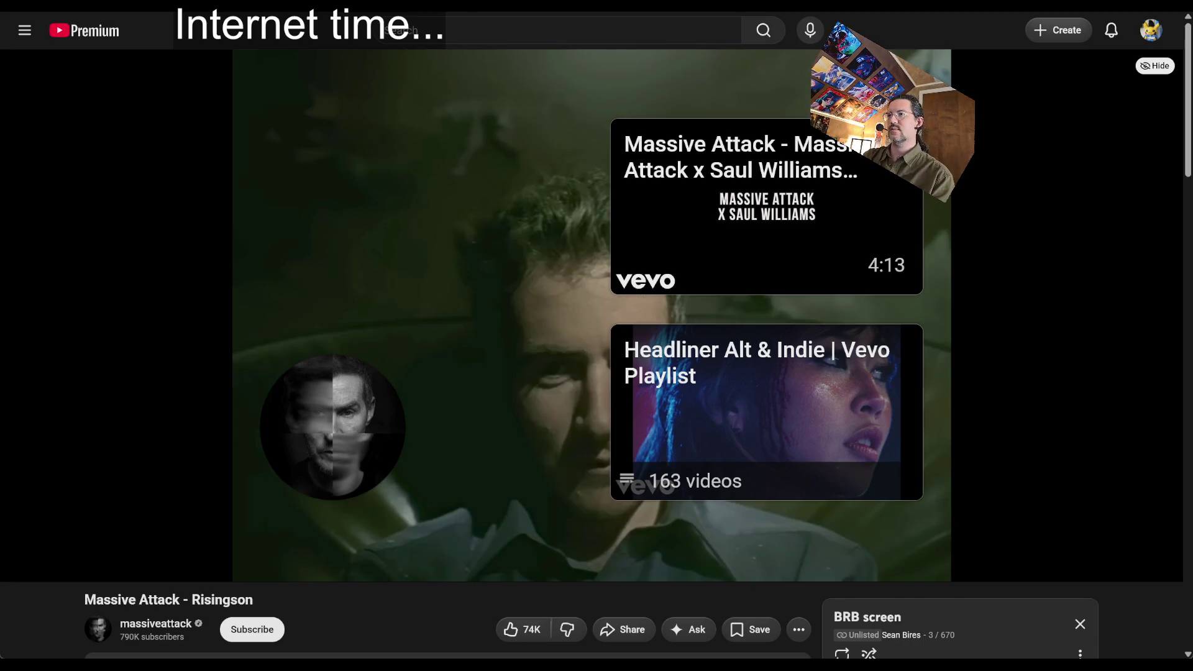
key(alt+Tab)
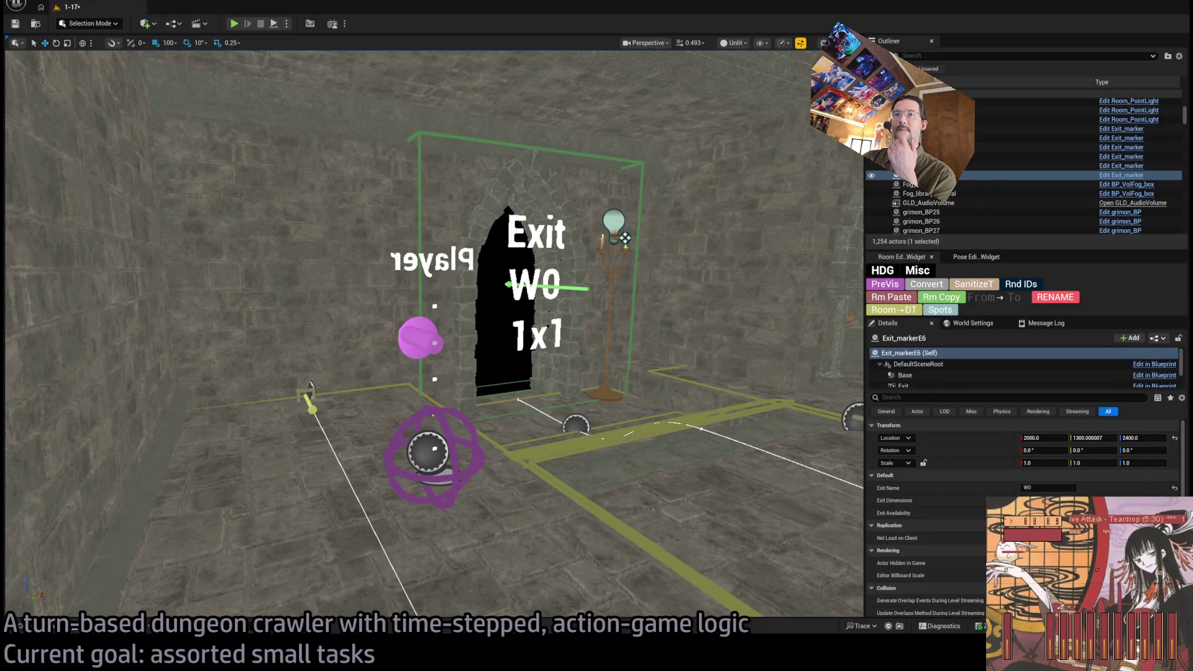
Step: Fly the view to Exit_markerE6 on the torch-lit wall and start a playtest
mouse_move(435, 311)
mouse_down()
mouse_move(373, 310)
mouse_move(403, 304)
mouse_move(348, 261)
mouse_move(360, 267)
mouse_move(323, 276)
mouse_move(335, 276)
mouse_move(246, 77)
mouse_up()
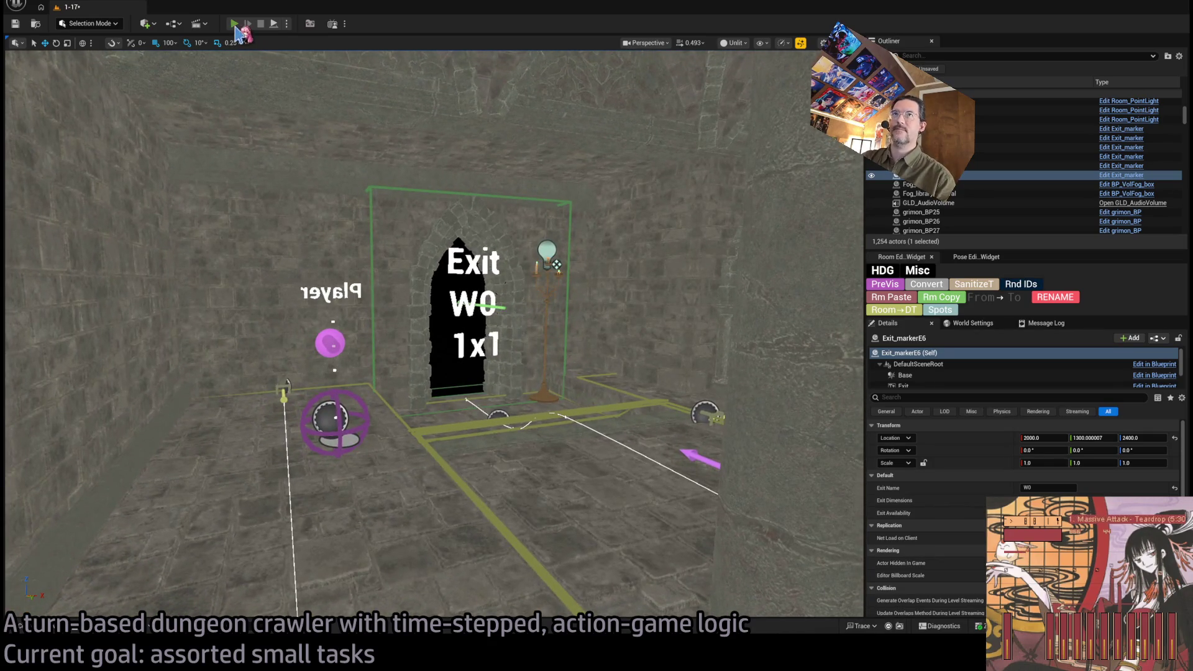
key(alt+p)
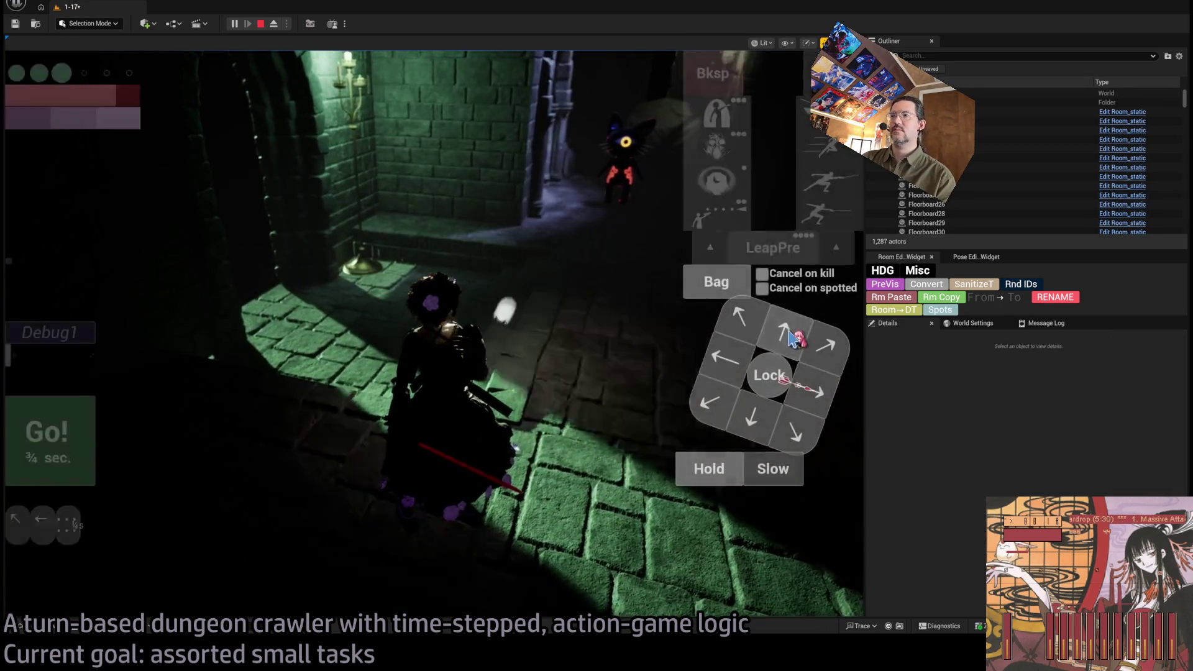
Step: Queue a one-second backward move, run it, look along the corridor, then stop the playtest
click(736, 401)
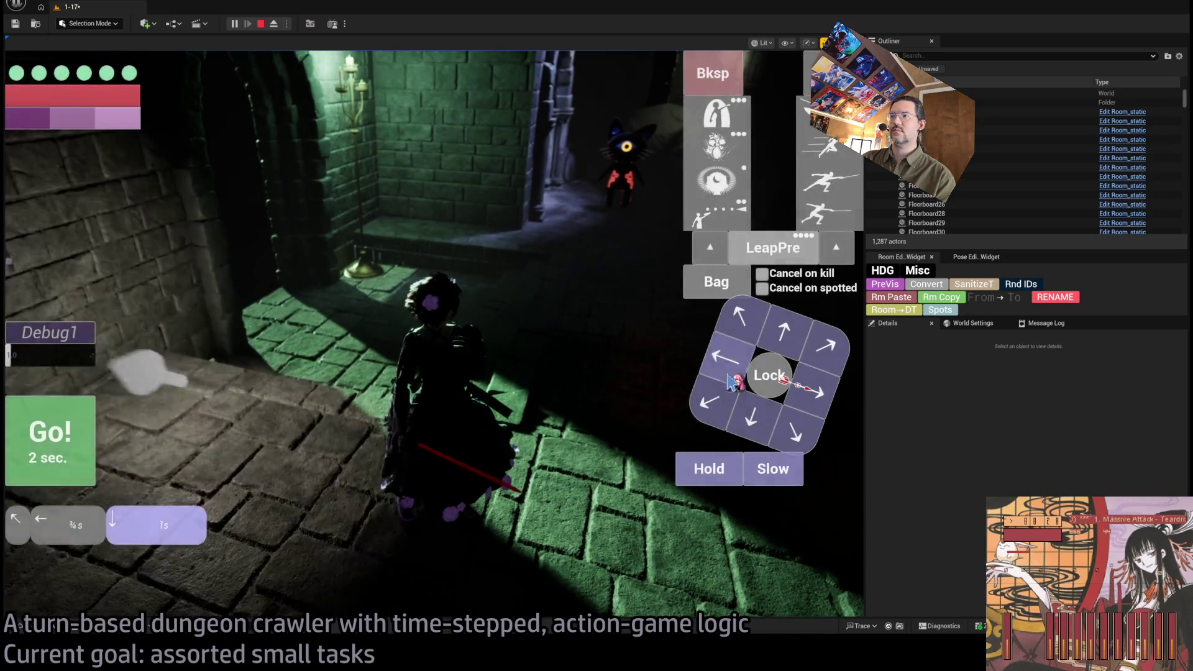
click(34, 427)
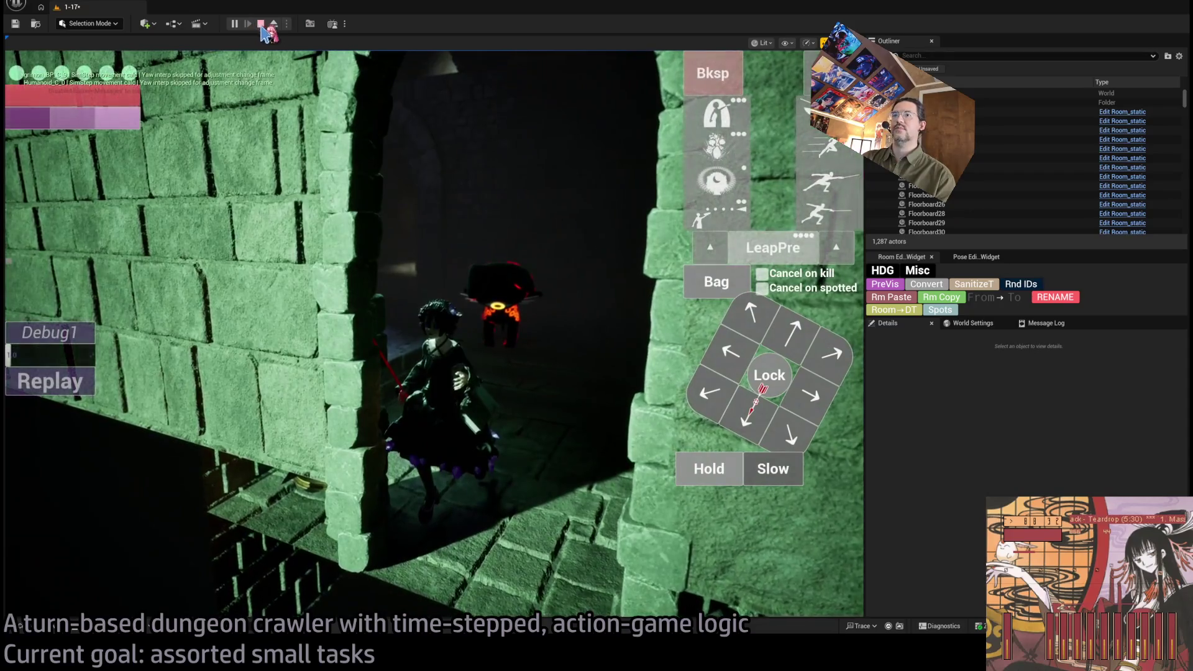
click(349, 258)
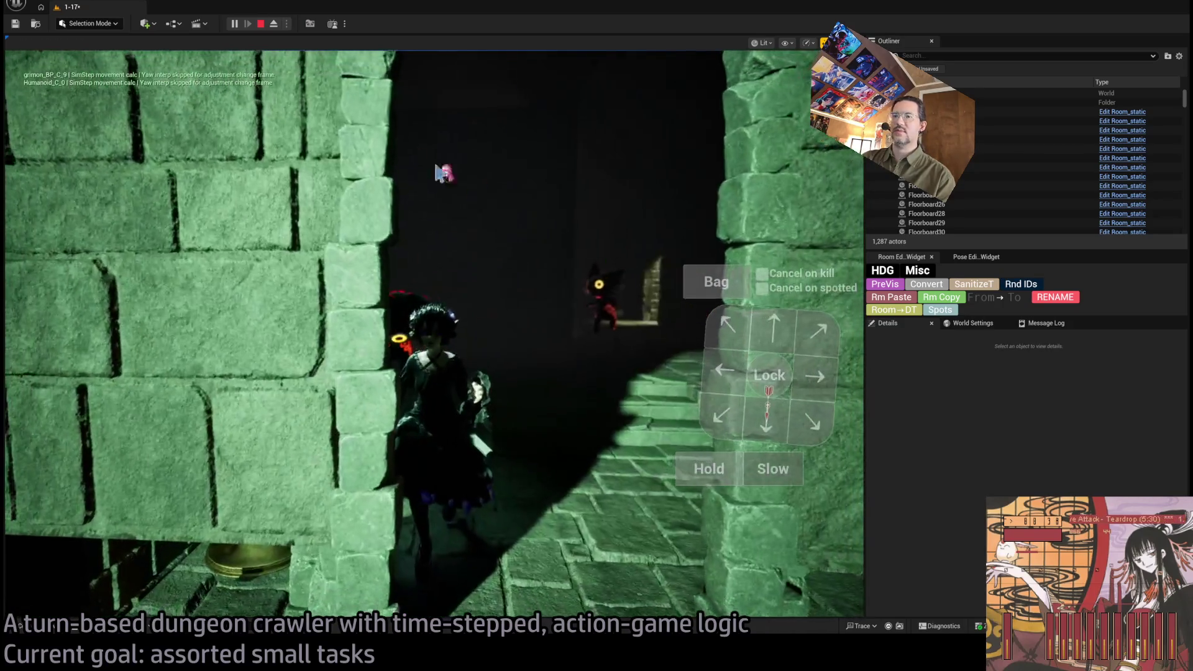
key(shift+F1)
click(261, 24)
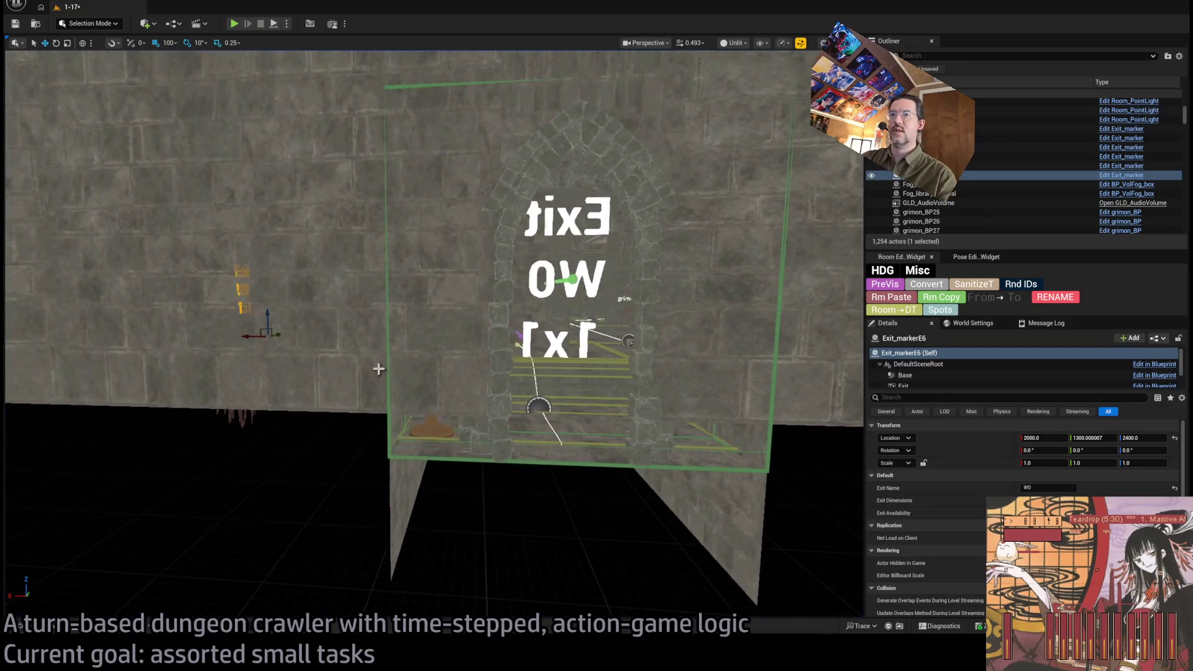
Step: Lower filler walls SM_Wall_F_4x91 and SM_Wall_F_4x90 to Z 2400 and set 4x90 Scale Z to 2.0
scroll(343, 362, down, 5)
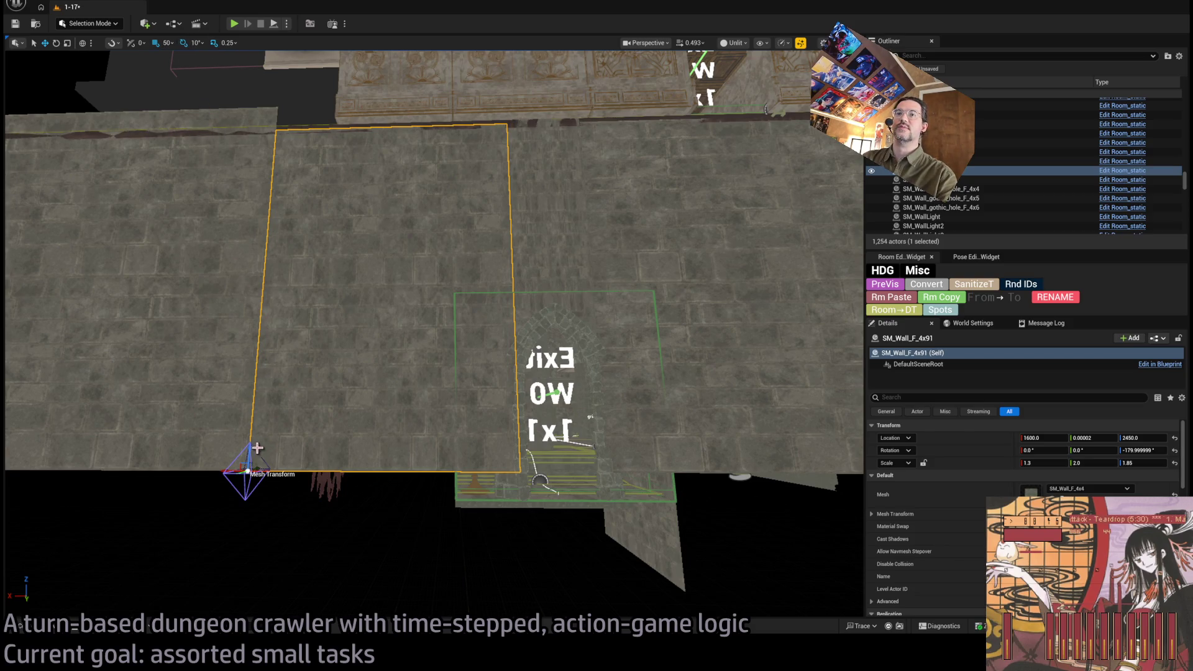
drag(258, 447, 255, 474)
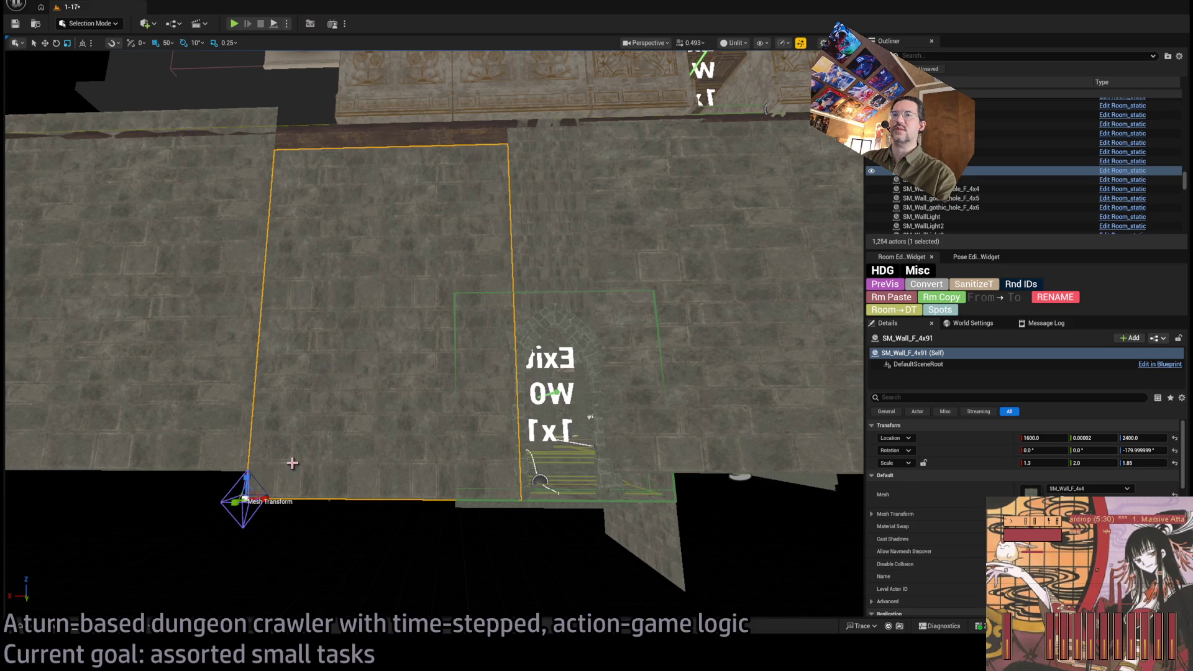
click(715, 261)
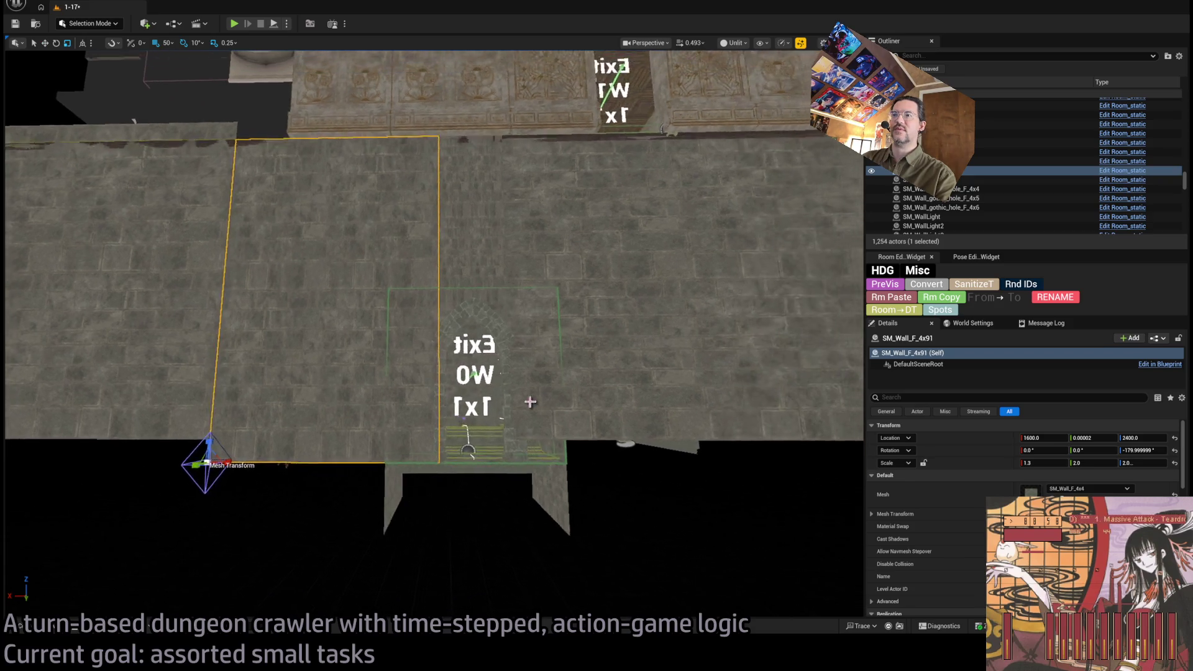
mouse_move(430, 419)
mouse_down()
mouse_move(430, 444)
mouse_move(432, 434)
mouse_up()
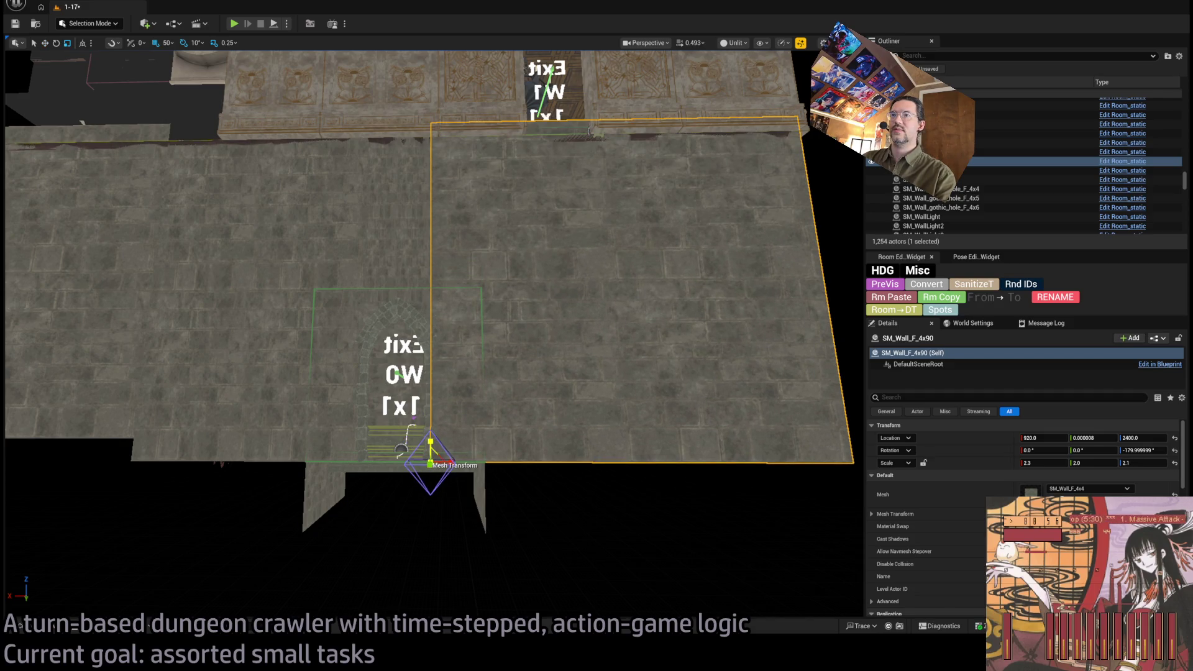
scroll(586, 410, up, 5)
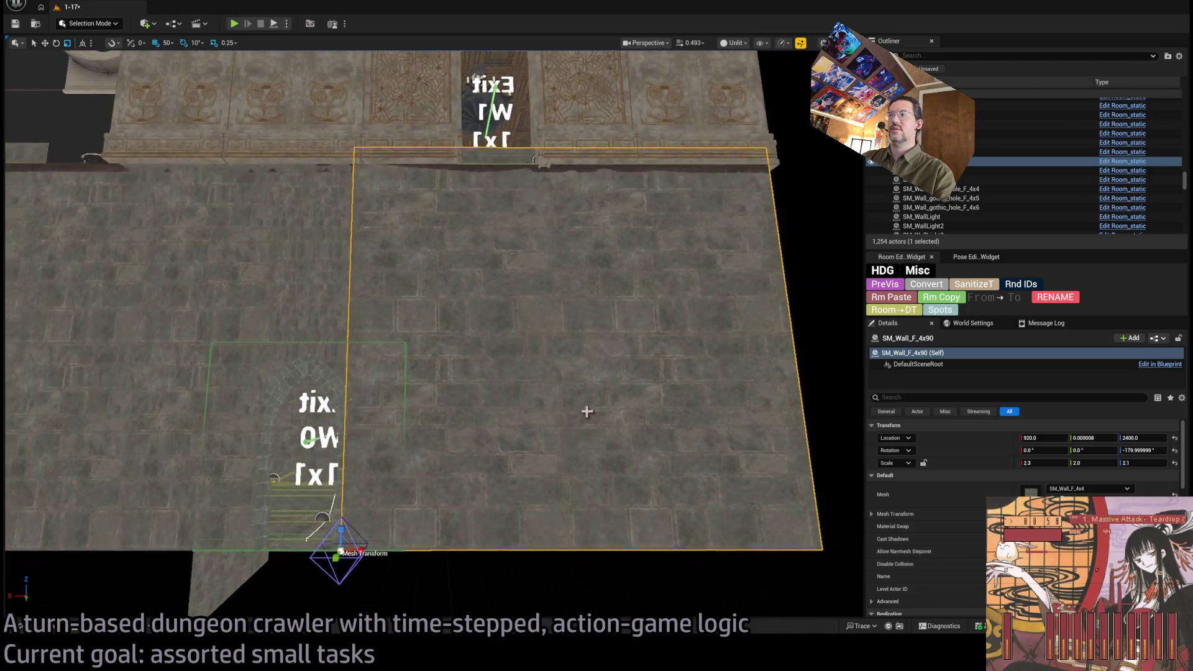
click(1149, 463)
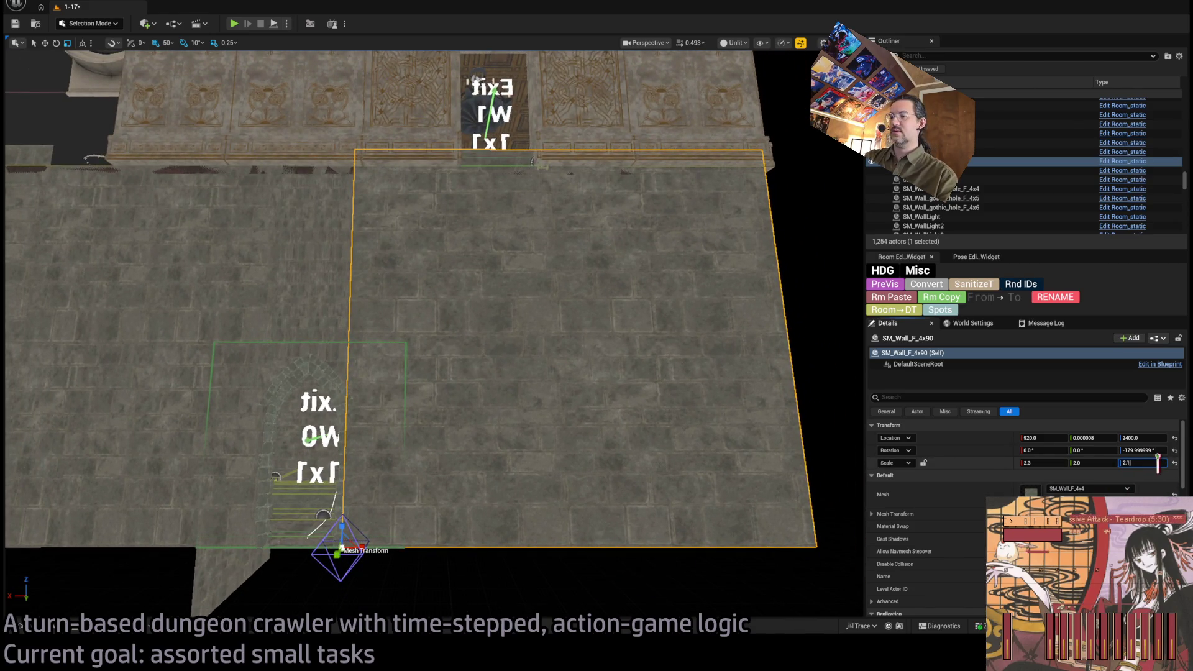
key(Return)
scroll(434, 335, up, 5)
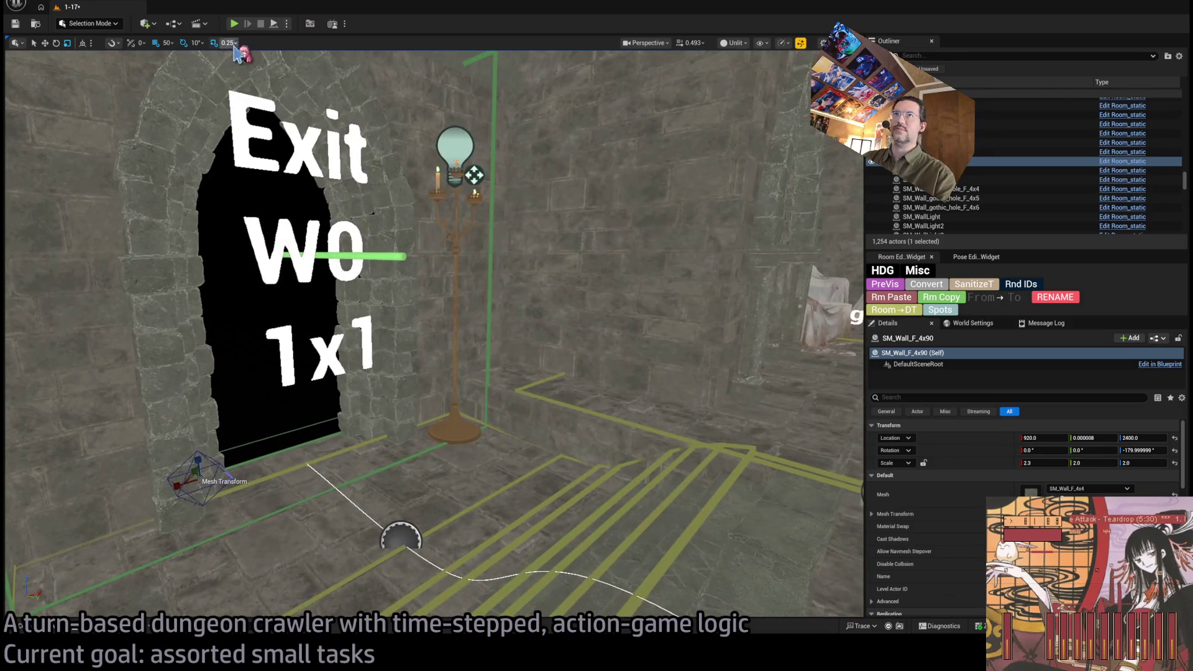
Step: Playtest the change, then fly toward the chandelier and select the W0 exit marker
key(alt+p)
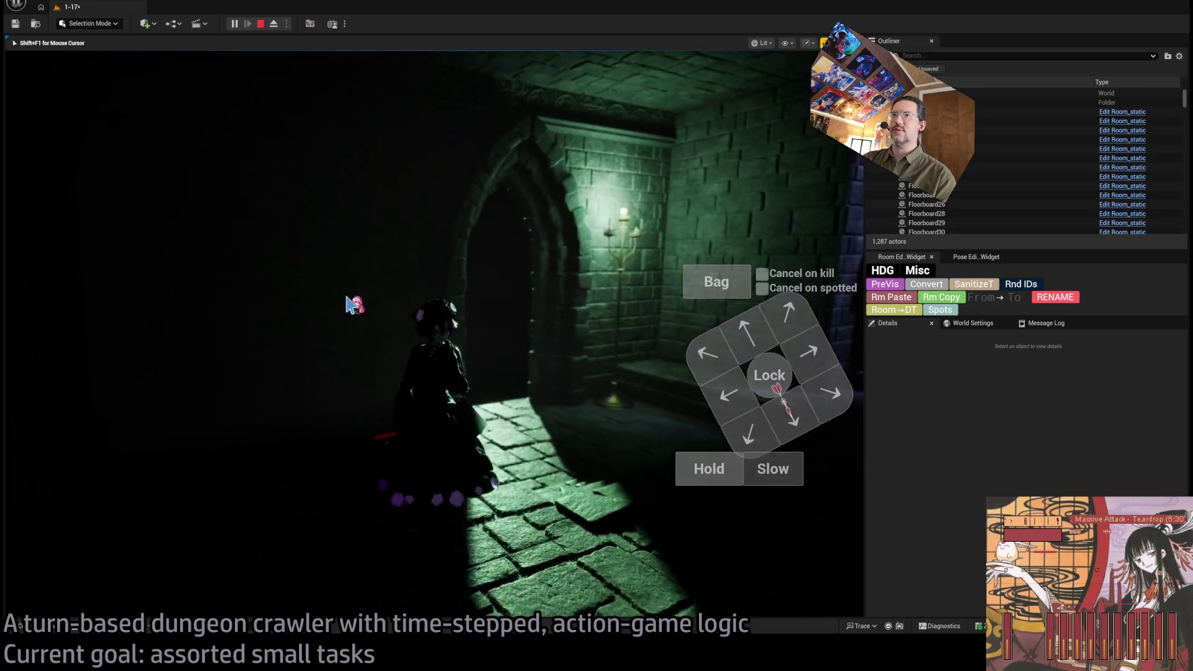
key(Escape)
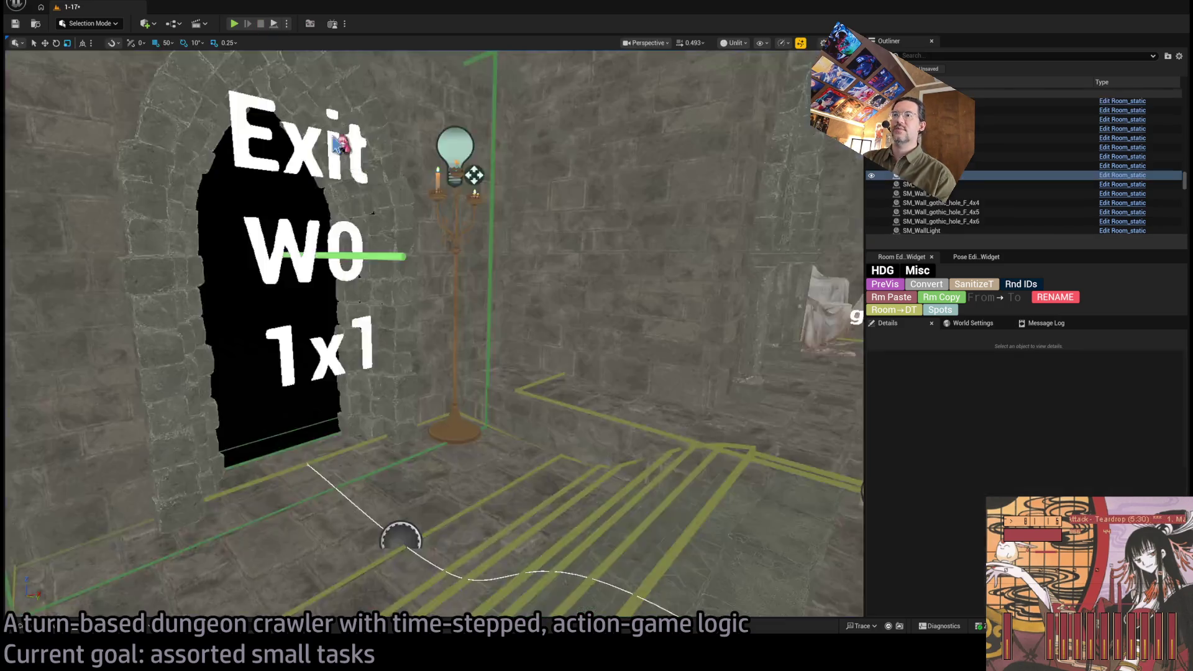
mouse_move(492, 273)
mouse_down()
mouse_move(529, 217)
mouse_move(503, 292)
mouse_move(541, 281)
mouse_move(482, 383)
mouse_up()
click(503, 293)
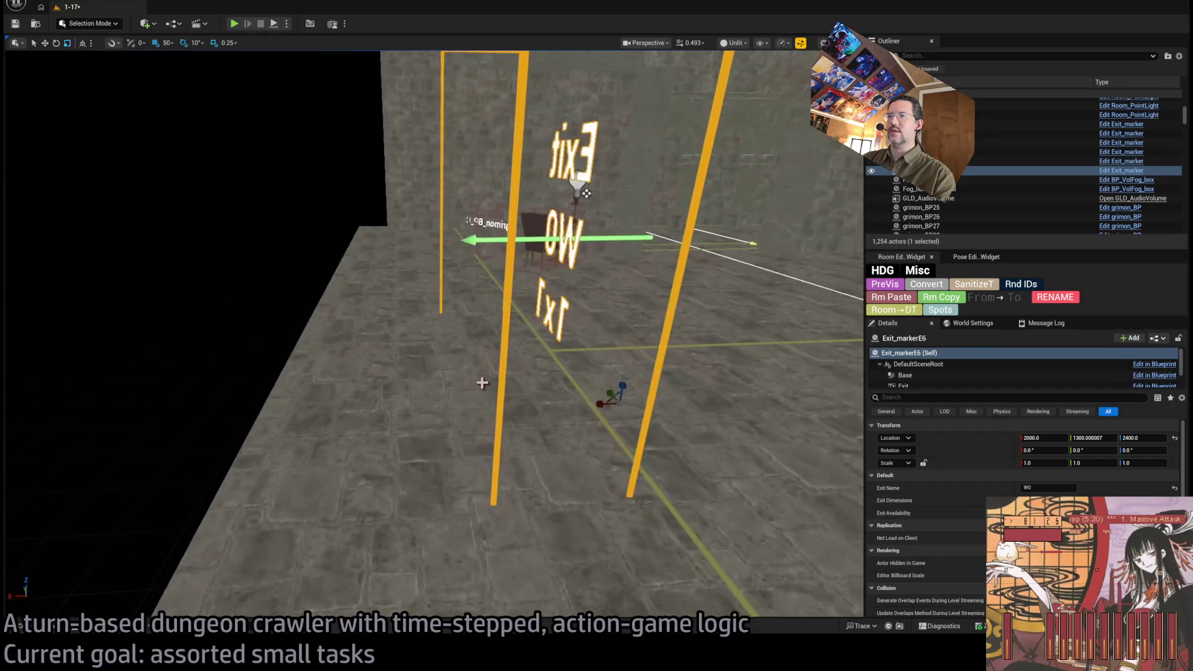
Step: Move the exit marker to X 2200 and Y 1200, renaming it Exit N0 1x1
mouse_move(568, 411)
mouse_down()
mouse_move(451, 404)
mouse_move(495, 396)
mouse_move(325, 402)
mouse_move(418, 380)
mouse_up()
key(f)
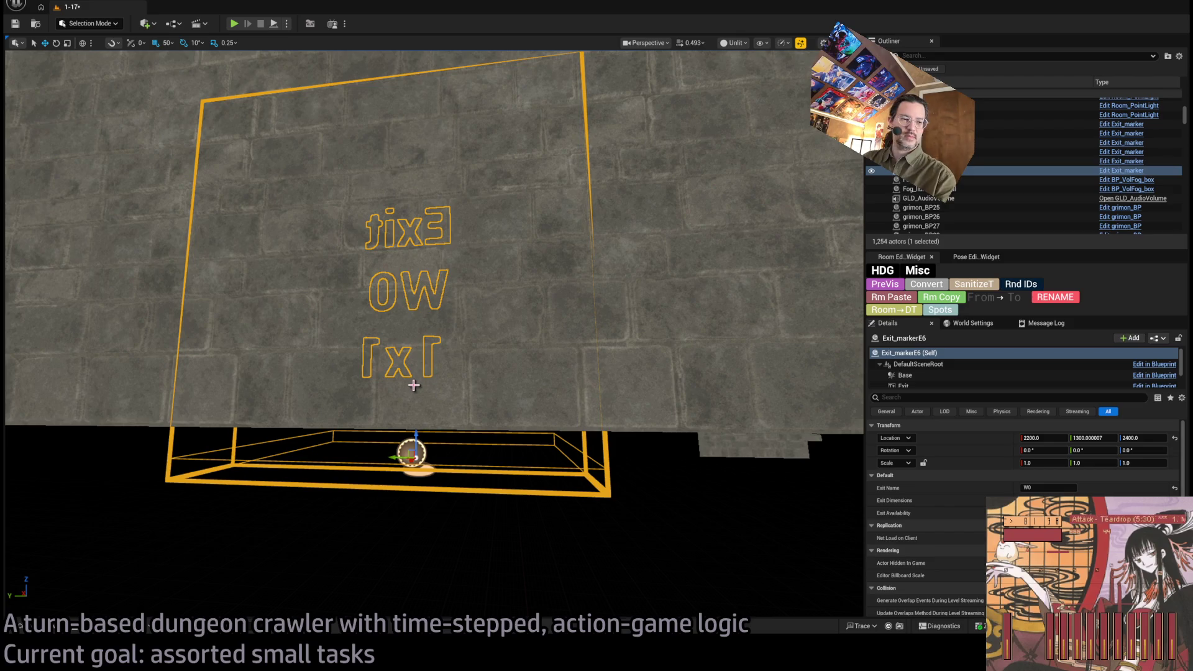
drag(415, 377, 344, 385)
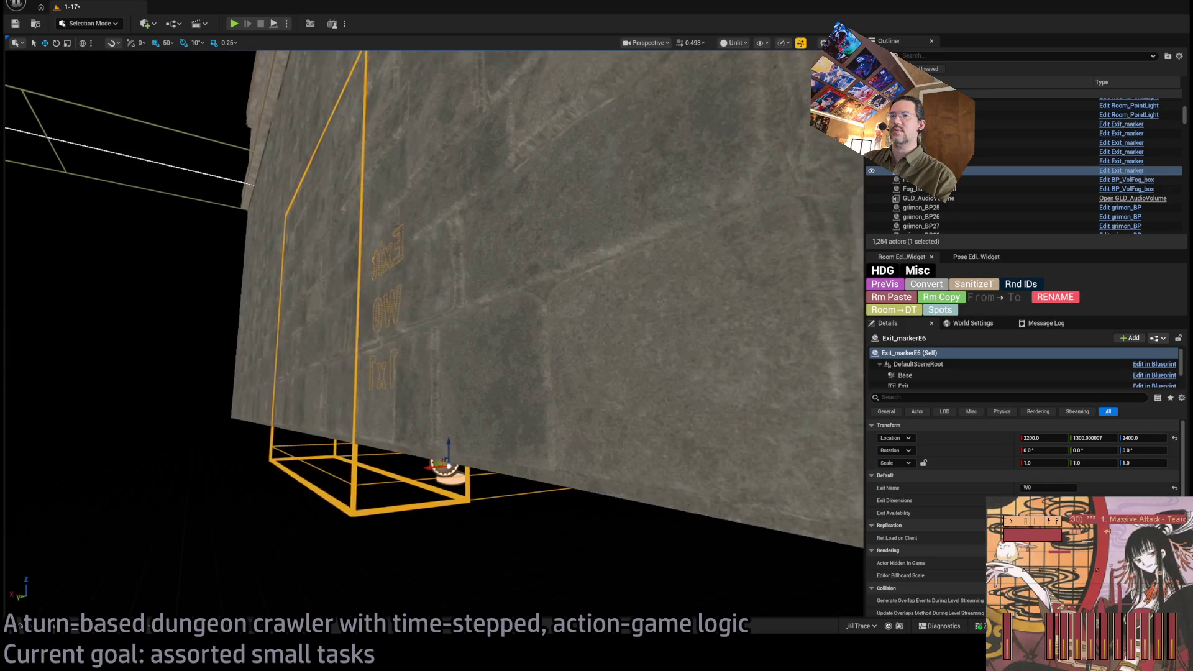
click(1047, 488)
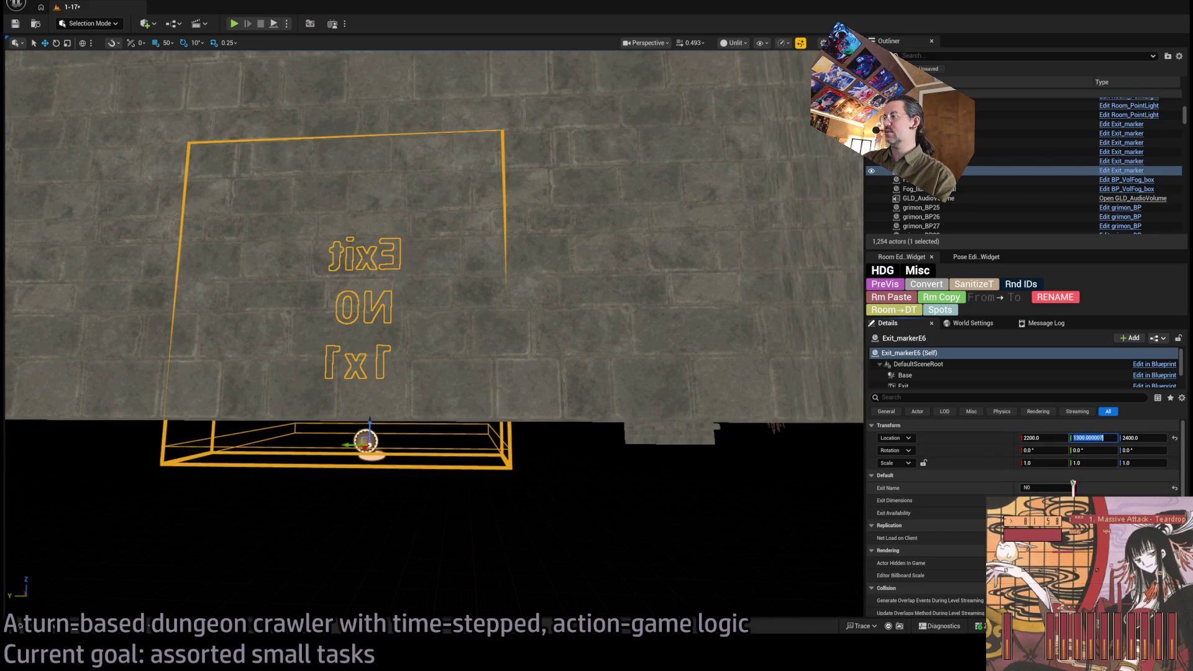
text(12000)
text(1200)
key(Return)
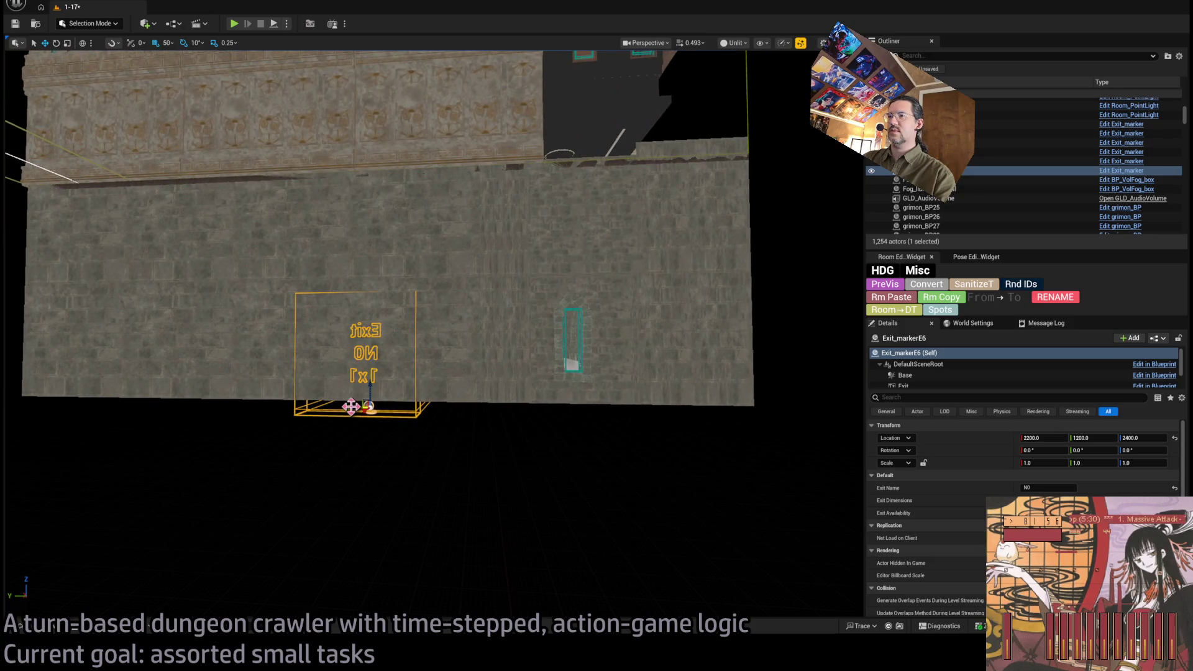
Step: Slide the marker along the wall toward Y 1400 and select the wall panel behind it
drag(349, 407, 649, 424)
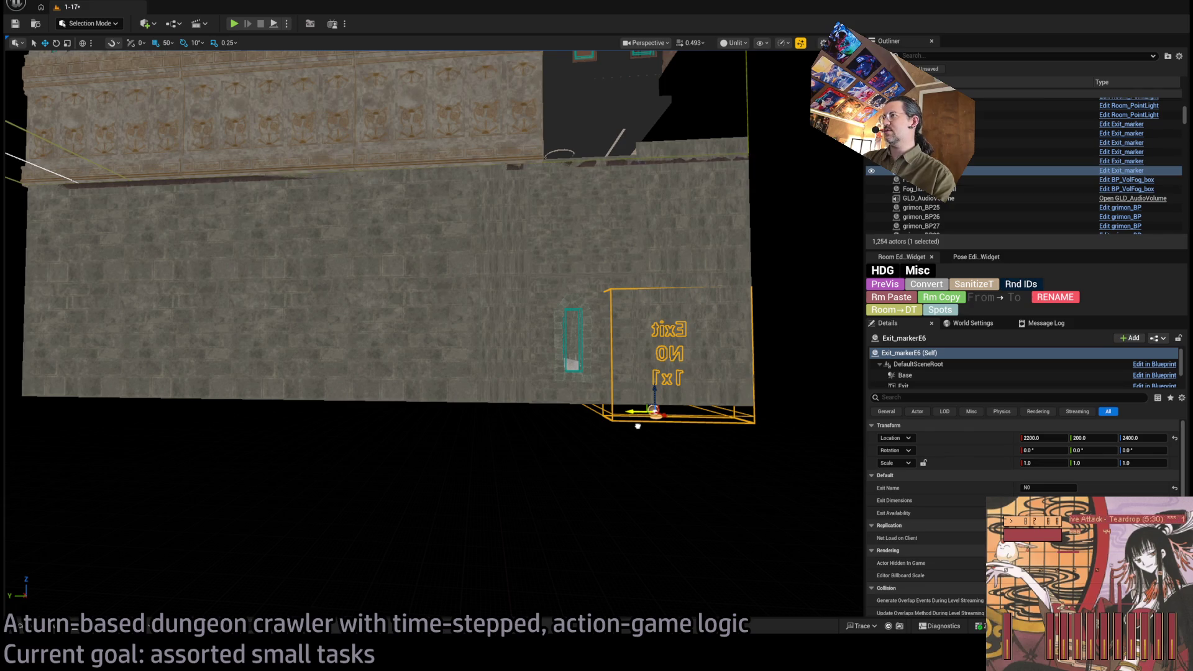
mouse_move(638, 425)
mouse_down()
mouse_move(373, 407)
mouse_move(401, 403)
mouse_up()
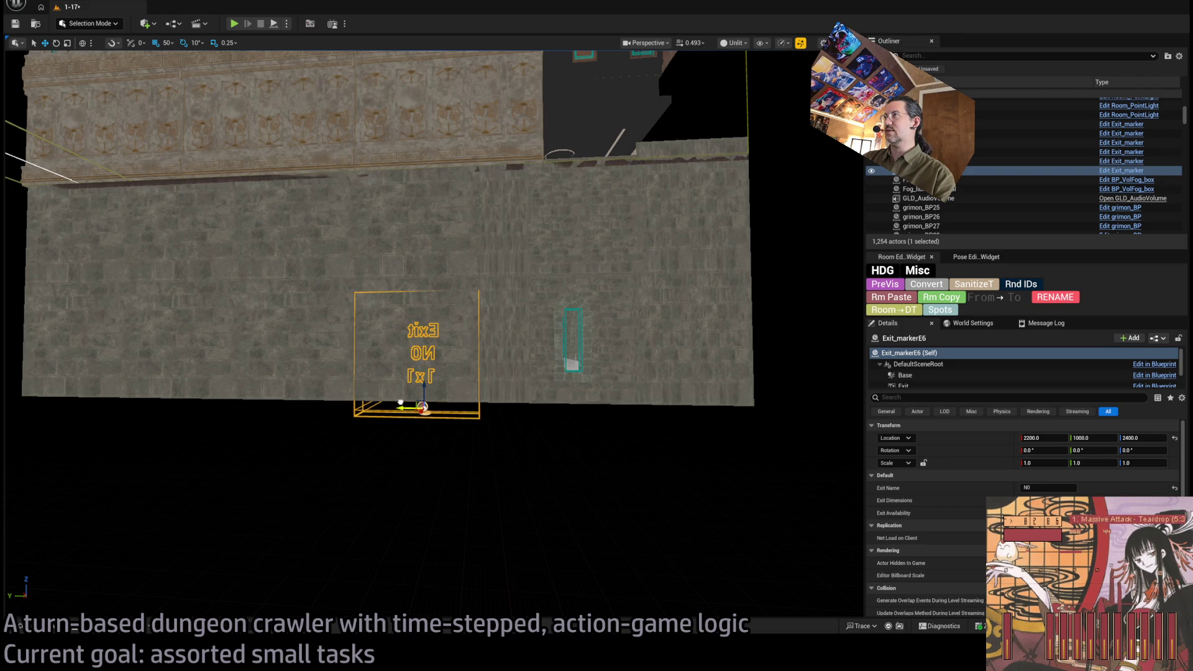
mouse_move(400, 402)
mouse_down()
mouse_move(314, 401)
mouse_move(448, 407)
mouse_move(295, 406)
mouse_move(459, 405)
mouse_up()
scroll(134, 189, down, 5)
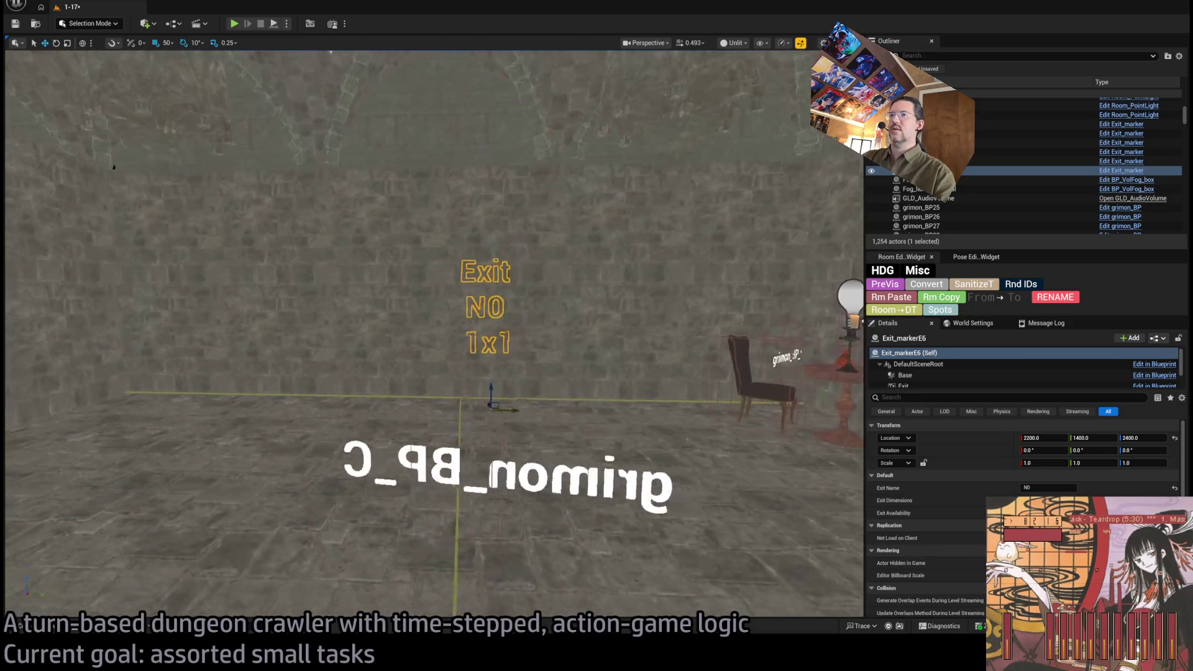
key(d)
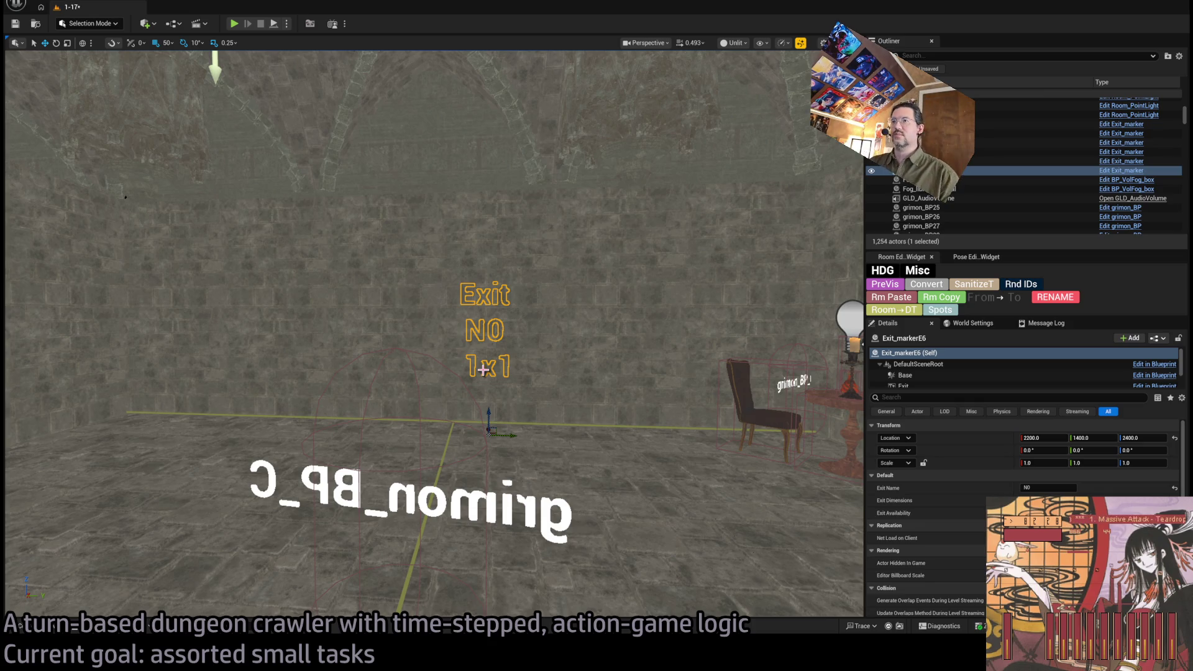
click(487, 352)
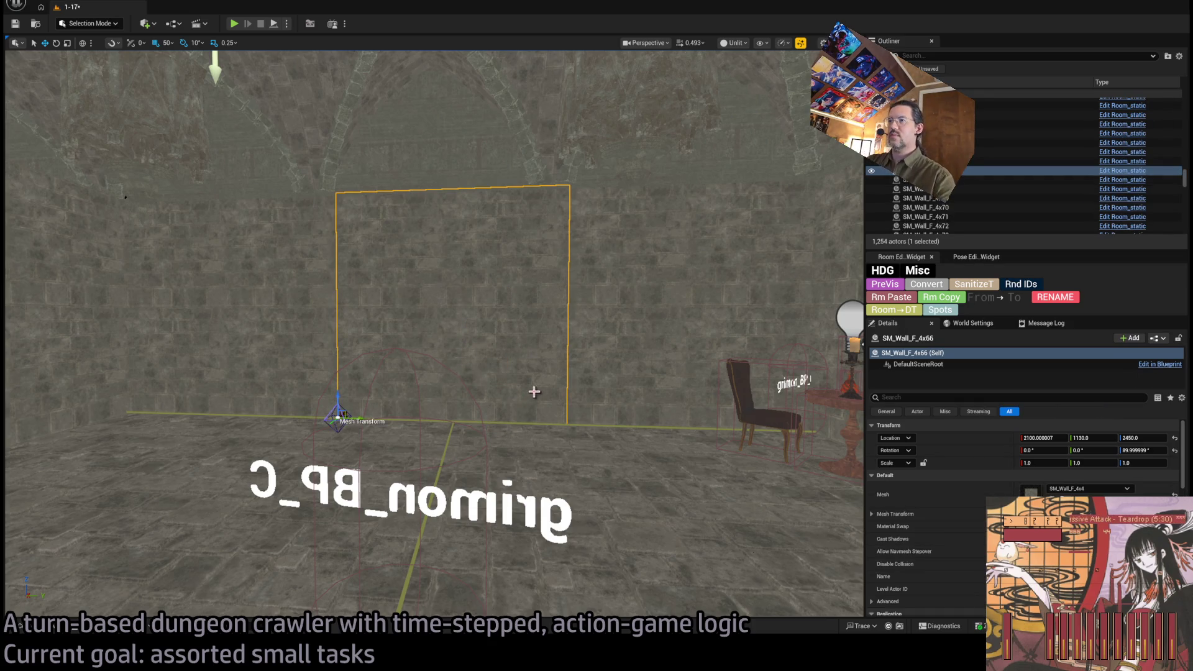
Step: Select the three walls around the exit and add an Exit Visibility entry set to N0
key(f)
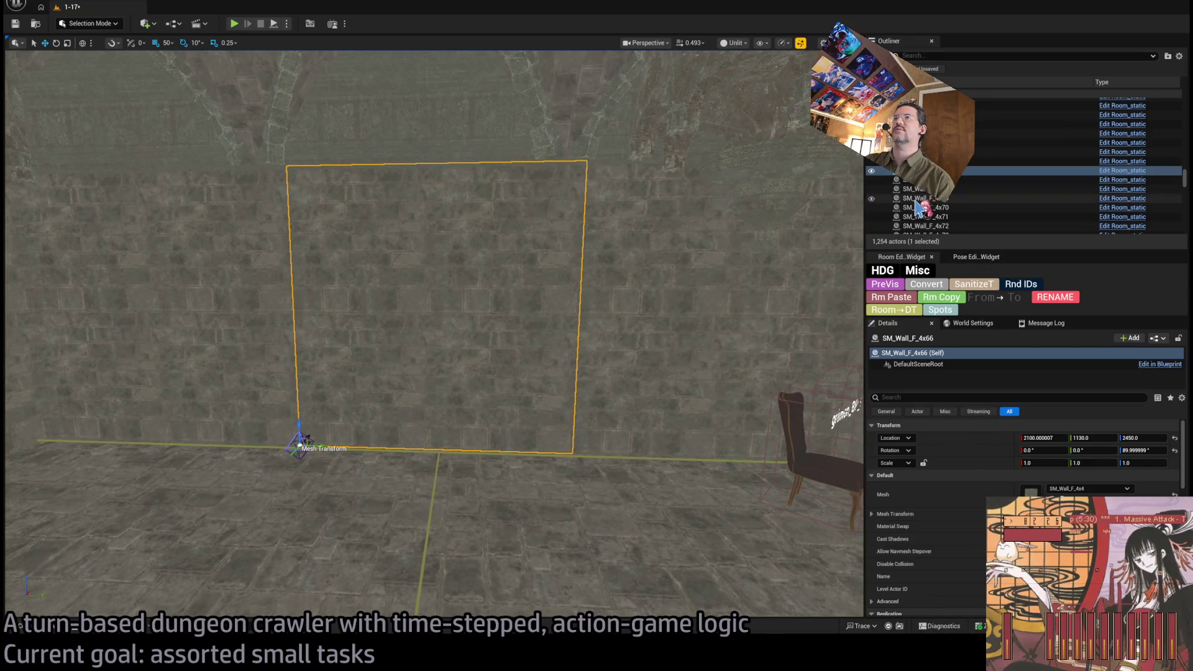
ctrl+click(466, 319)
key(f)
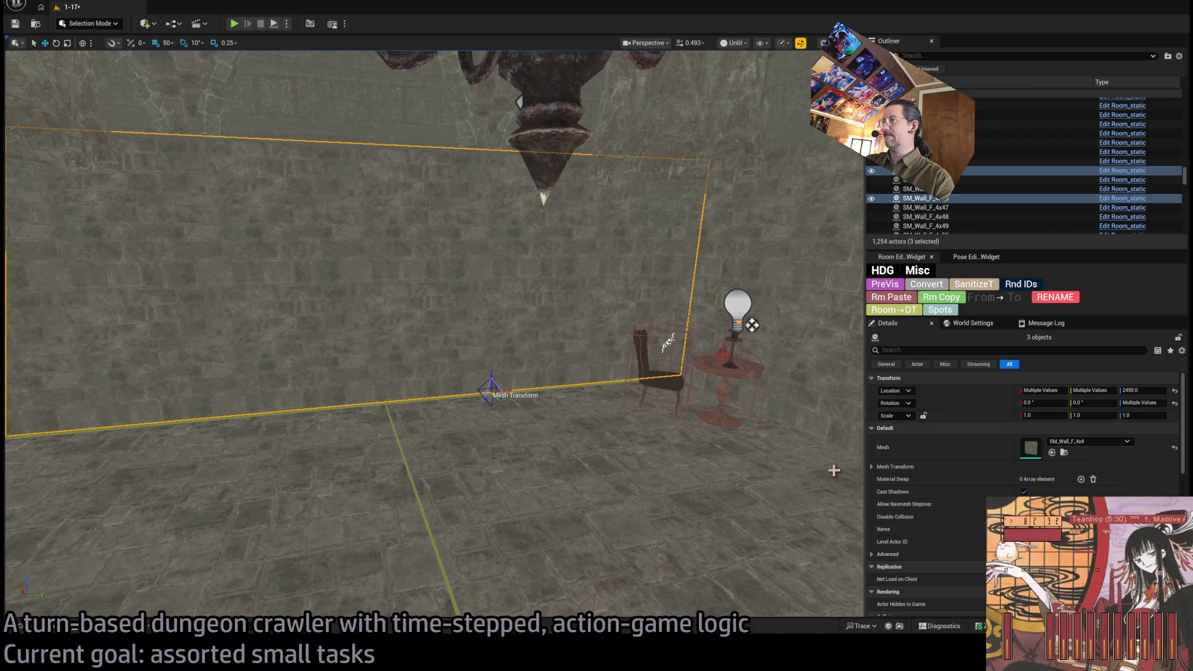
scroll(1019, 472, down, 5)
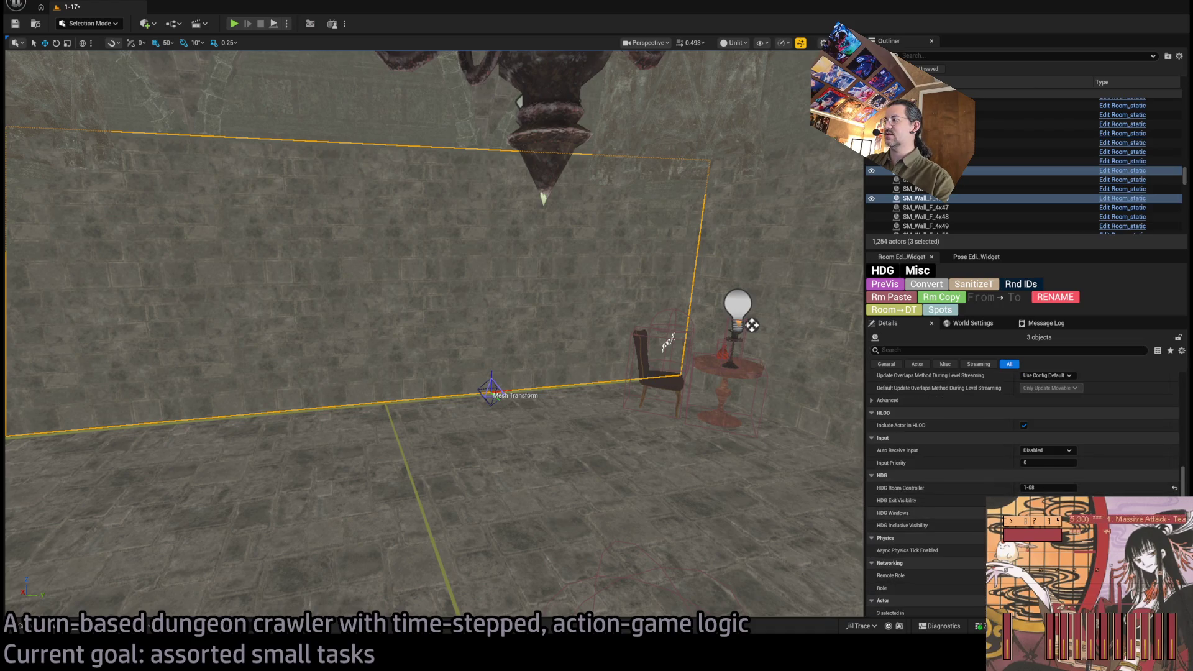
click(1078, 501)
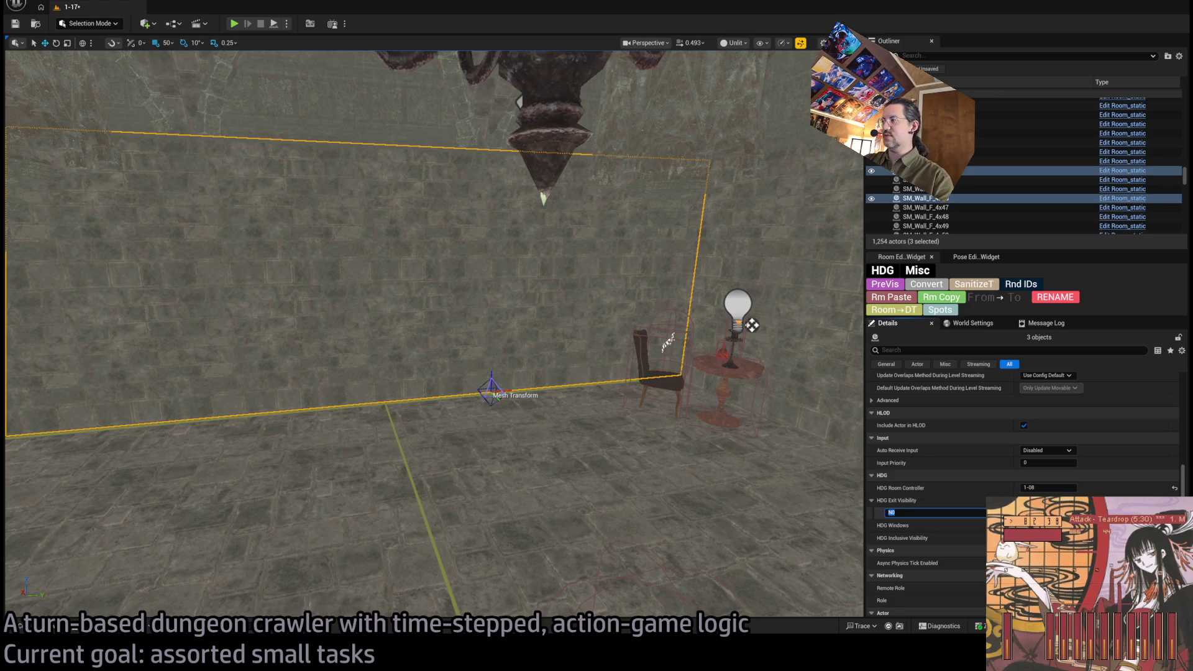
click(926, 512)
scroll(545, 329, up, 3)
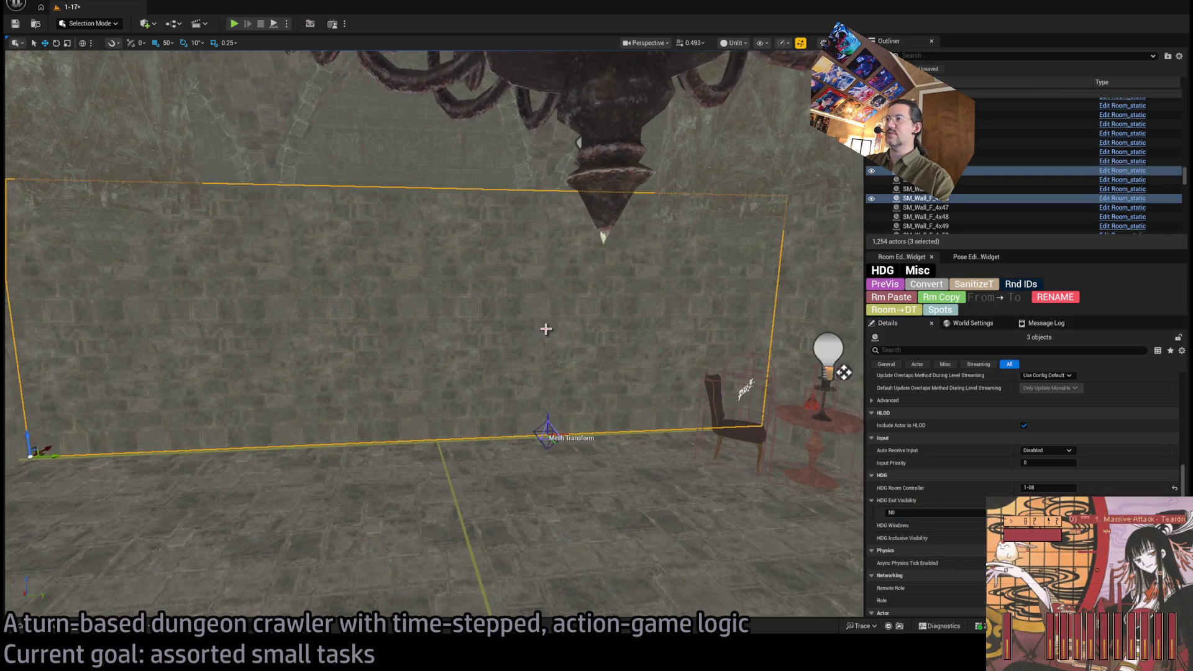
Step: Select the RoomController and add N0 to its Exit Visibility list
click(543, 349)
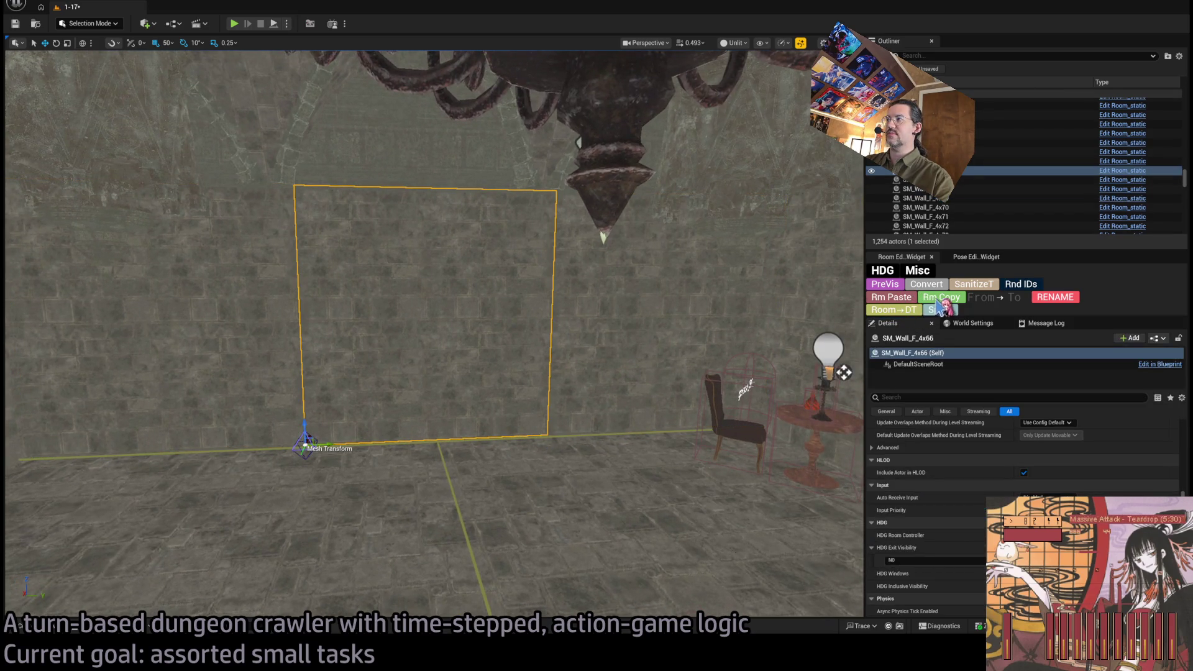
drag(684, 358, 685, 359)
drag(570, 389, 570, 389)
click(800, 392)
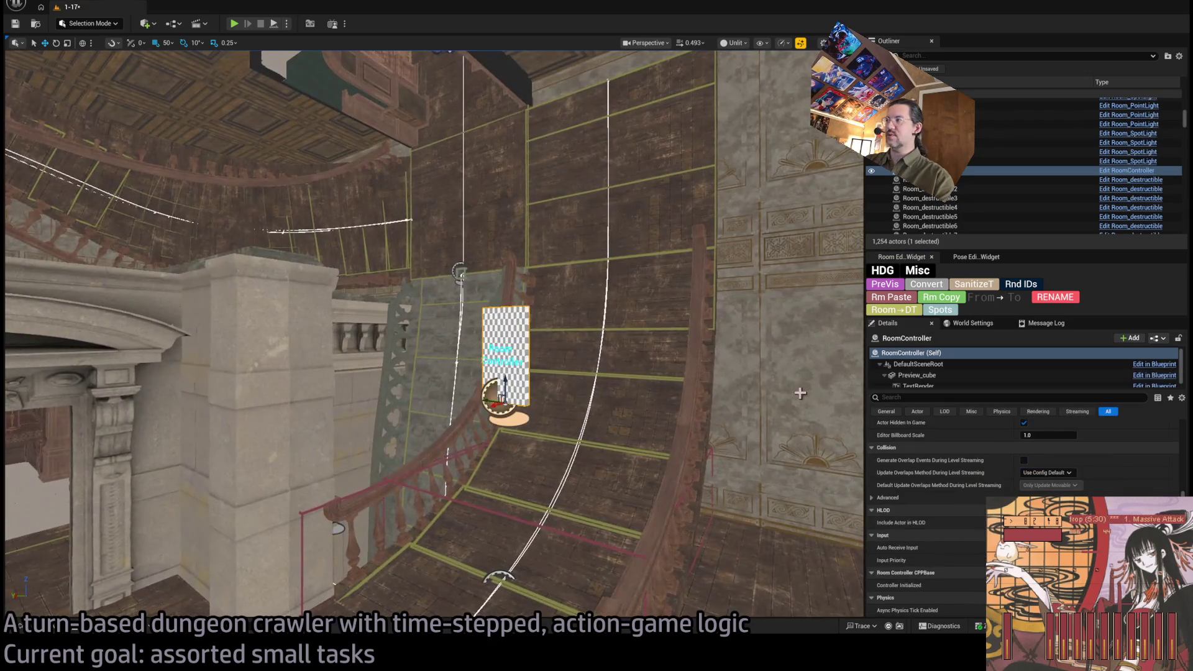
scroll(1000, 466, up, 5)
click(1081, 487)
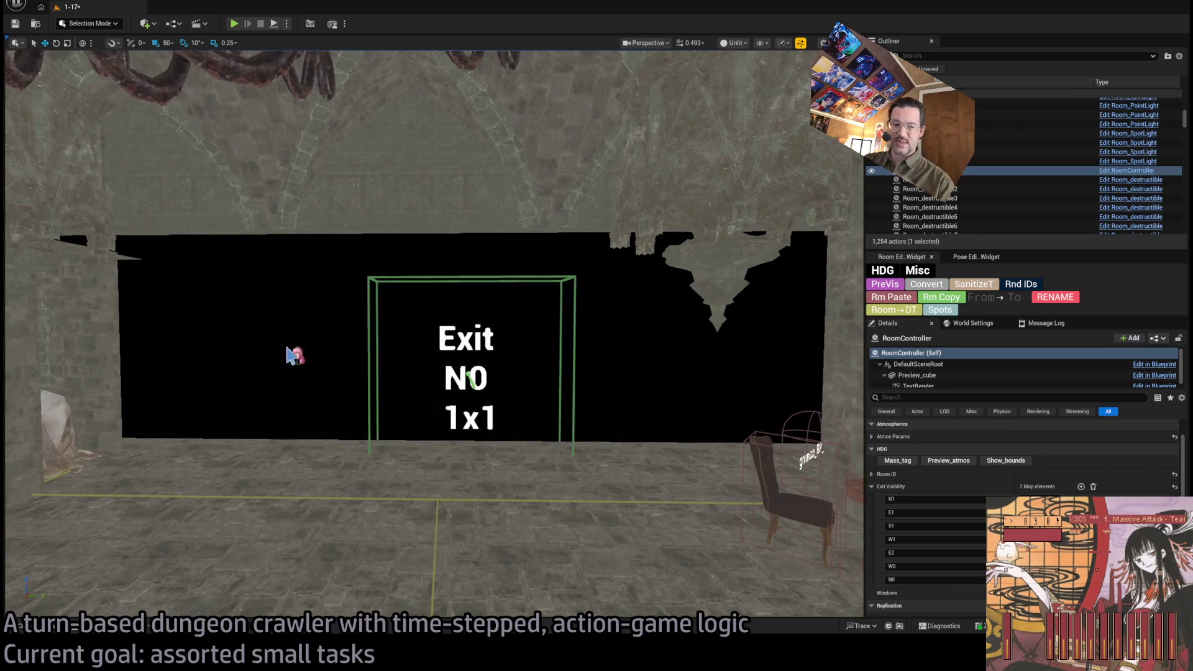
key(ctrl+space)
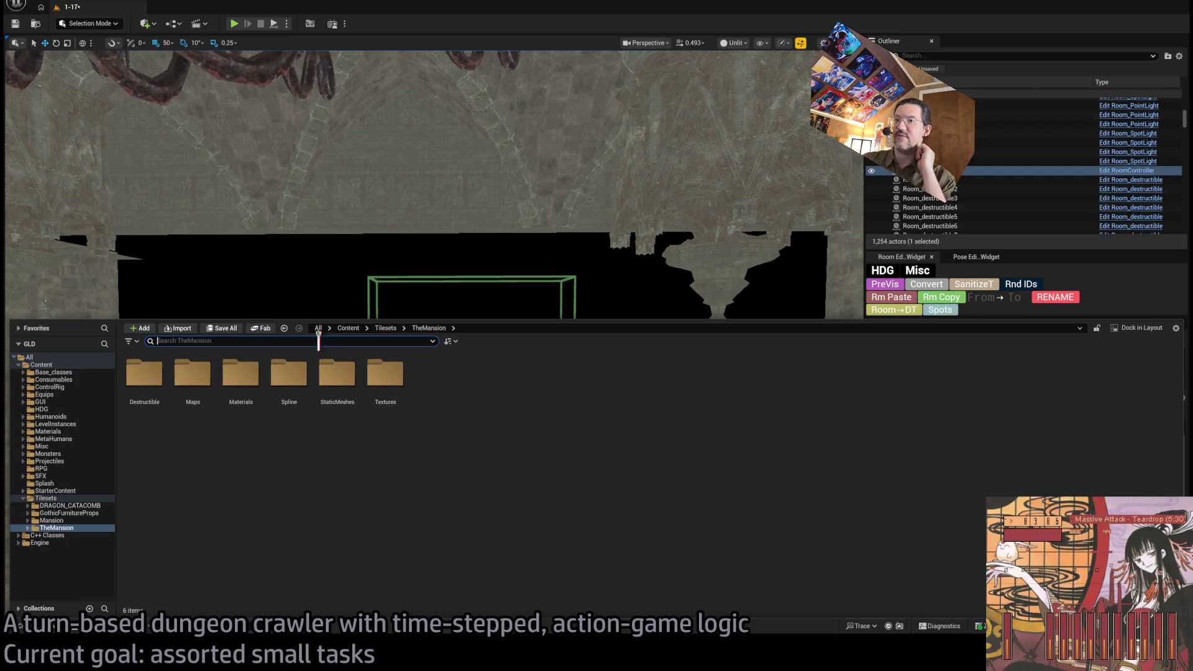
key(ctrl+space)
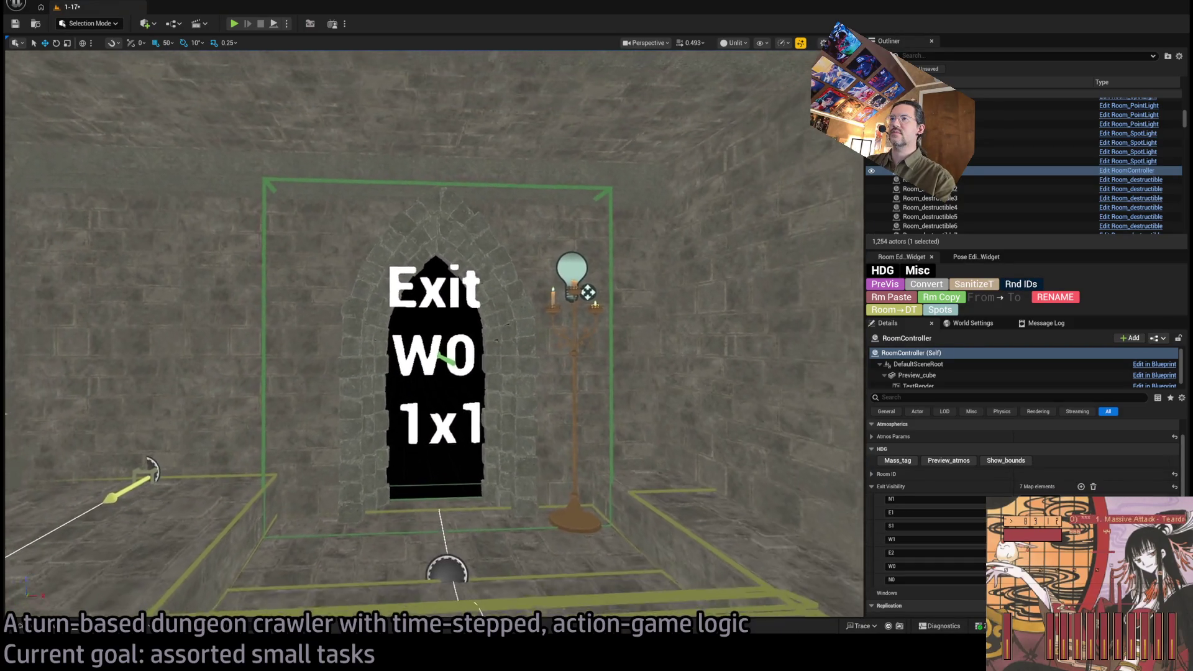
Step: Select the W0 stone arch with its filler wall panels and duplicate them toward the N0 exit
click(522, 223)
ctrl+click(527, 211)
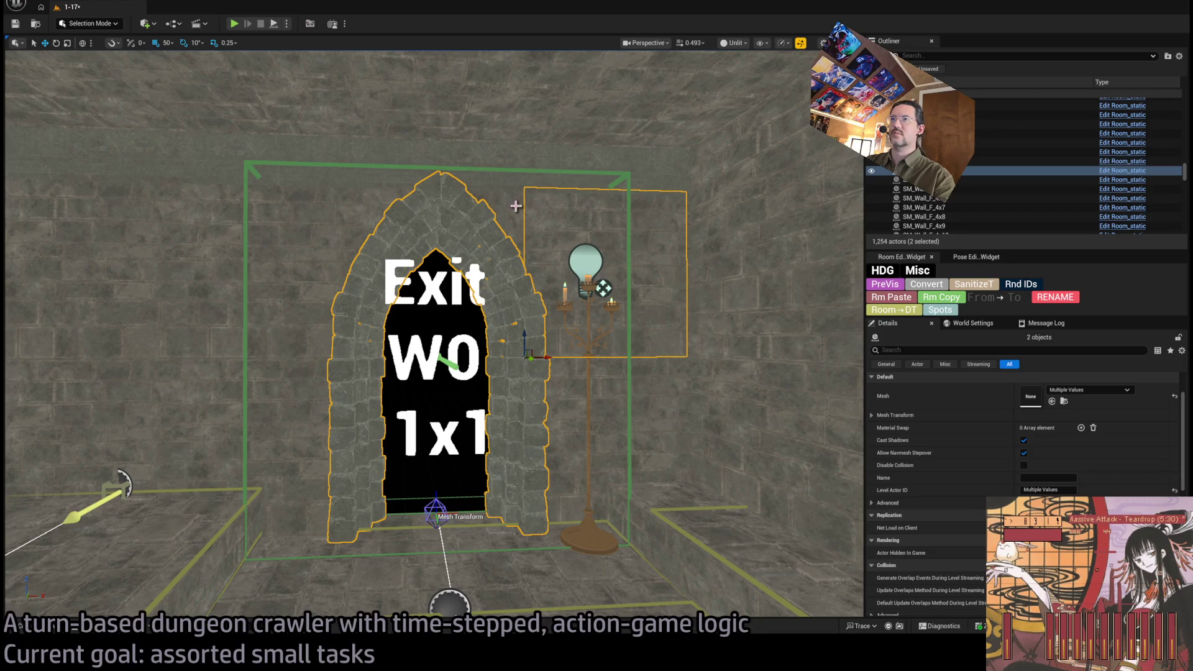
ctrl+click(322, 441)
ctrl+click(285, 244)
mouse_move(464, 377)
mouse_down()
mouse_move(622, 377)
mouse_move(559, 386)
mouse_move(559, 348)
mouse_move(553, 366)
mouse_move(534, 369)
mouse_move(420, 324)
mouse_up()
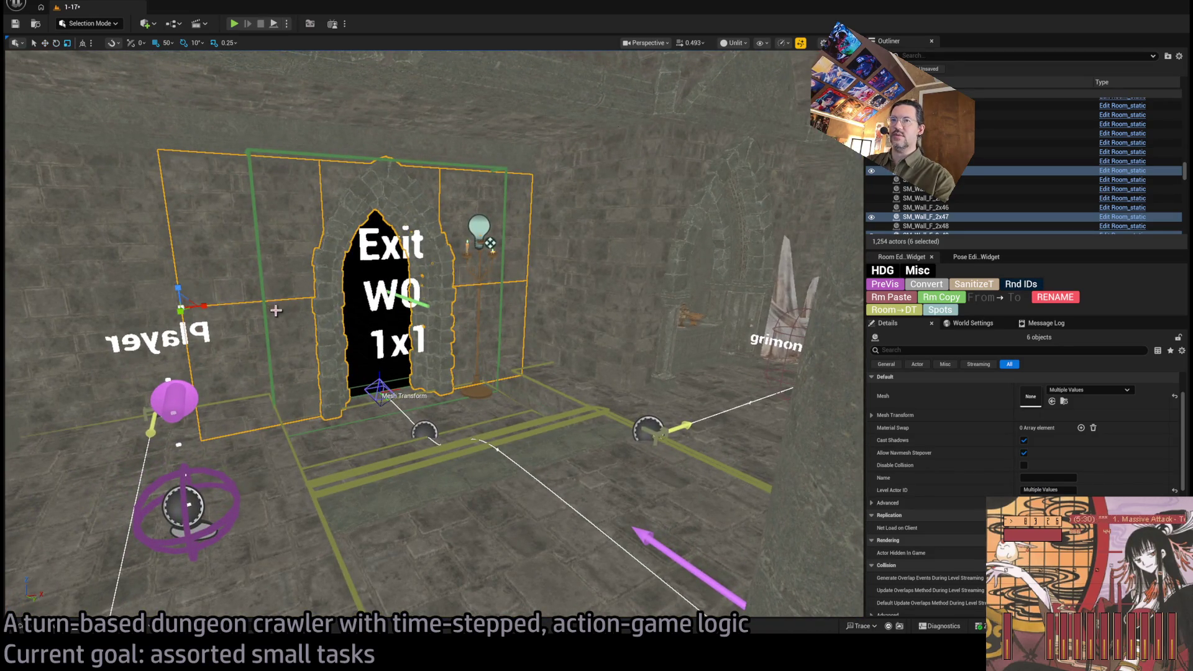
mouse_move(204, 313)
mouse_down()
mouse_move(174, 314)
mouse_move(262, 319)
mouse_up()
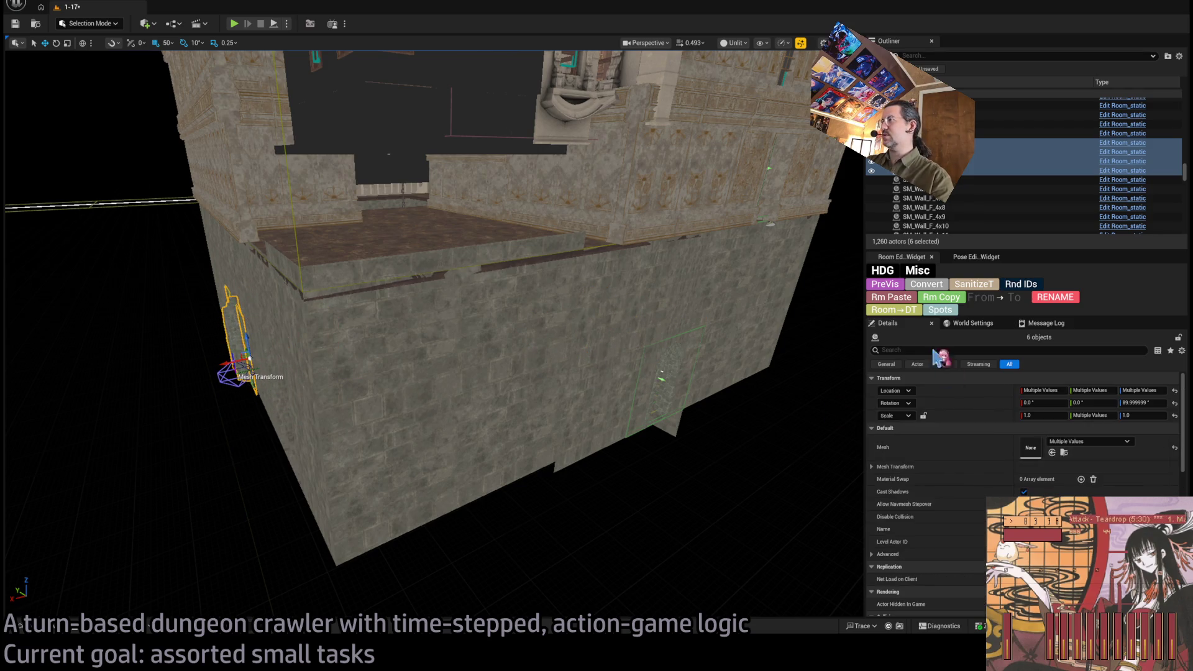
Step: Align the copied doorway pieces along the wall into the Exit N0 opening
scroll(953, 389, down, 10)
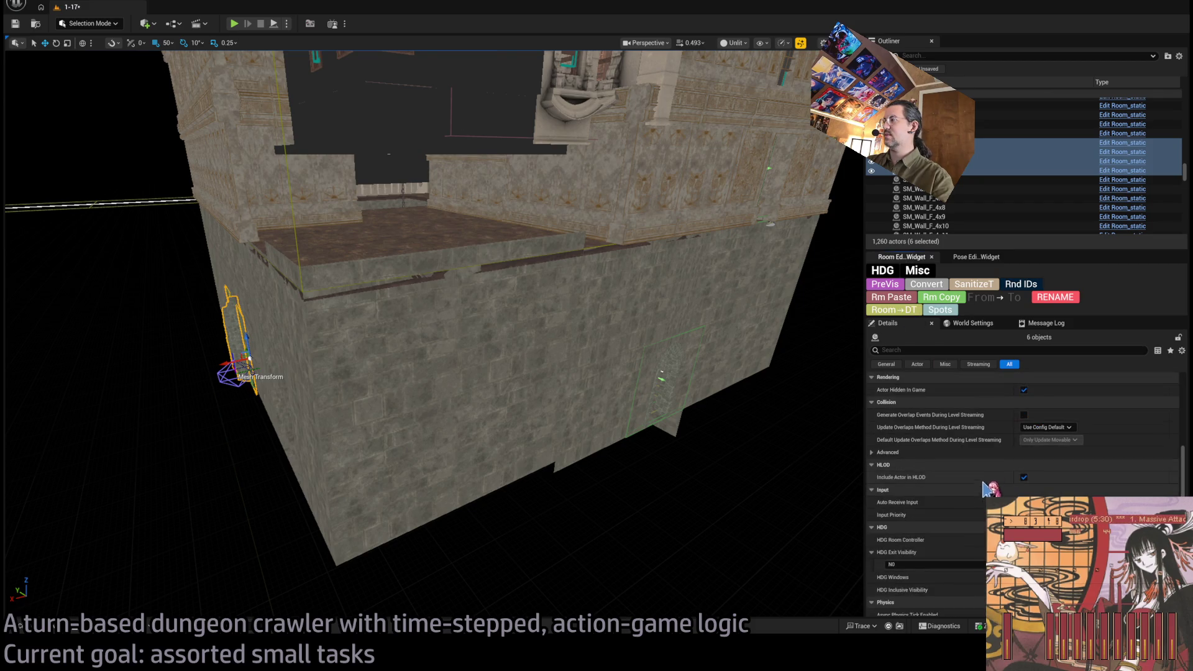
mouse_move(540, 394)
mouse_down()
mouse_move(529, 373)
mouse_move(543, 363)
mouse_move(550, 382)
mouse_up()
key(f)
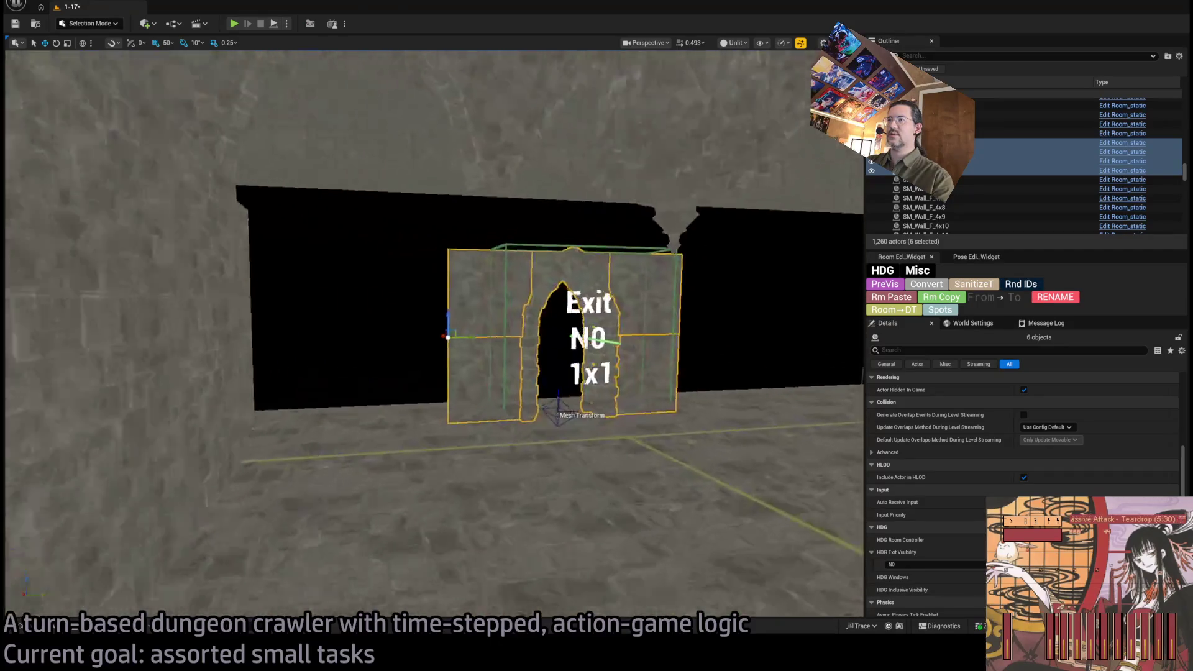
key(s)
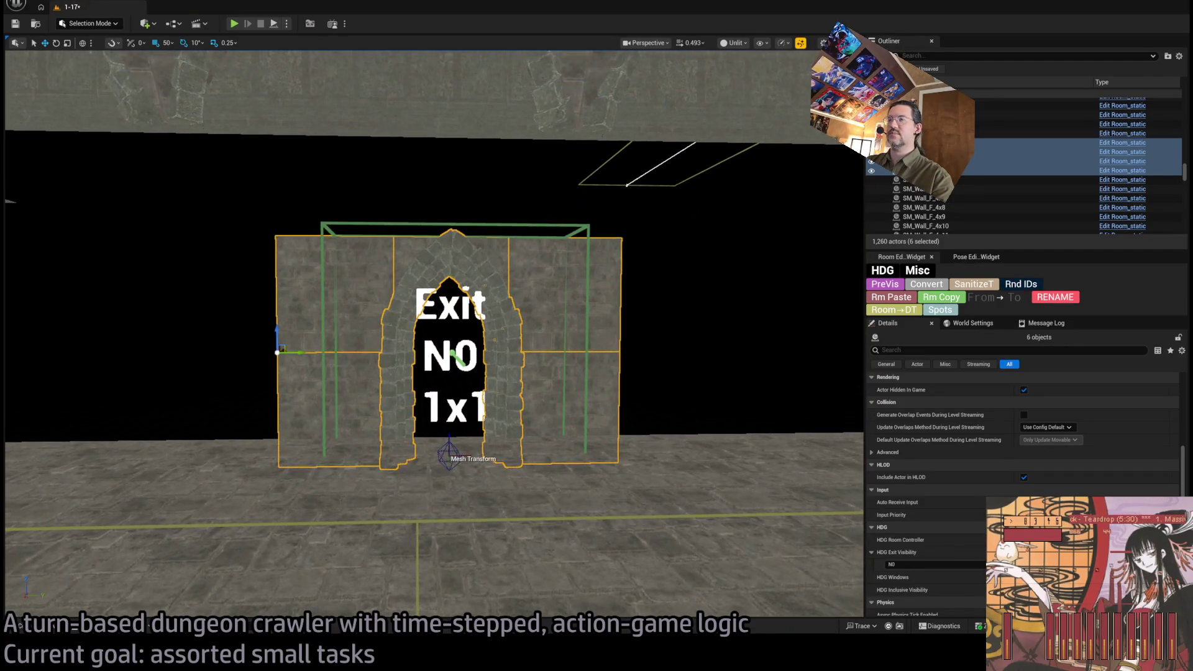
key(w)
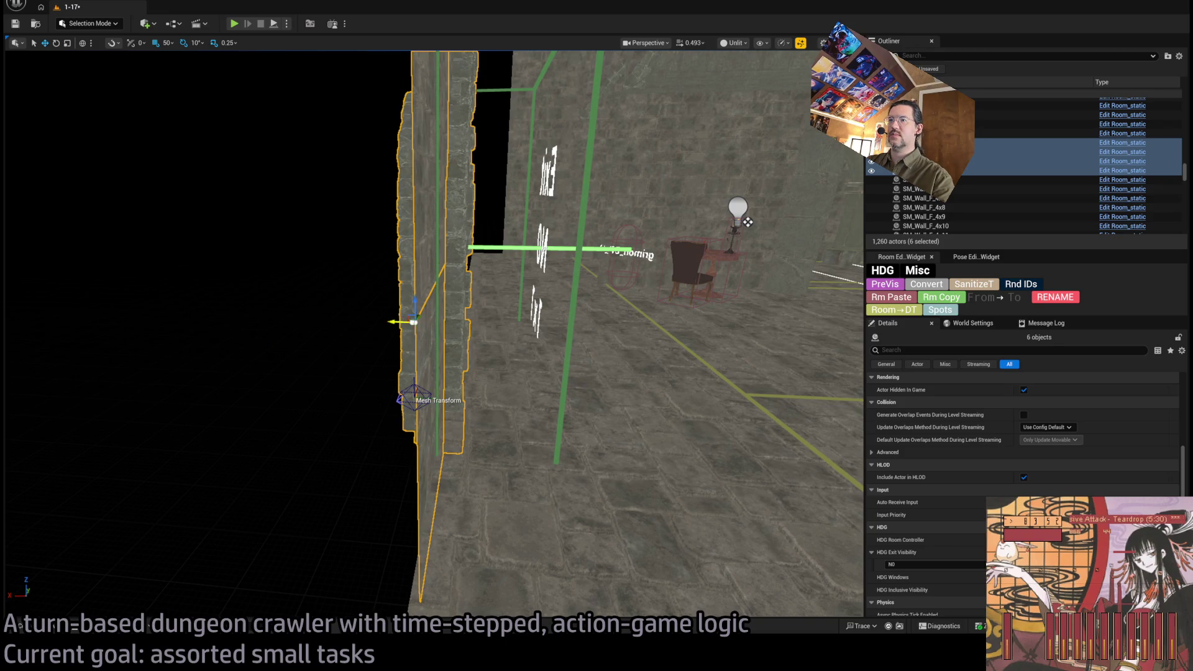
drag(400, 322, 501, 325)
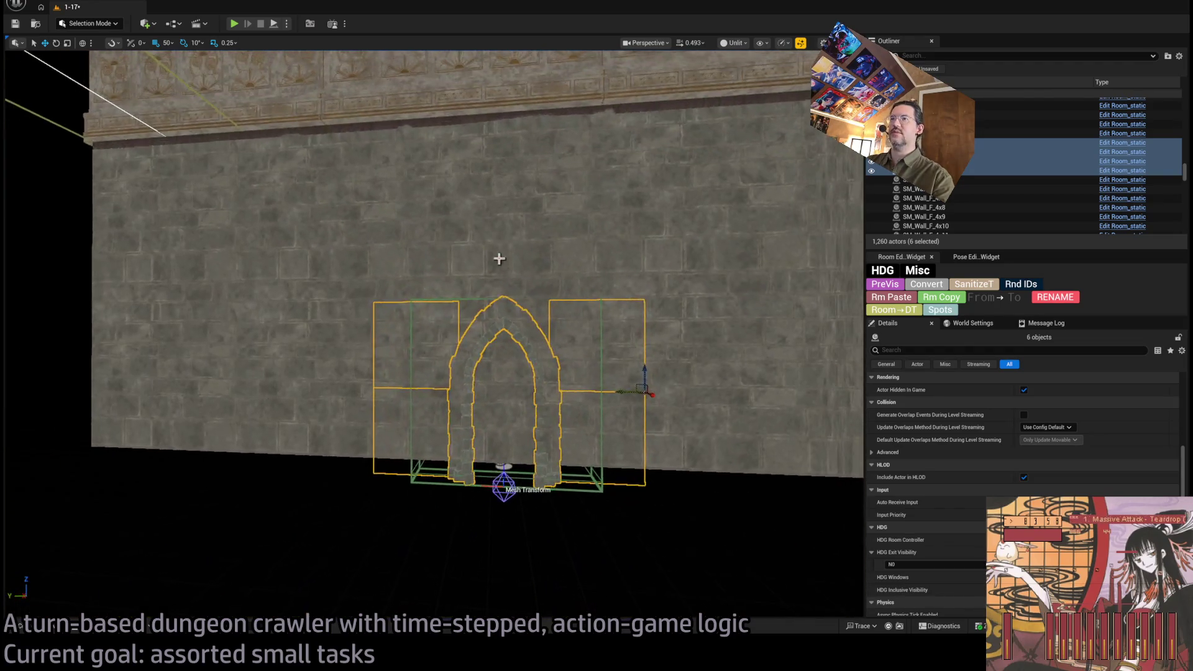
click(540, 288)
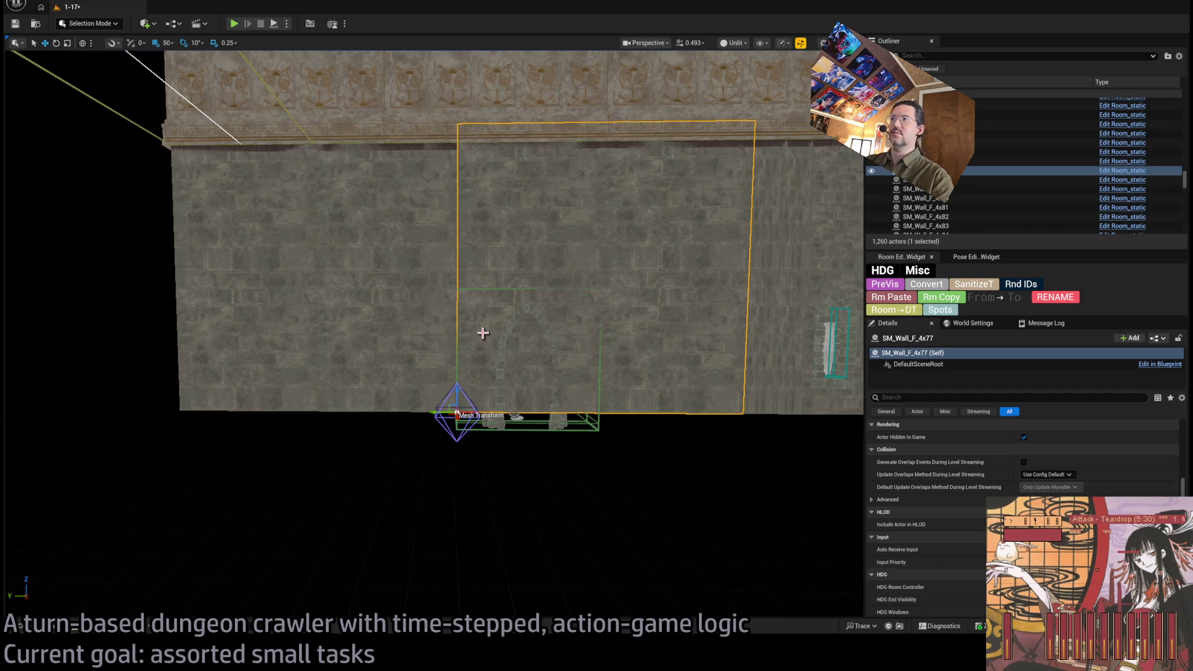
scroll(938, 438, up, 5)
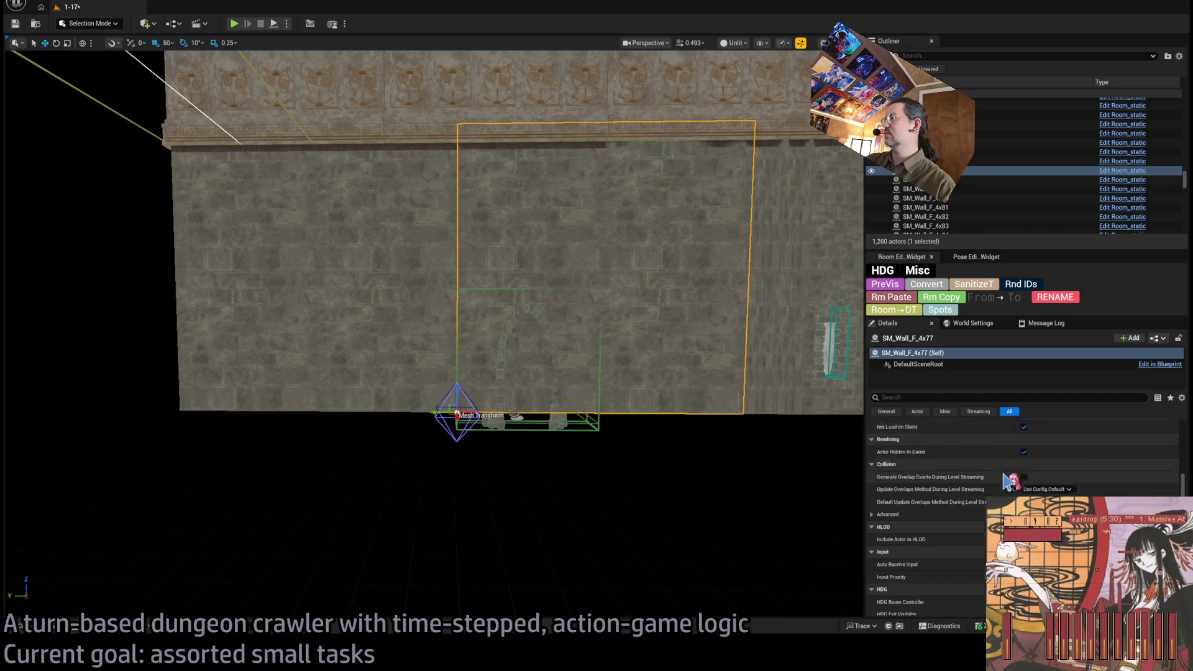
scroll(937, 466, down, 5)
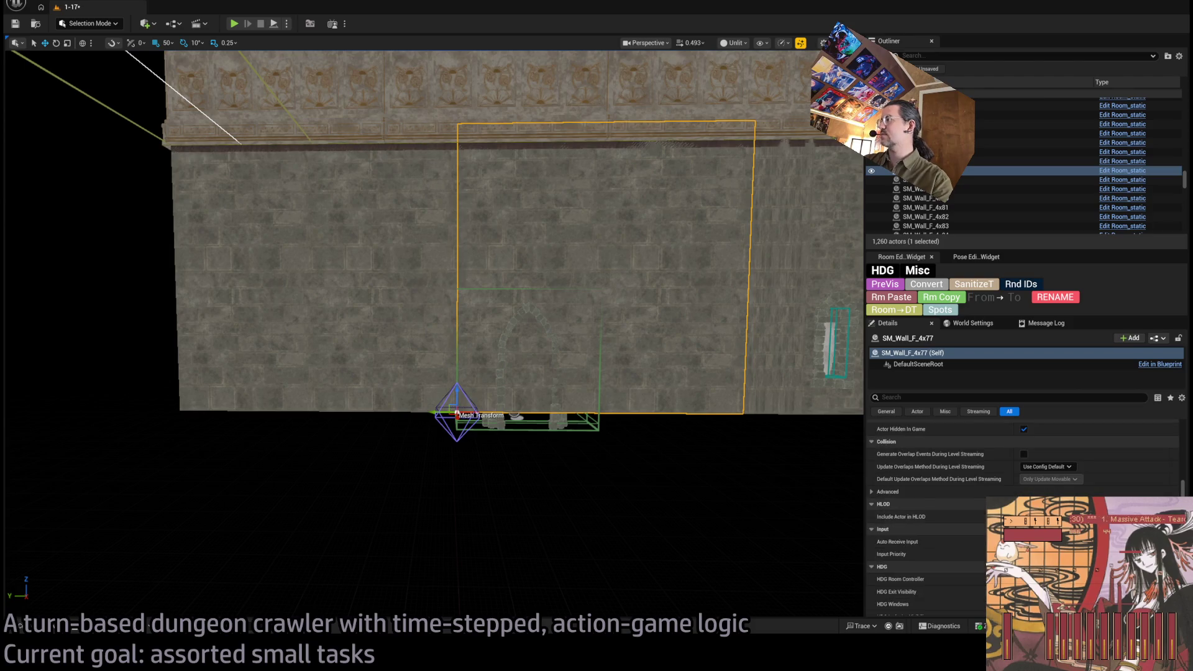
scroll(908, 391, down, 2)
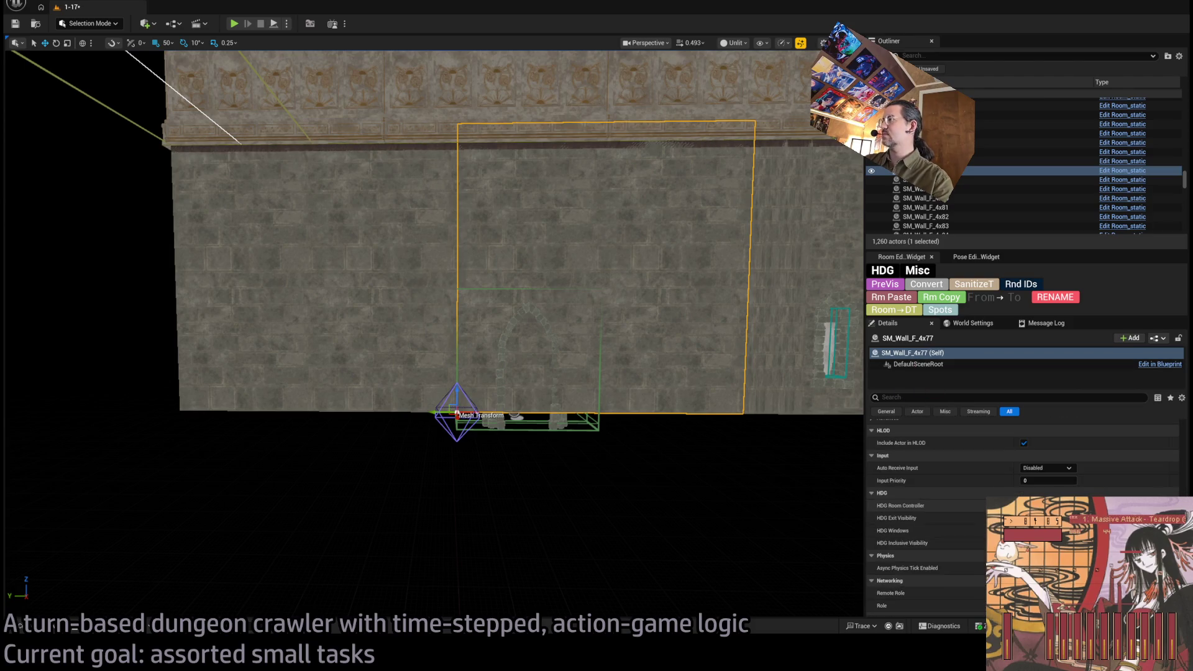
click(911, 311)
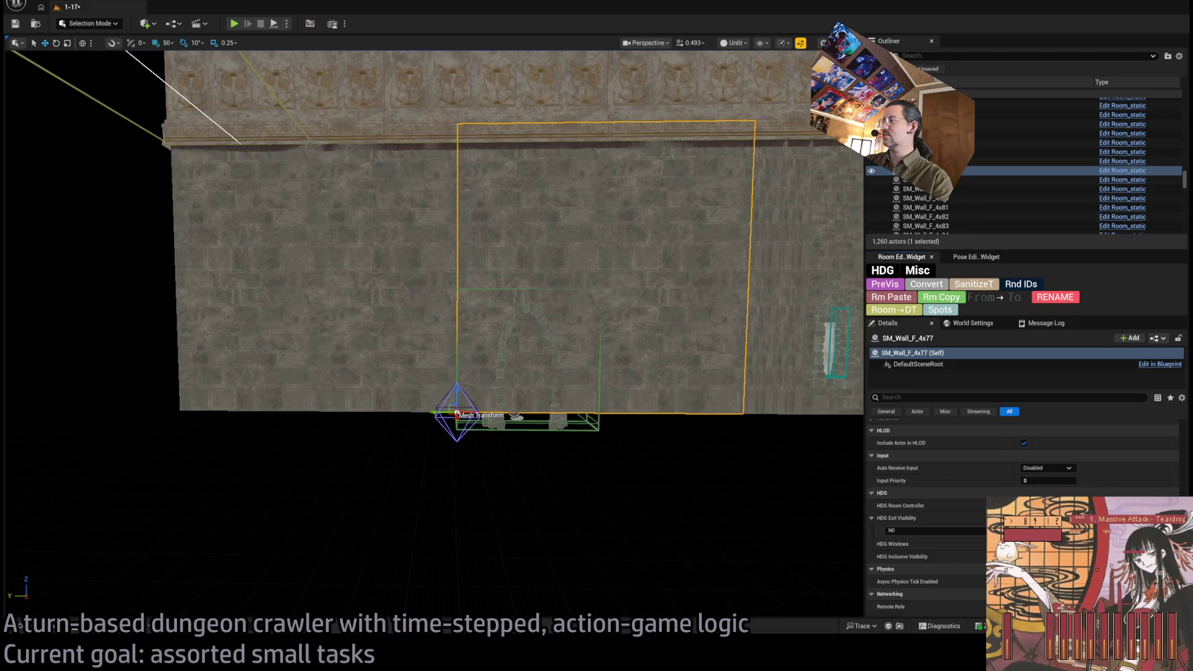
mouse_move(674, 385)
mouse_down()
mouse_move(704, 293)
mouse_move(858, 337)
mouse_up()
click(434, 421)
mouse_move(434, 421)
mouse_down()
mouse_move(373, 428)
mouse_move(594, 434)
mouse_up()
scroll(957, 454, up, 4)
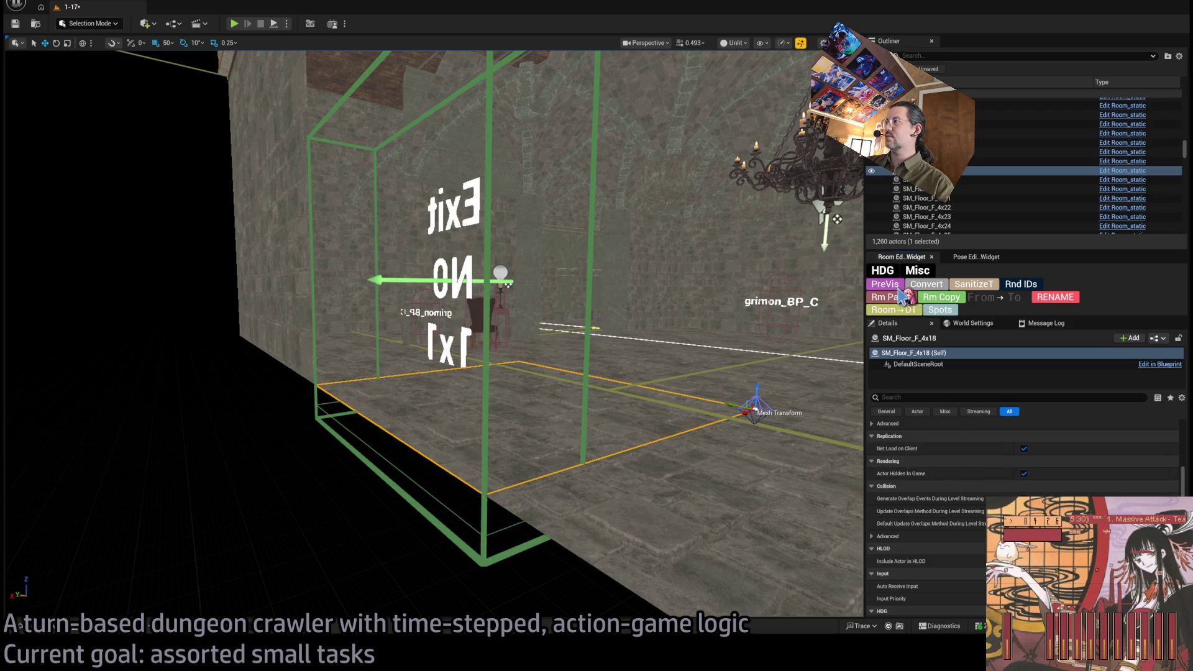
mouse_move(746, 440)
mouse_down()
mouse_move(639, 445)
mouse_move(707, 437)
mouse_move(661, 434)
mouse_up()
click(707, 437)
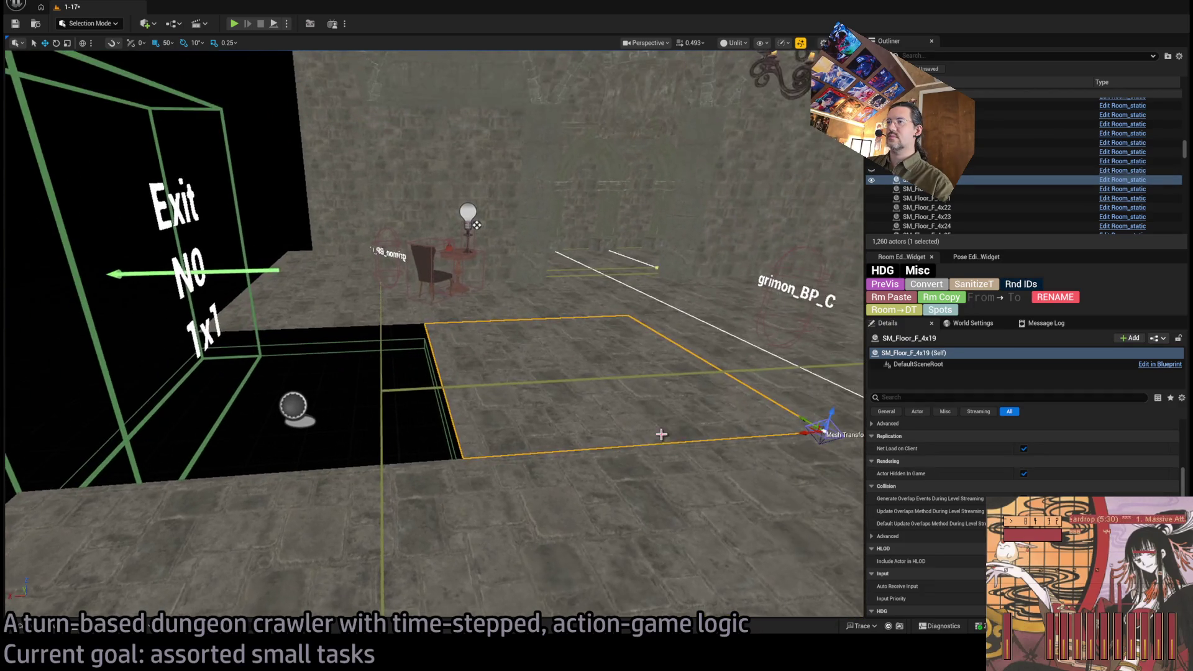
Step: Duplicate the neighbouring SM_Floor_F_4x19 tile into the black gap beside the Exit N0 box
mouse_move(806, 434)
alt+mouse_down()
mouse_move(546, 439)
mouse_move(463, 459)
mouse_move(461, 501)
alt+mouse_up()
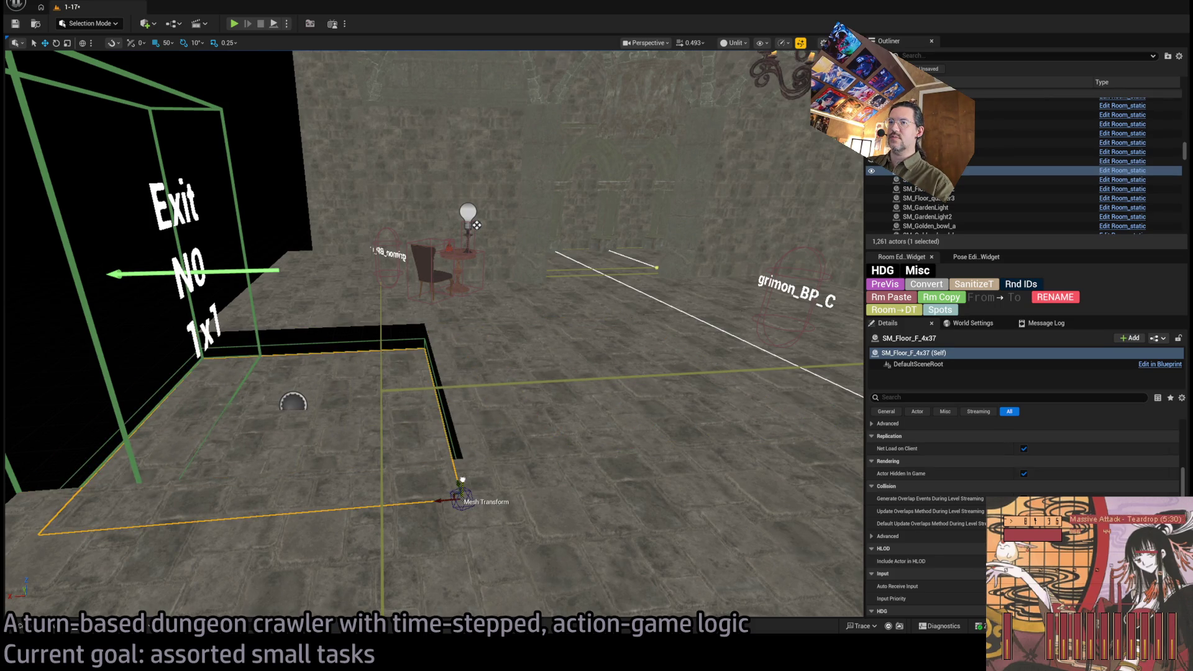
mouse_move(655, 412)
mouse_down()
mouse_move(679, 265)
mouse_move(655, 412)
mouse_up()
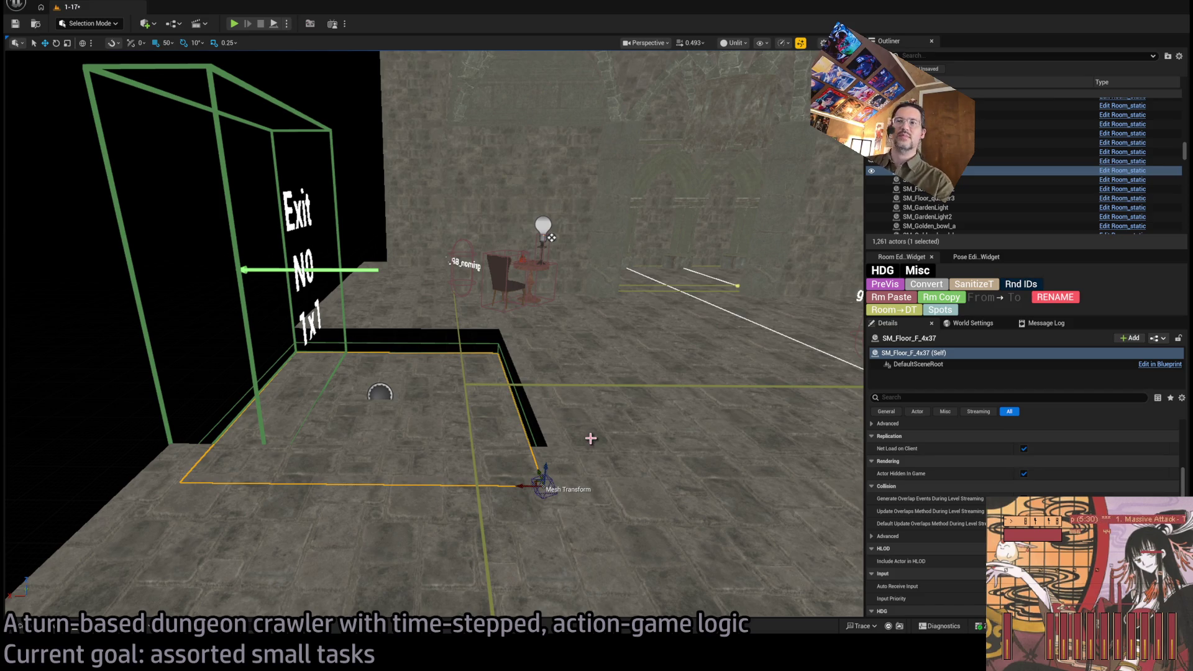
mouse_move(590, 439)
mouse_down()
mouse_move(552, 432)
mouse_move(558, 444)
mouse_move(352, 380)
mouse_up()
Step: Duplicate a wall panel, turn it 90°, and set Rotation Y 0 and Location Y 1200
key(e)
drag(320, 463, 315, 456)
drag(300, 390, 301, 390)
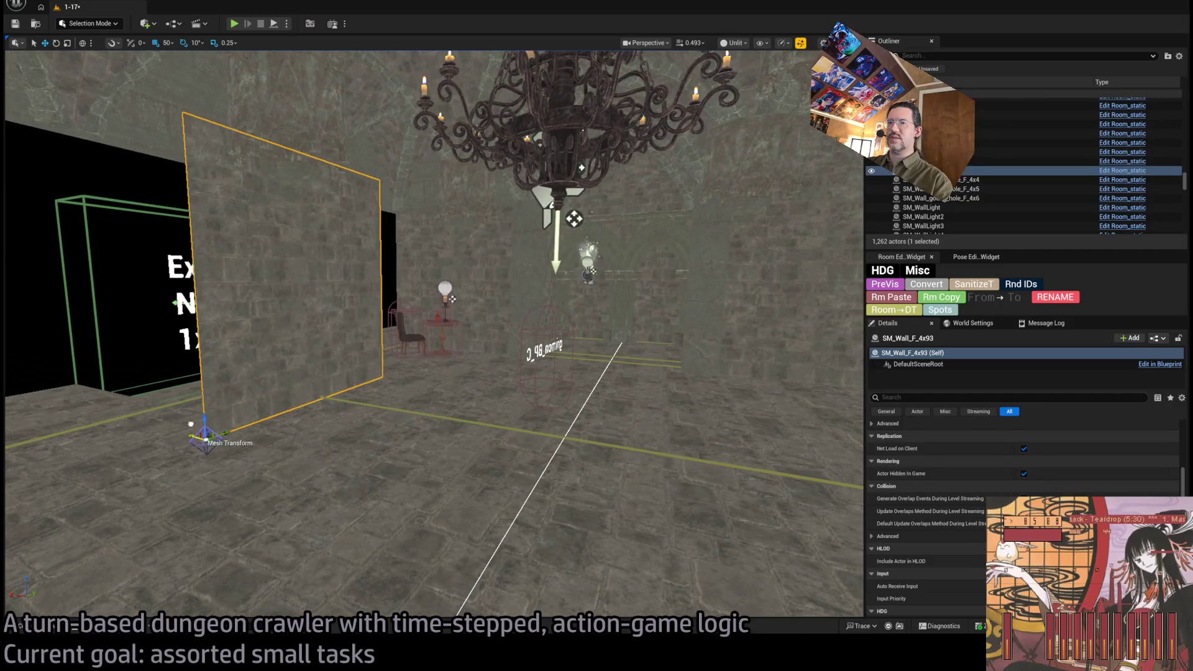
drag(190, 424, 141, 404)
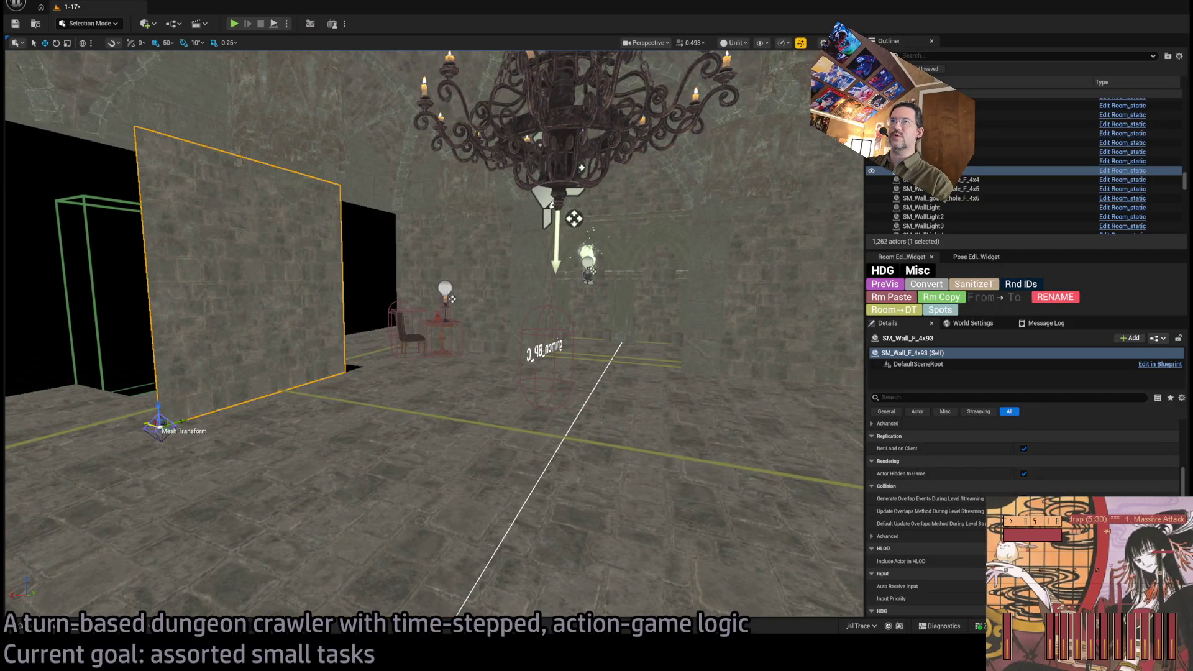
drag(362, 434, 420, 430)
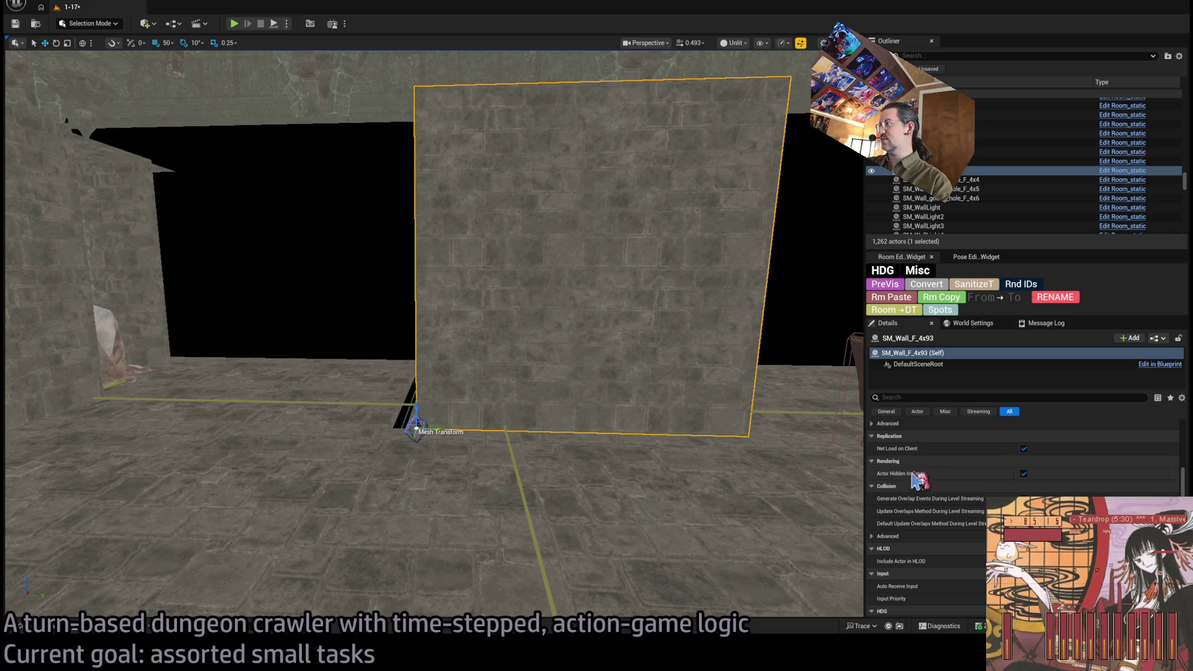
click(1140, 438)
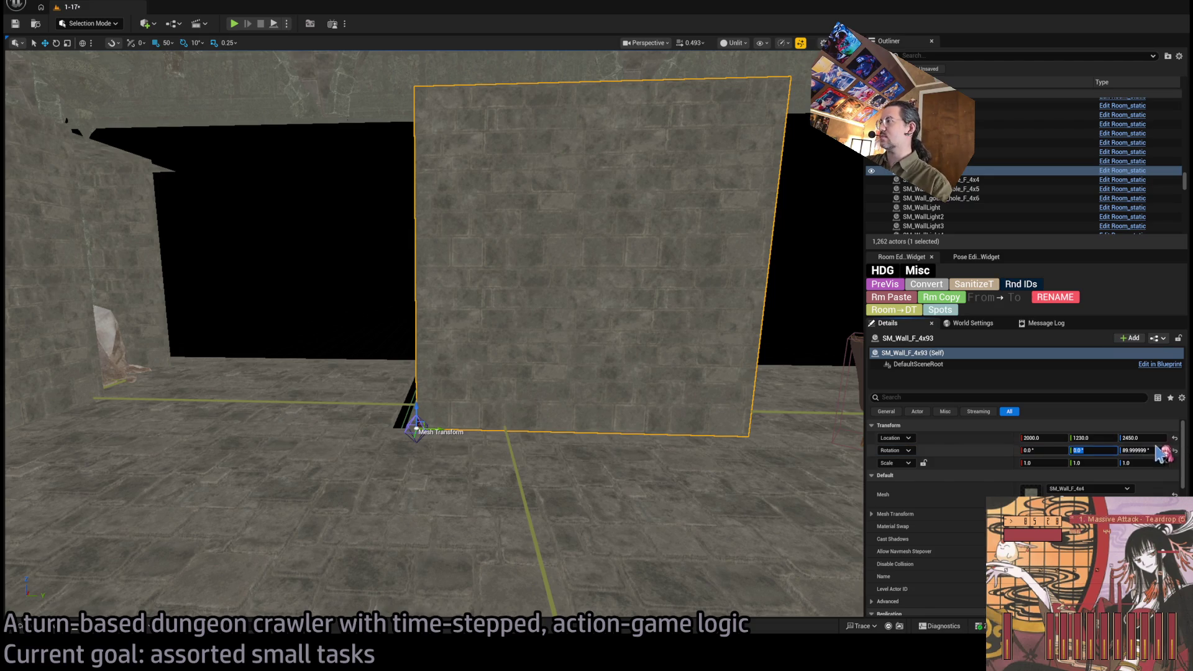
click(1102, 437)
text(1200)
key(Return)
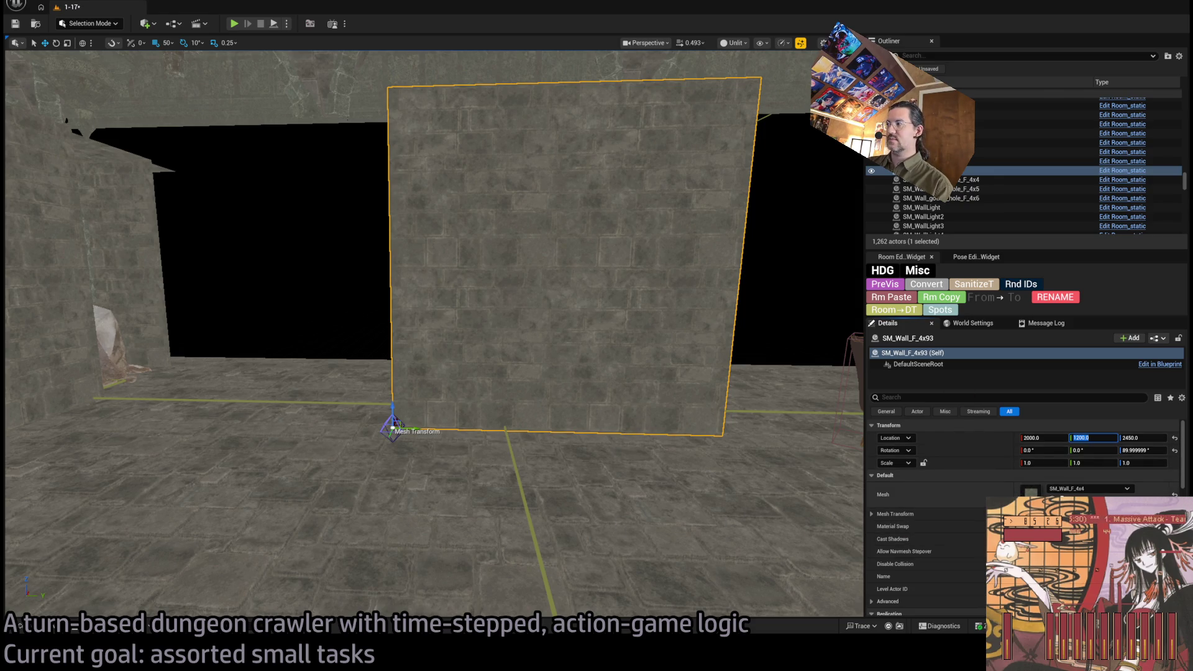
key(ctrl+space)
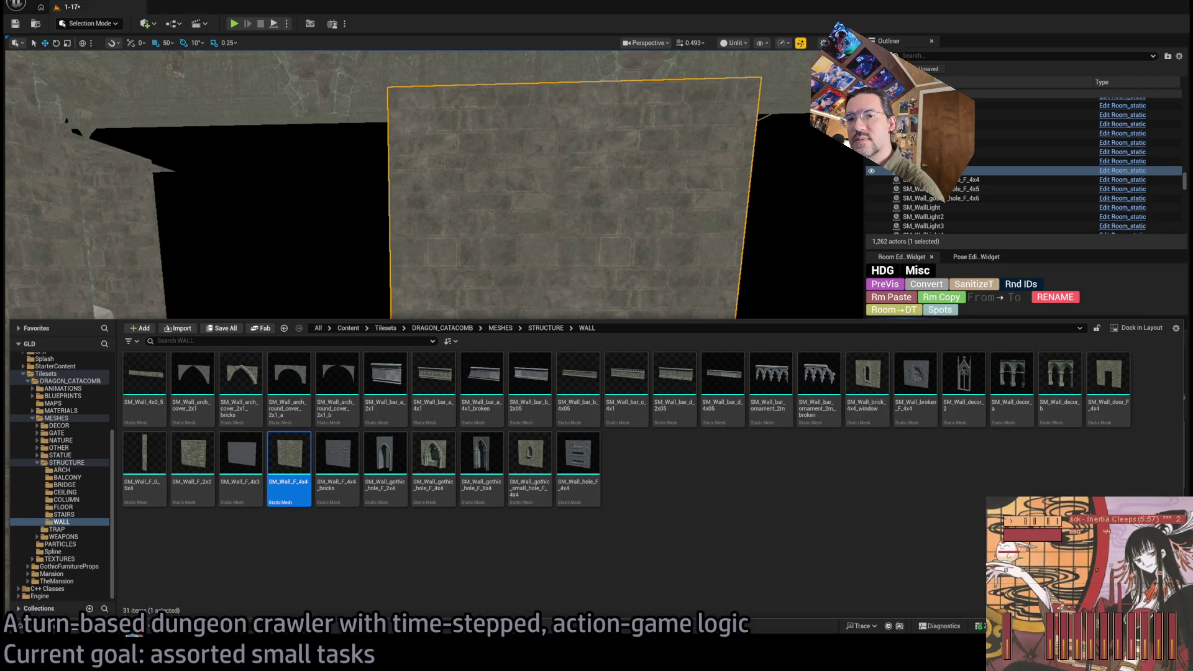
Step: Browse the STAIRS, BRIDGE, ARCH, DECOR and GATE mesh folders in the Content Drawer
click(80, 516)
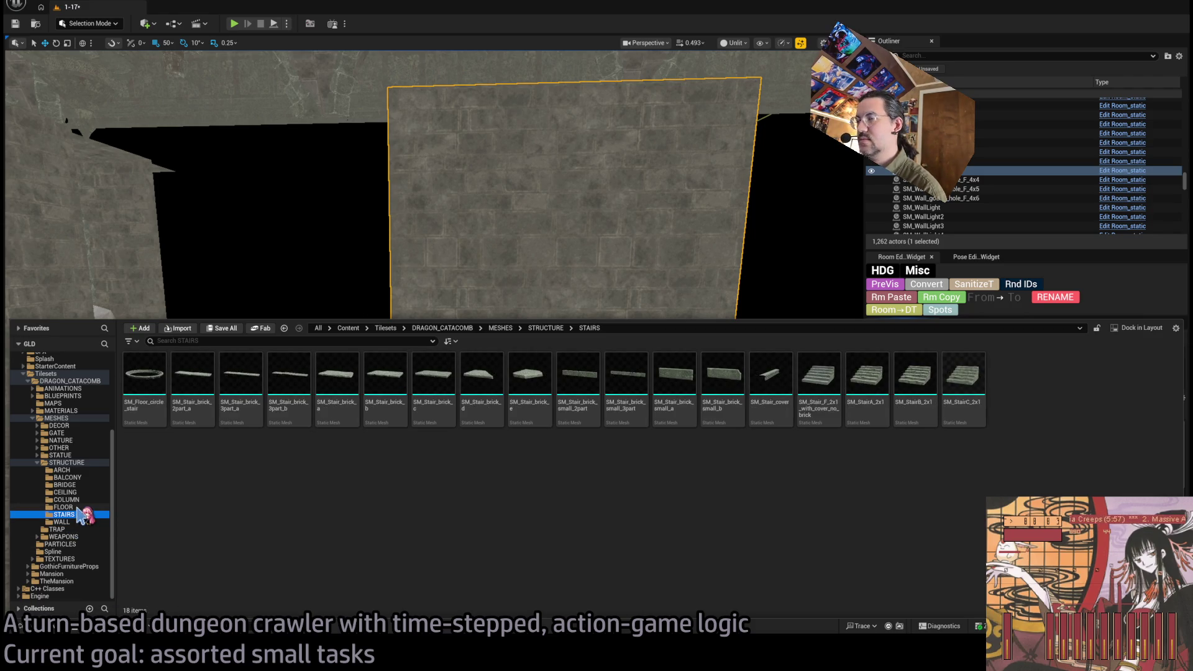
click(79, 507)
click(81, 485)
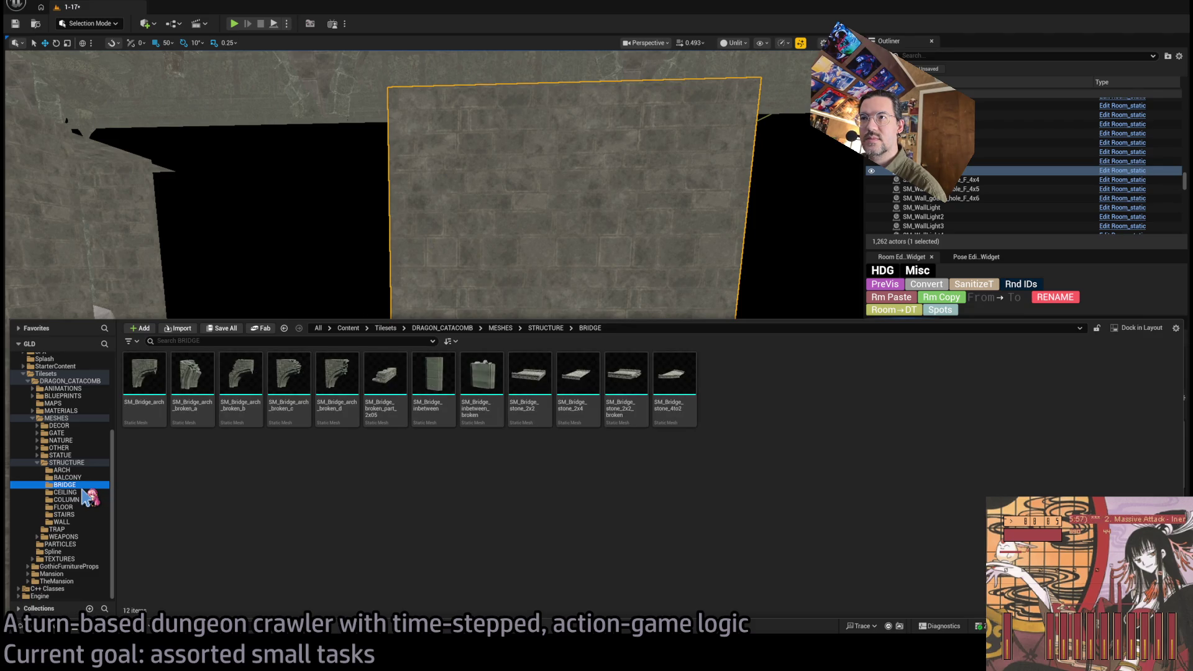
click(85, 477)
click(85, 470)
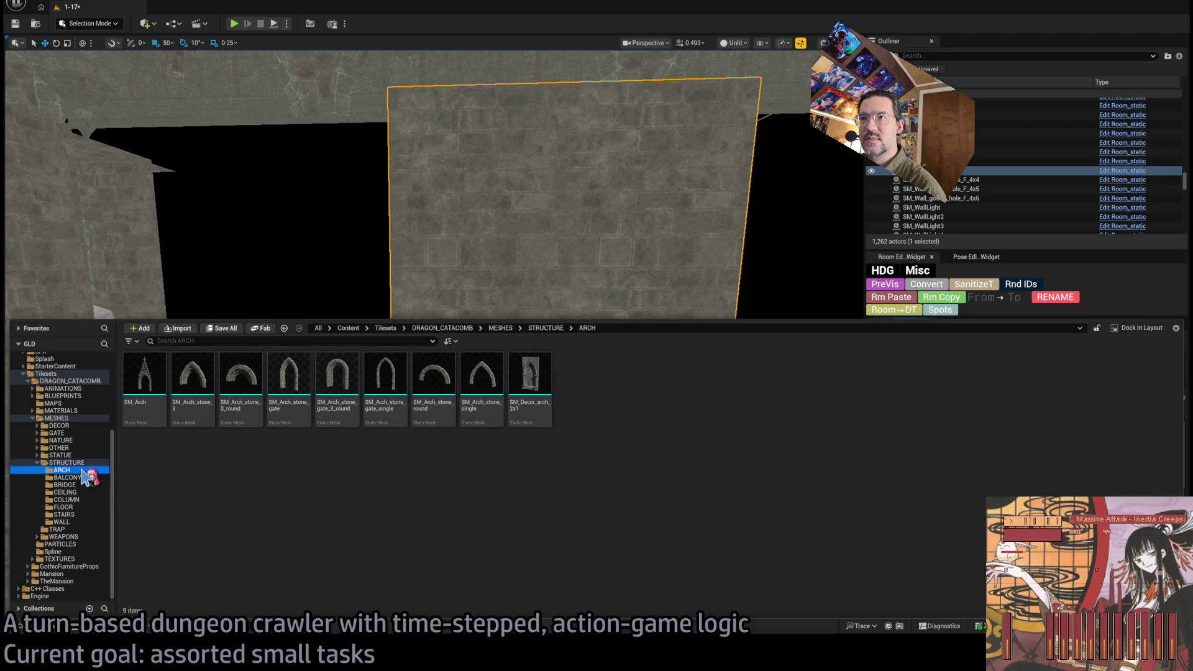
click(80, 463)
click(38, 462)
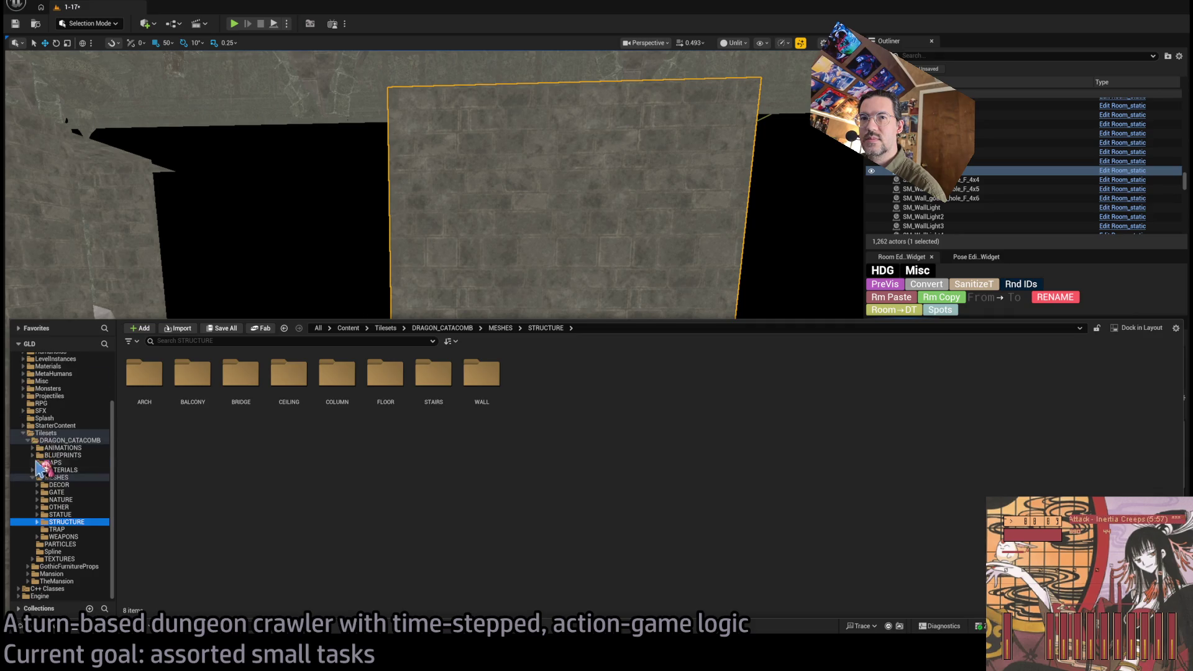
click(81, 486)
click(56, 493)
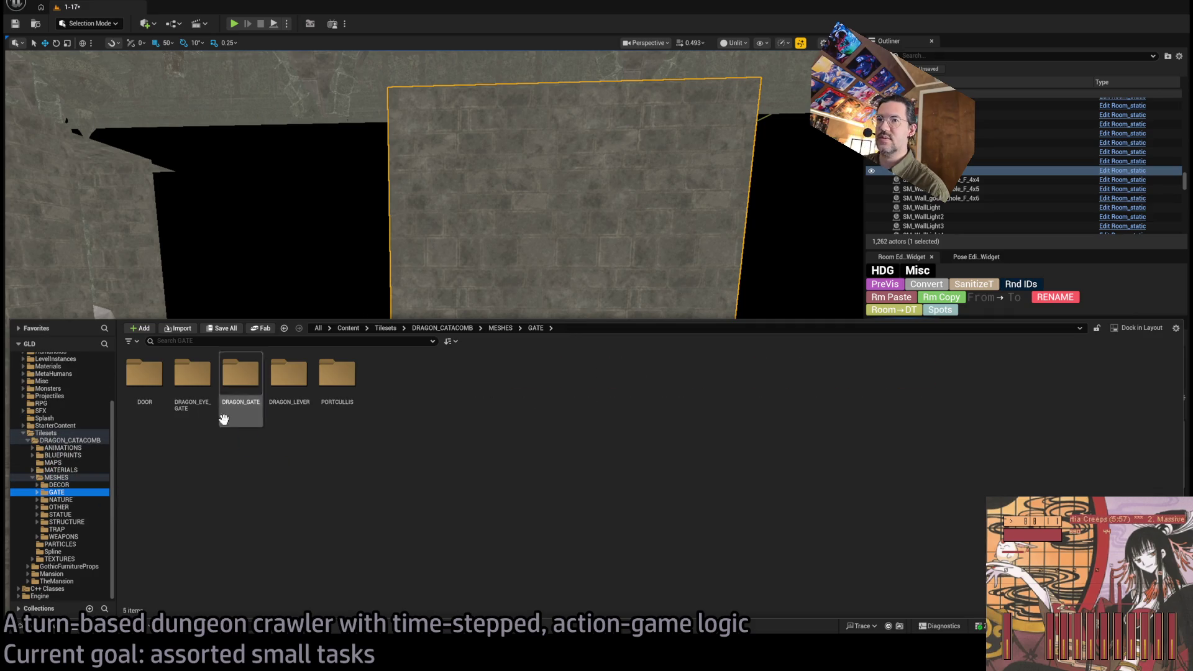
Step: Assign SM_Dragon_gate_frame from the DRAGON_GATE folder as the wall's mesh
double_click(144, 376)
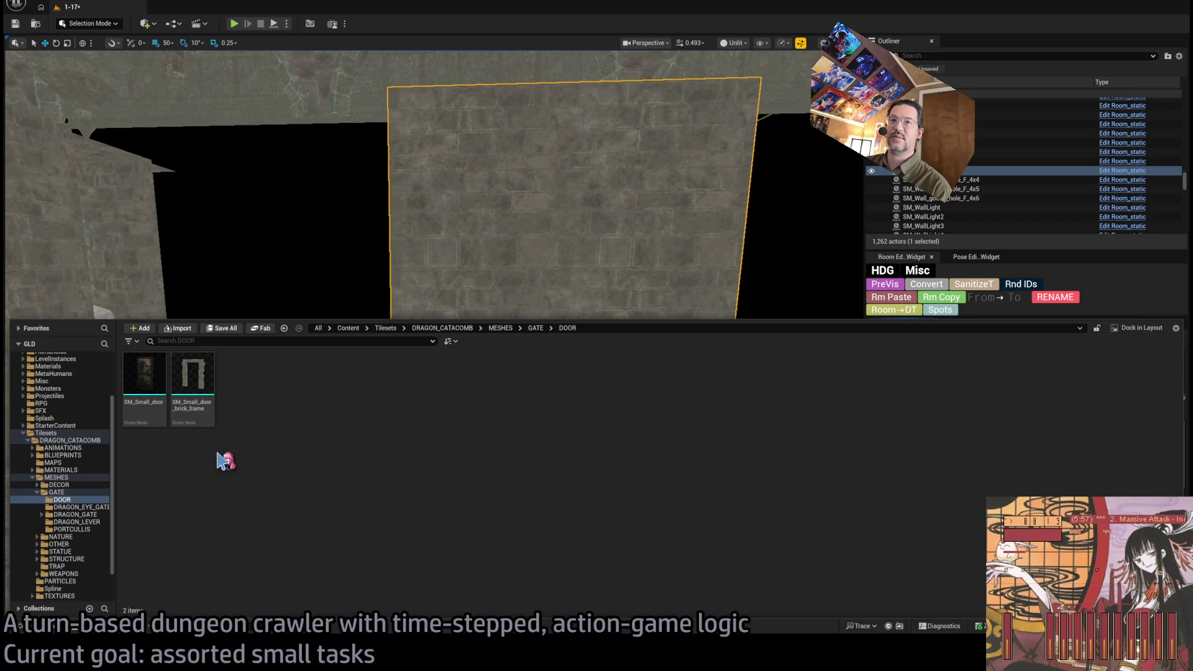
click(193, 379)
click(93, 515)
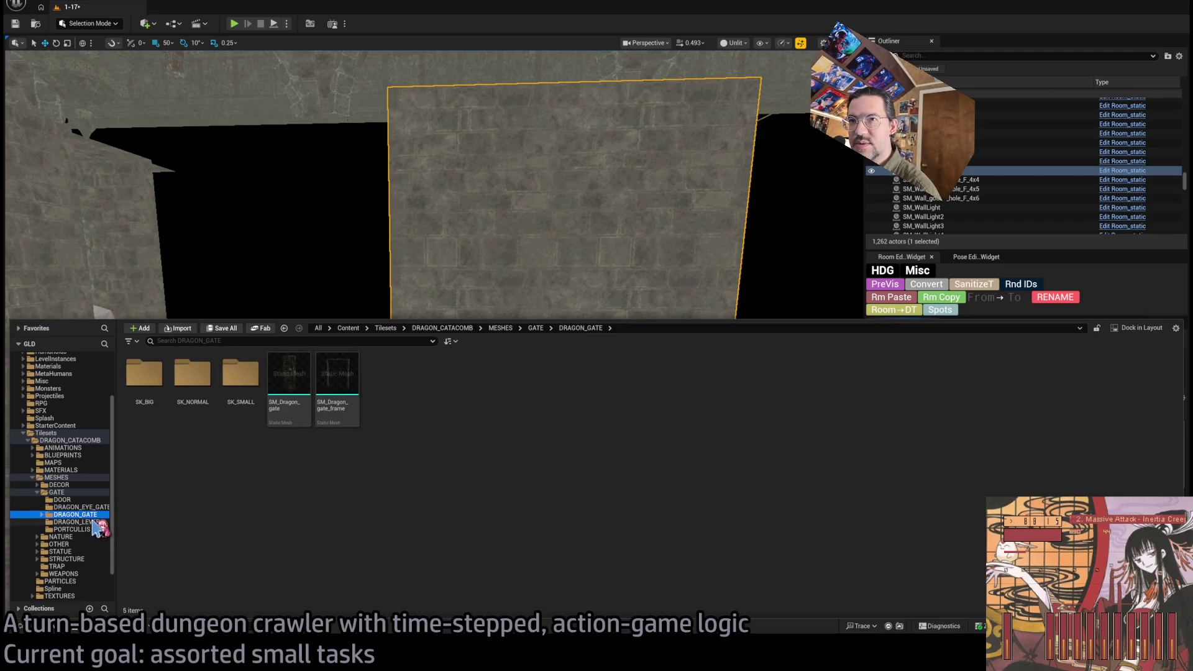
click(92, 522)
click(94, 529)
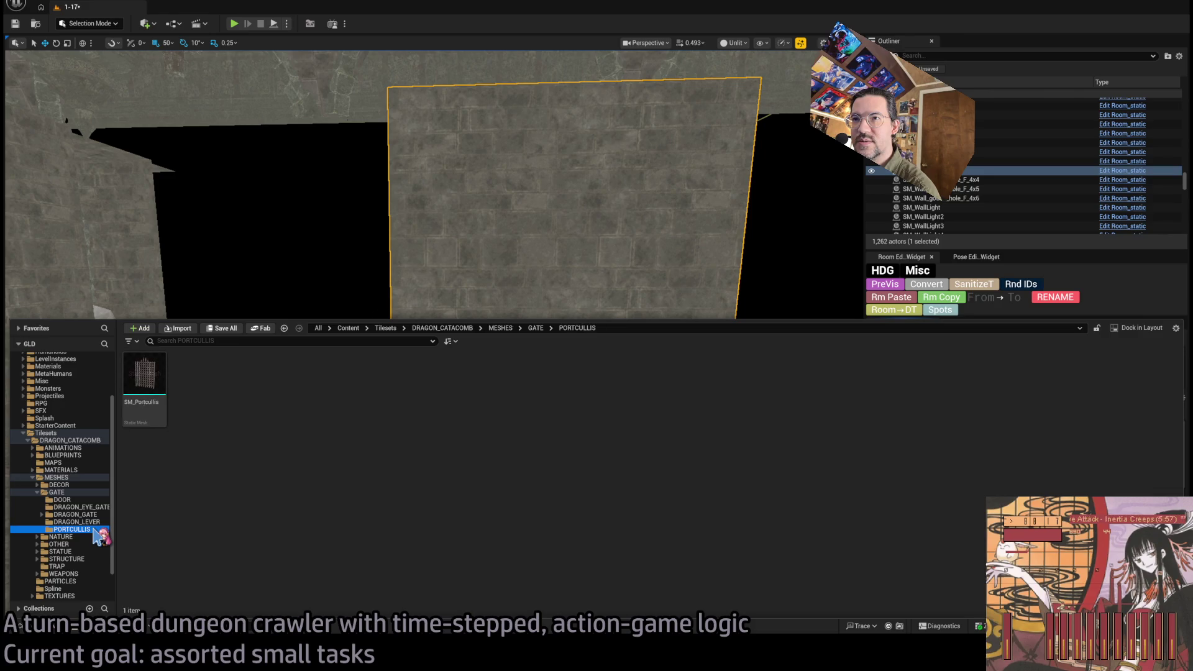
click(90, 515)
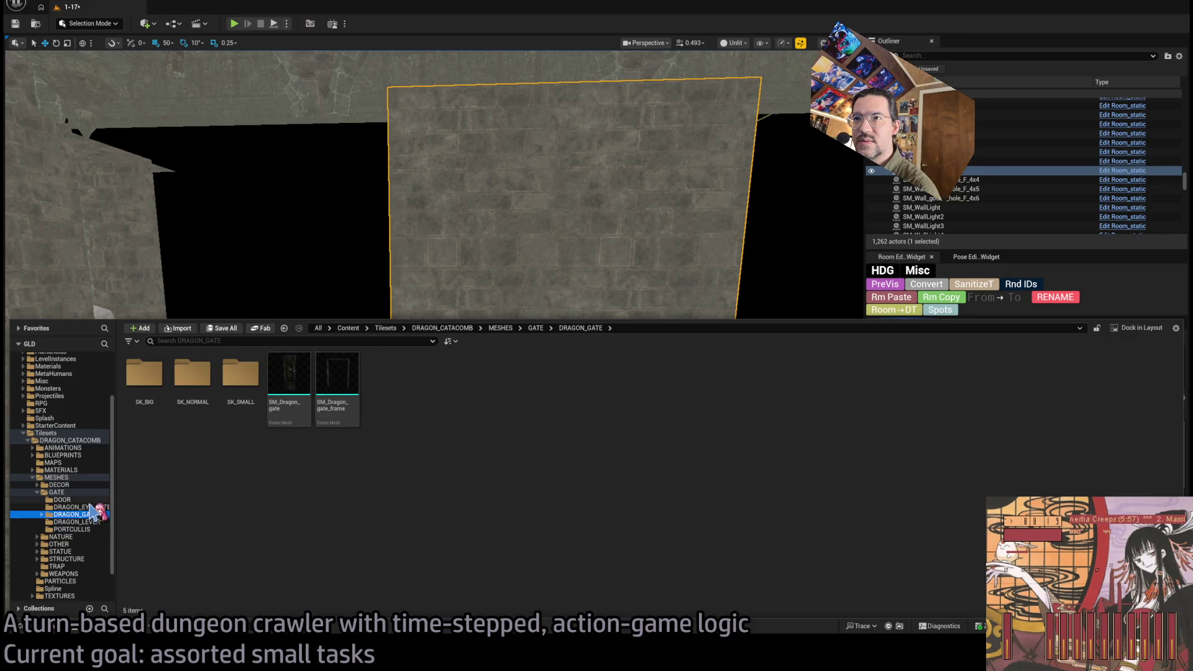
click(335, 389)
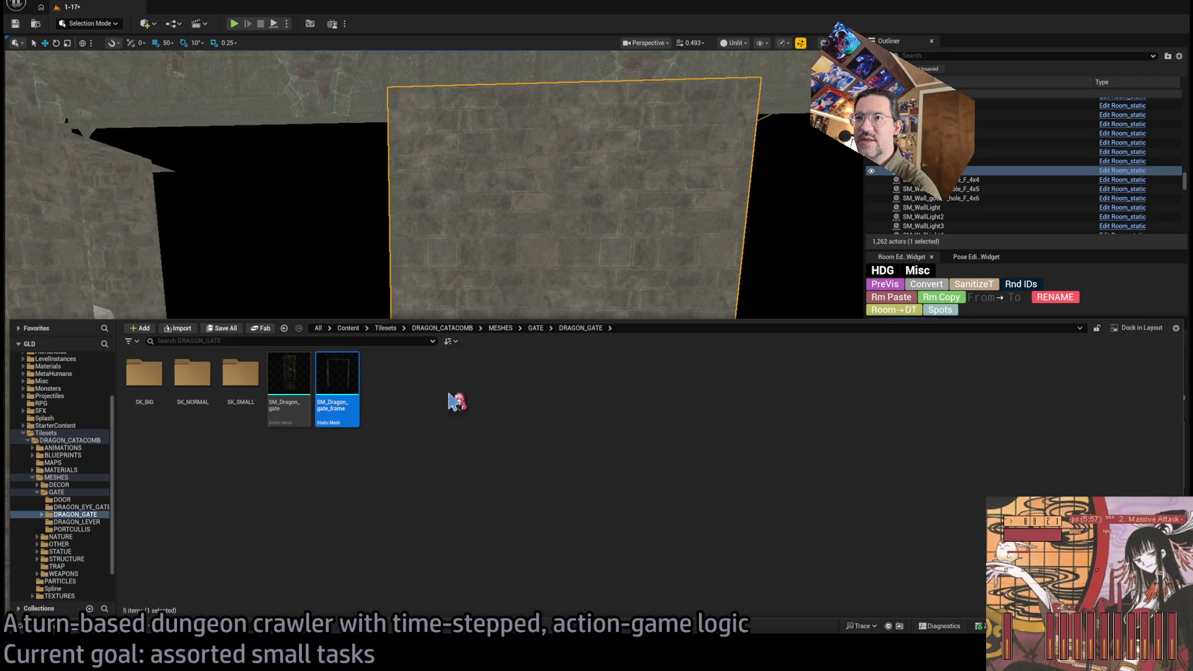
key(ctrl+space)
click(1149, 489)
drag(559, 435, 559, 515)
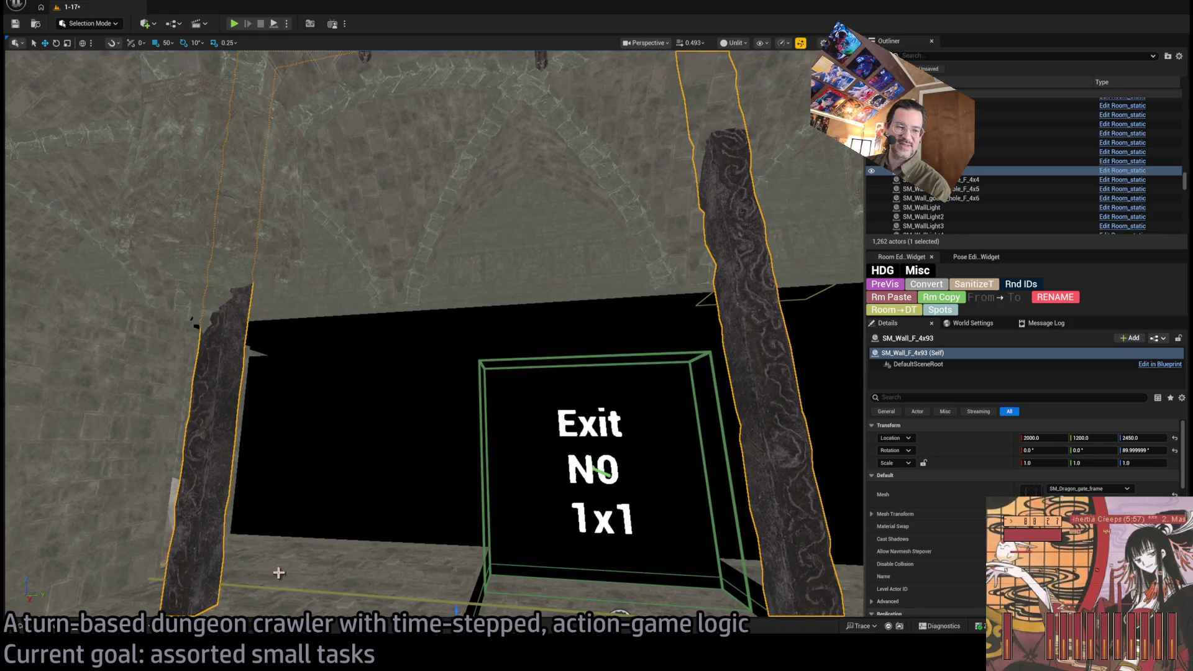
Step: Try the DRAGON_EYE_GATE brick frame mesh on the wall instead
key(ctrl+space)
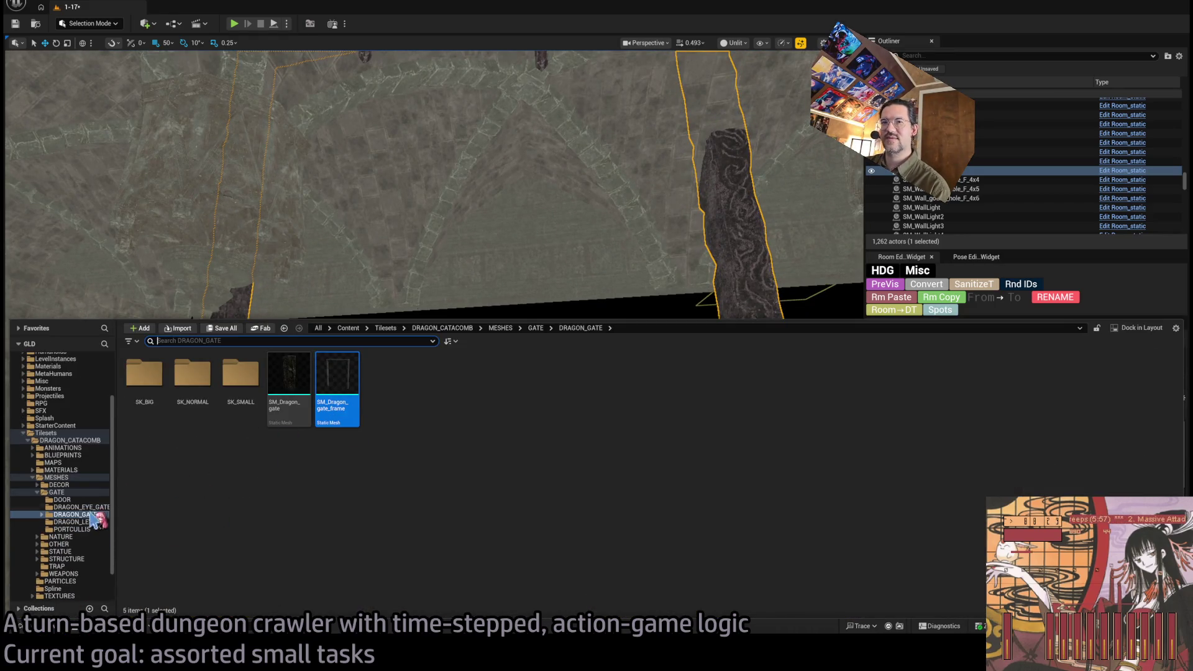
click(83, 507)
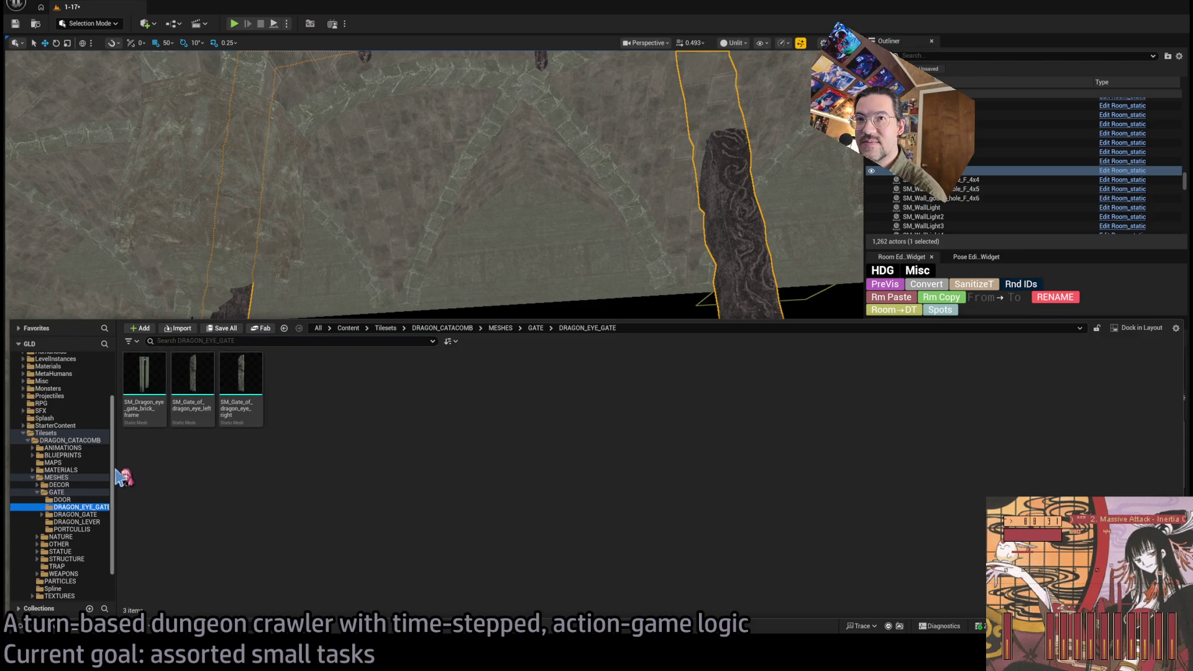
click(140, 395)
key(ctrl+space)
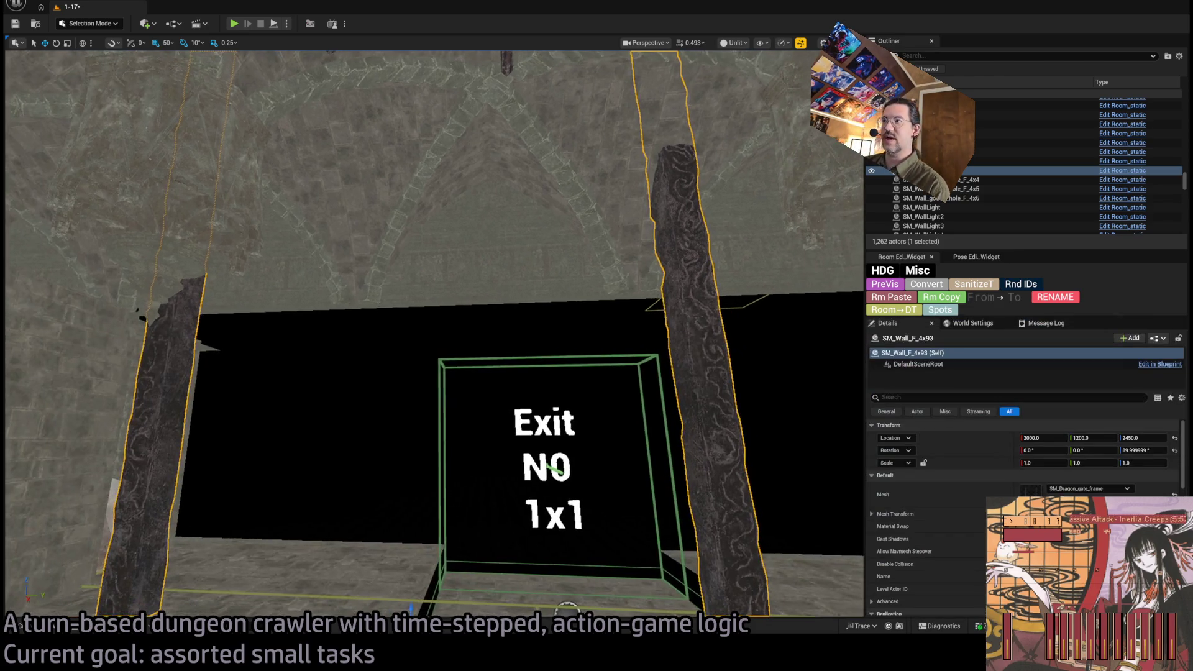
key(f)
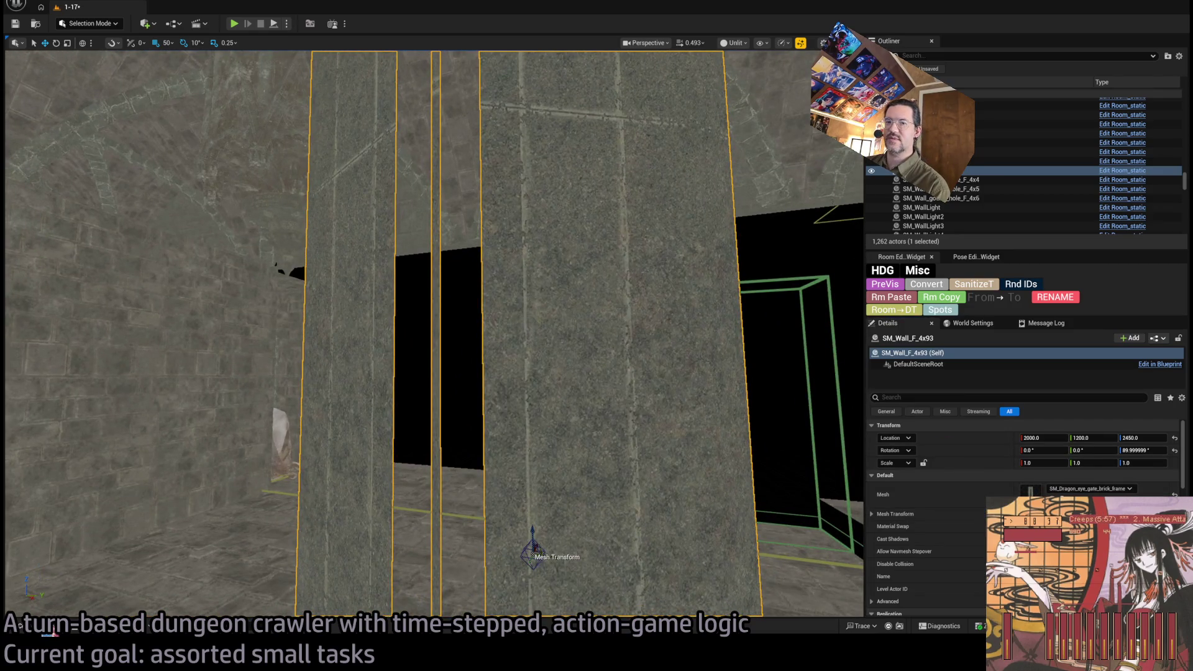
Step: Swap the wall's mesh to SM_Small_door_brick_frame from the DOOR folder
key(ctrl+space)
click(62, 500)
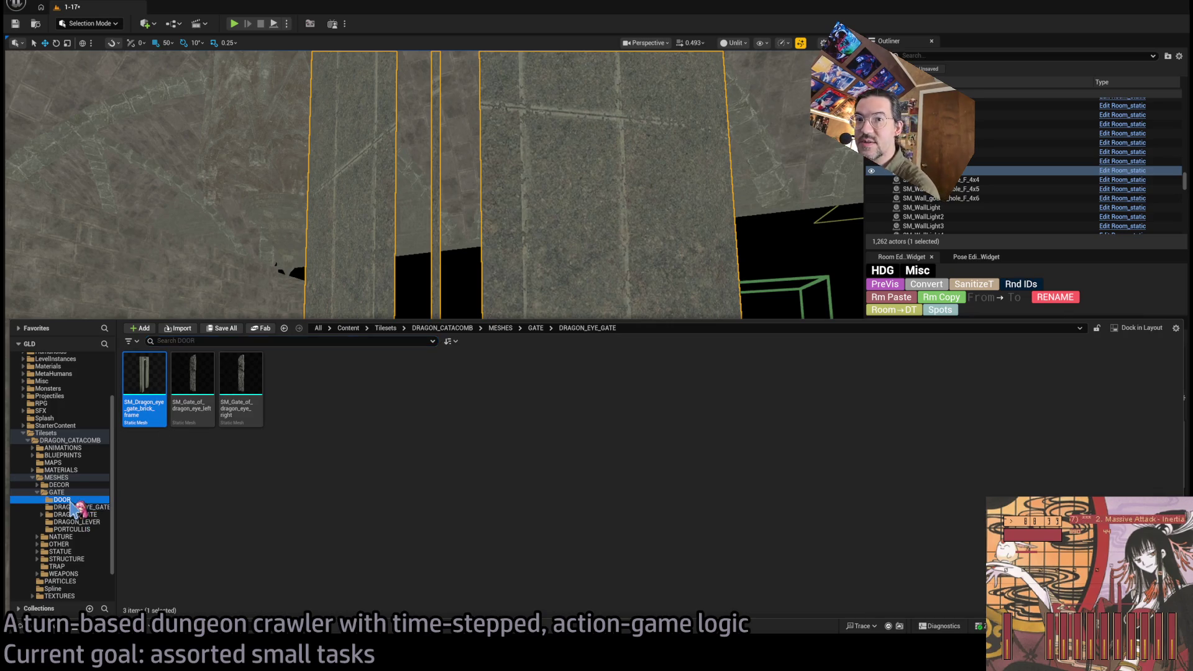
click(194, 392)
key(ctrl+space)
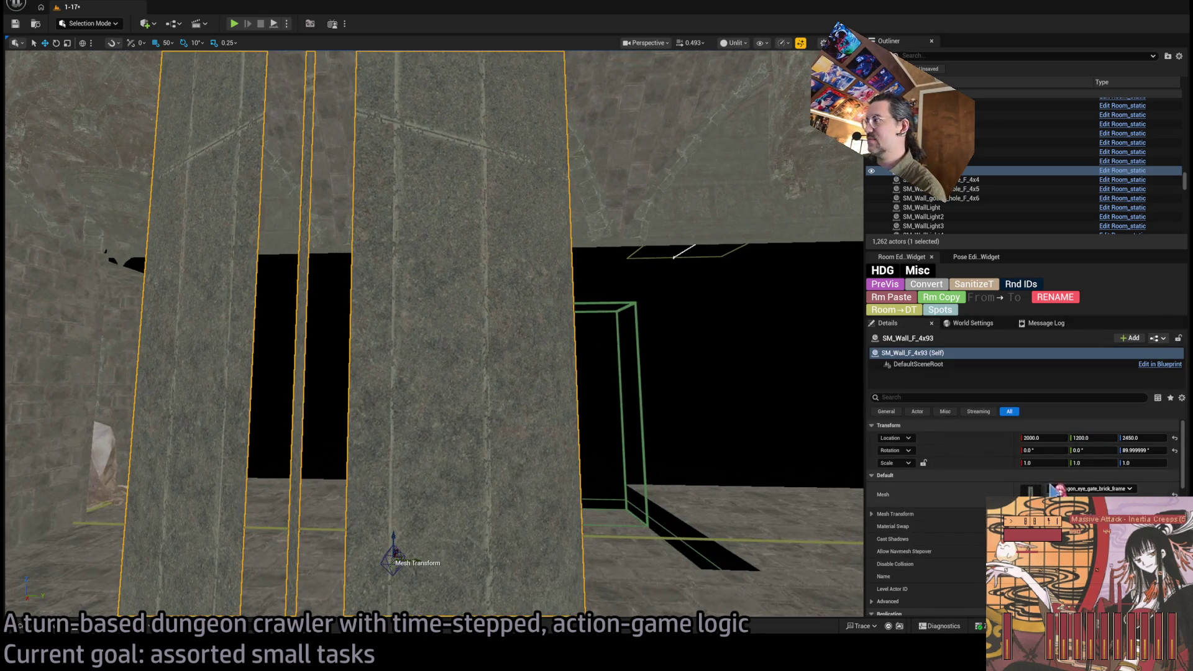
key(ctrl+z)
key(f)
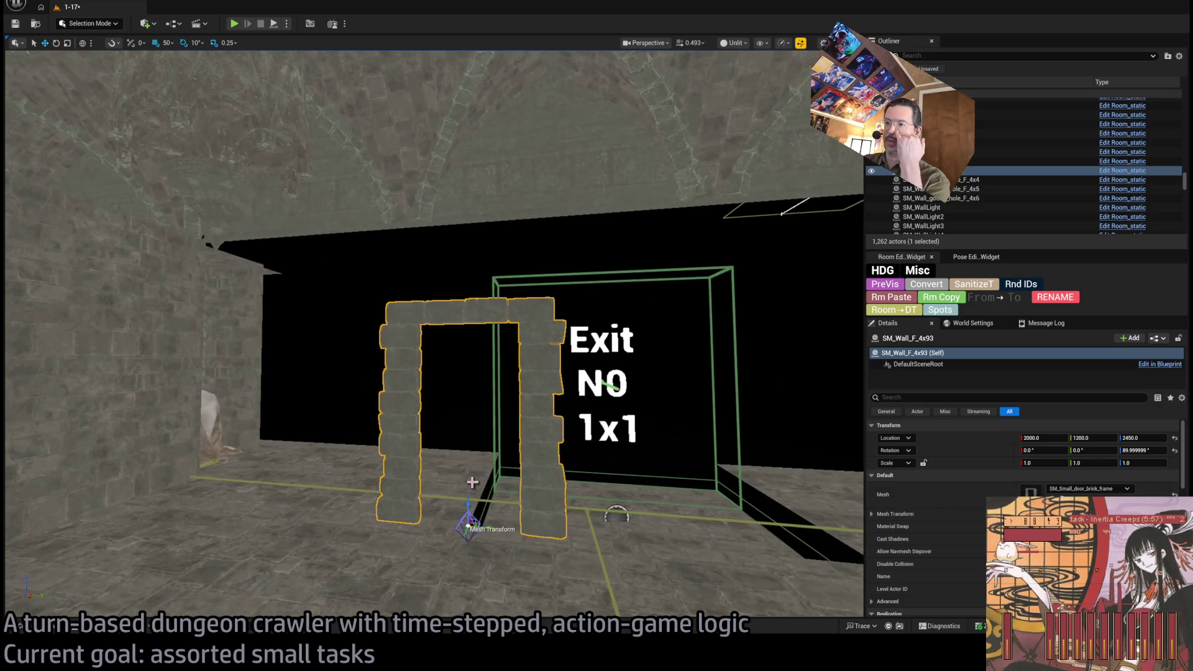
Step: Shift the door frame right to Y 1350 and add an N0 exit visibility entry
mouse_move(482, 527)
mouse_down()
mouse_move(649, 540)
mouse_move(635, 544)
mouse_up()
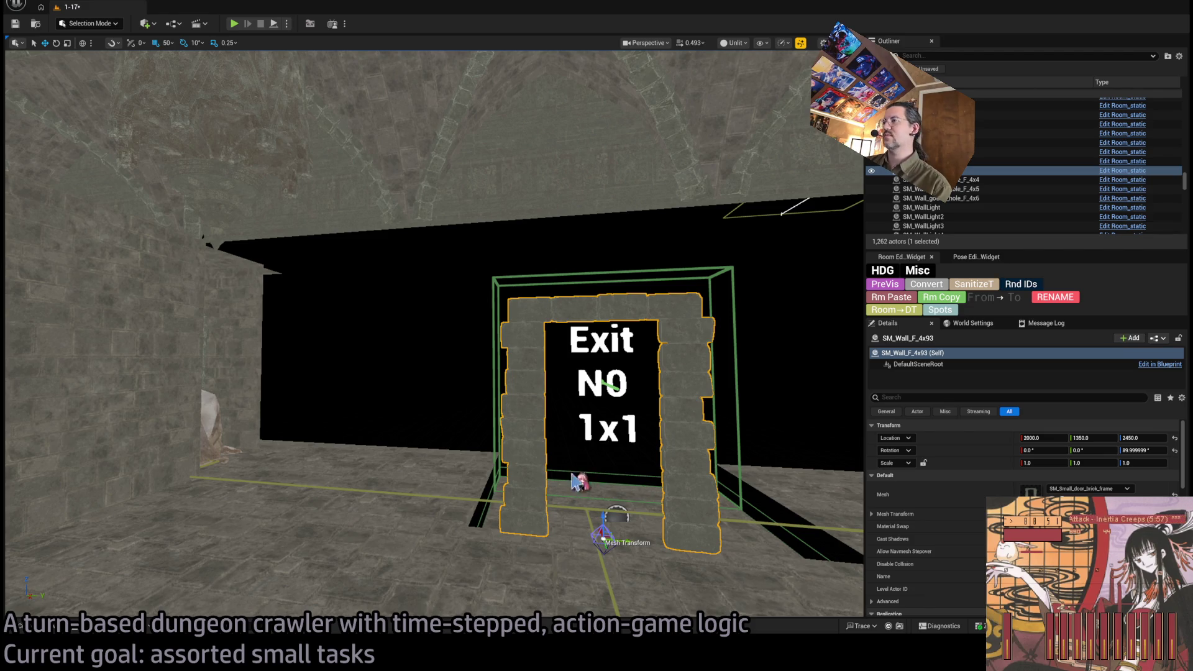
scroll(926, 528, down, 10)
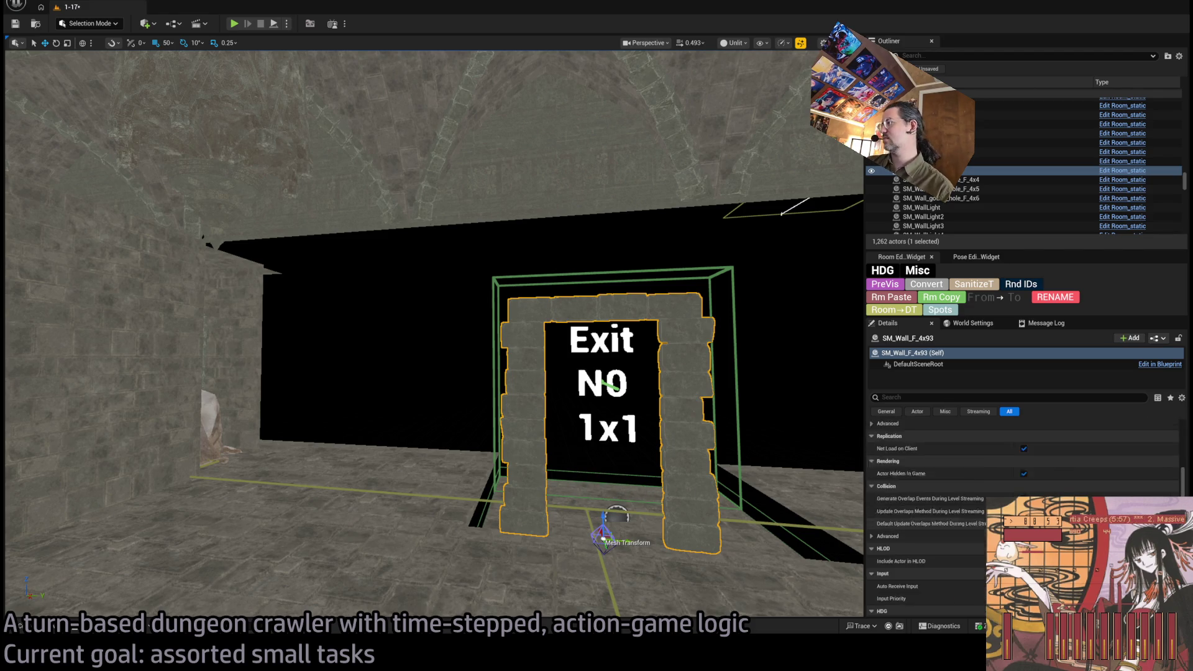
click(900, 299)
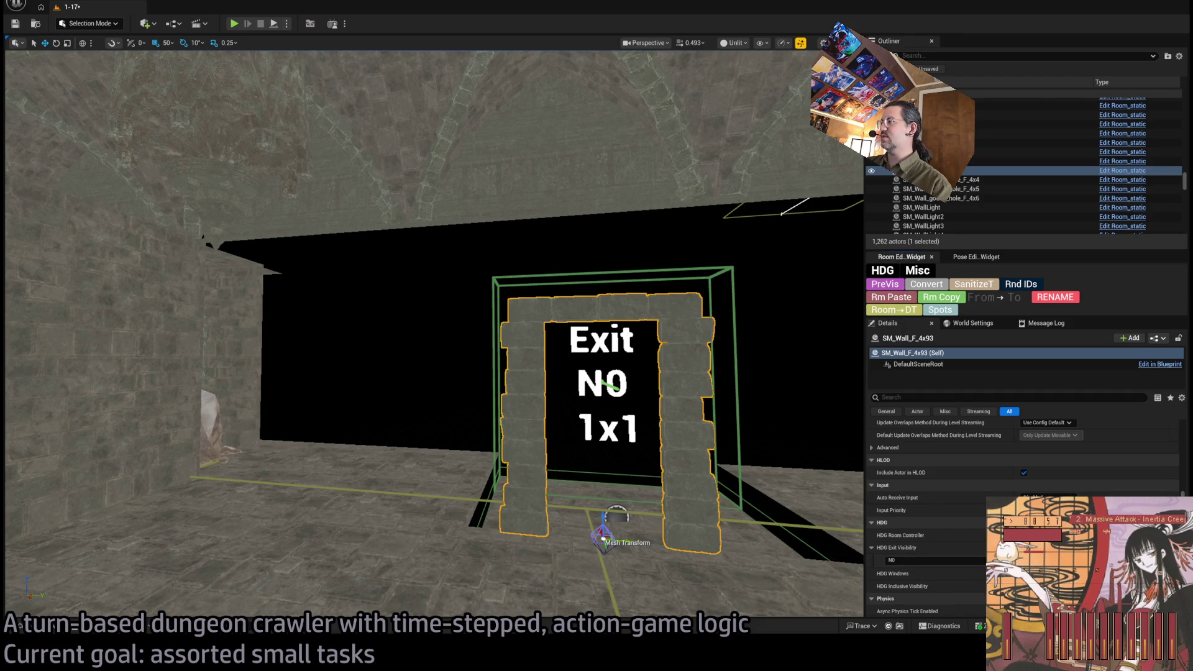
key(f)
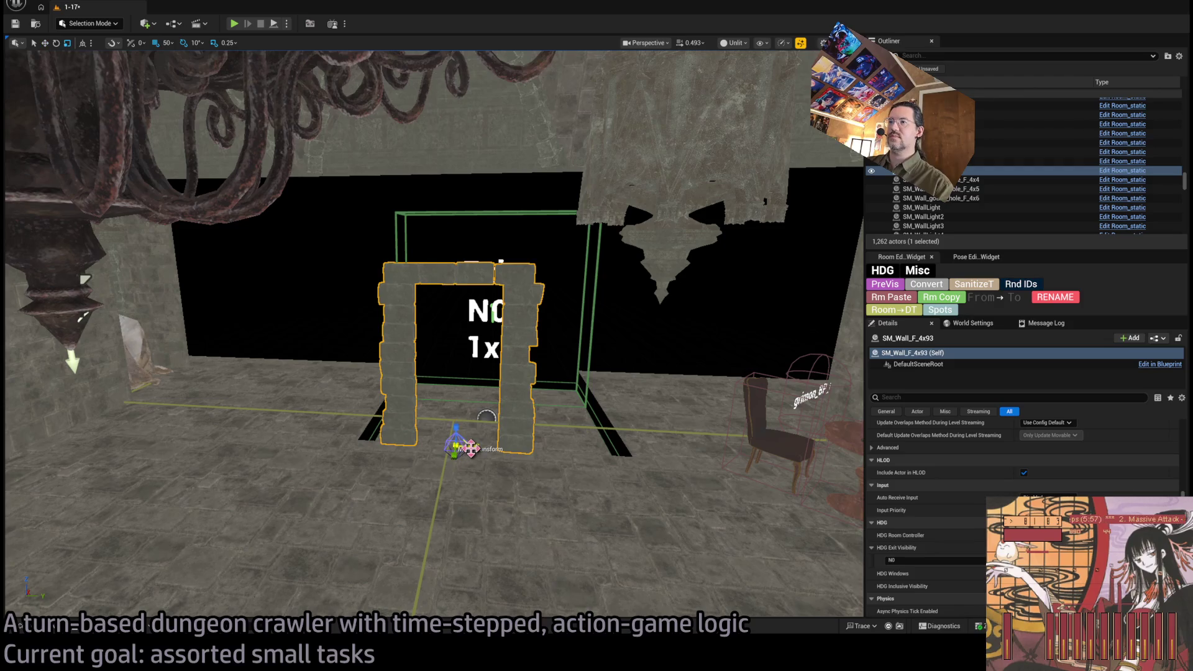
Step: Widen the exit arch about its centre and shift it right around the doorway
mouse_move(471, 448)
mouse_down()
mouse_move(509, 448)
mouse_move(462, 373)
mouse_move(462, 404)
mouse_up()
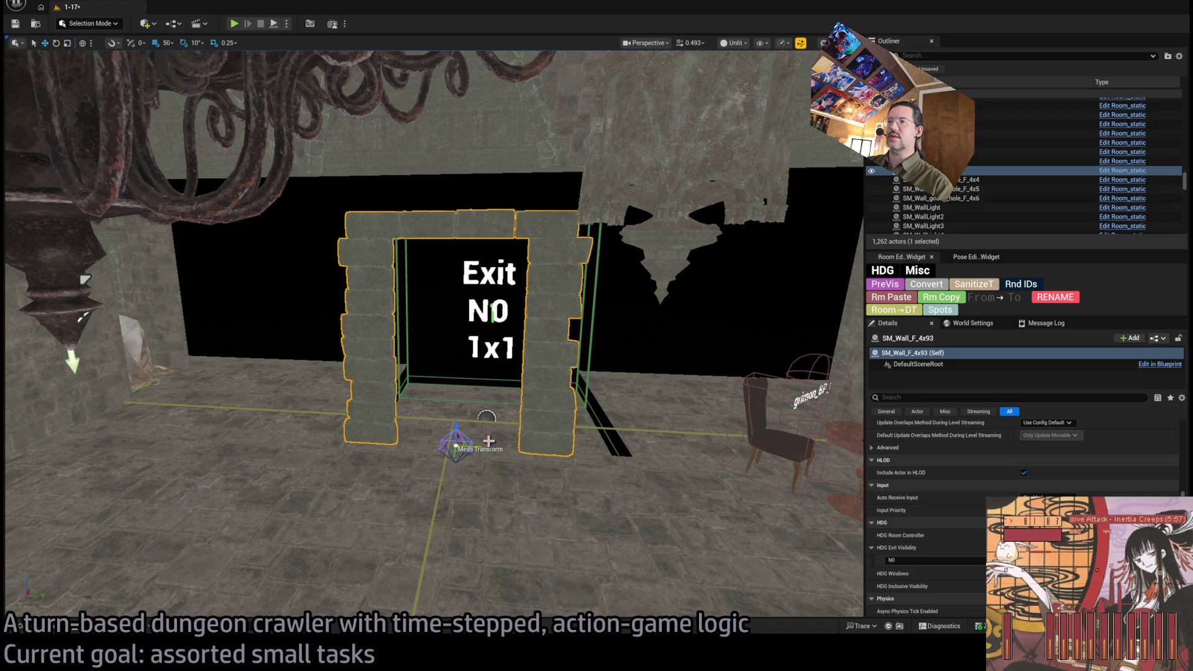
mouse_move(455, 446)
mouse_down()
mouse_move(490, 446)
mouse_move(486, 372)
mouse_up()
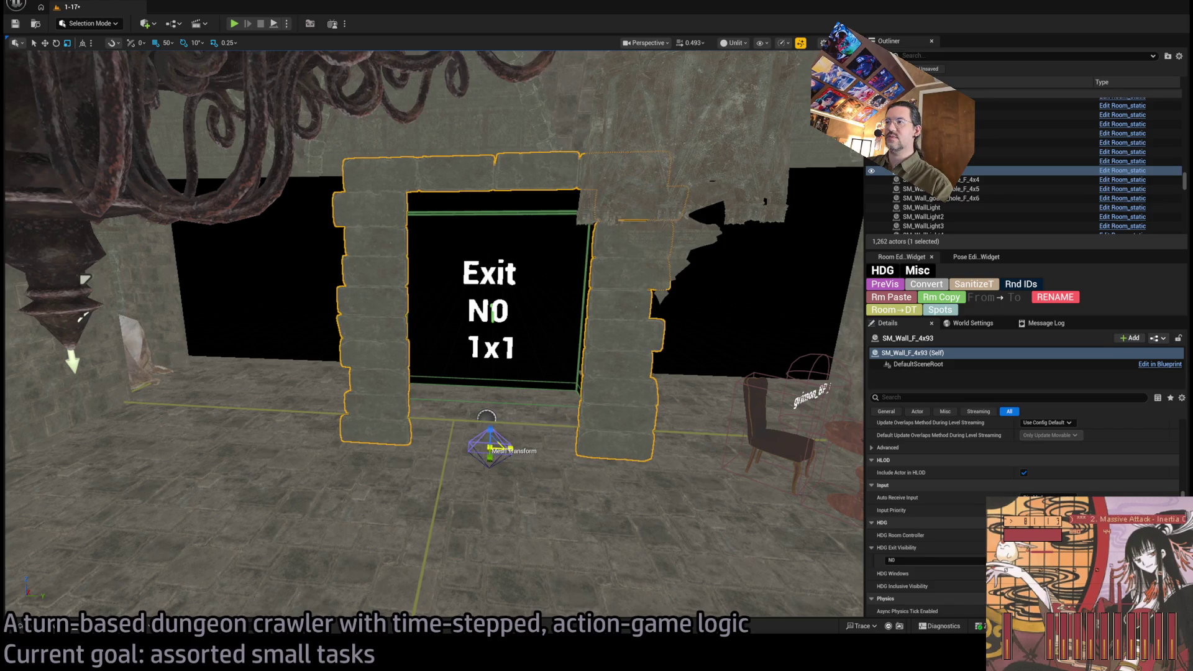
mouse_move(435, 373)
mouse_down()
mouse_move(435, 348)
mouse_move(397, 335)
mouse_move(230, 332)
mouse_move(239, 336)
mouse_move(226, 299)
mouse_move(186, 474)
mouse_up()
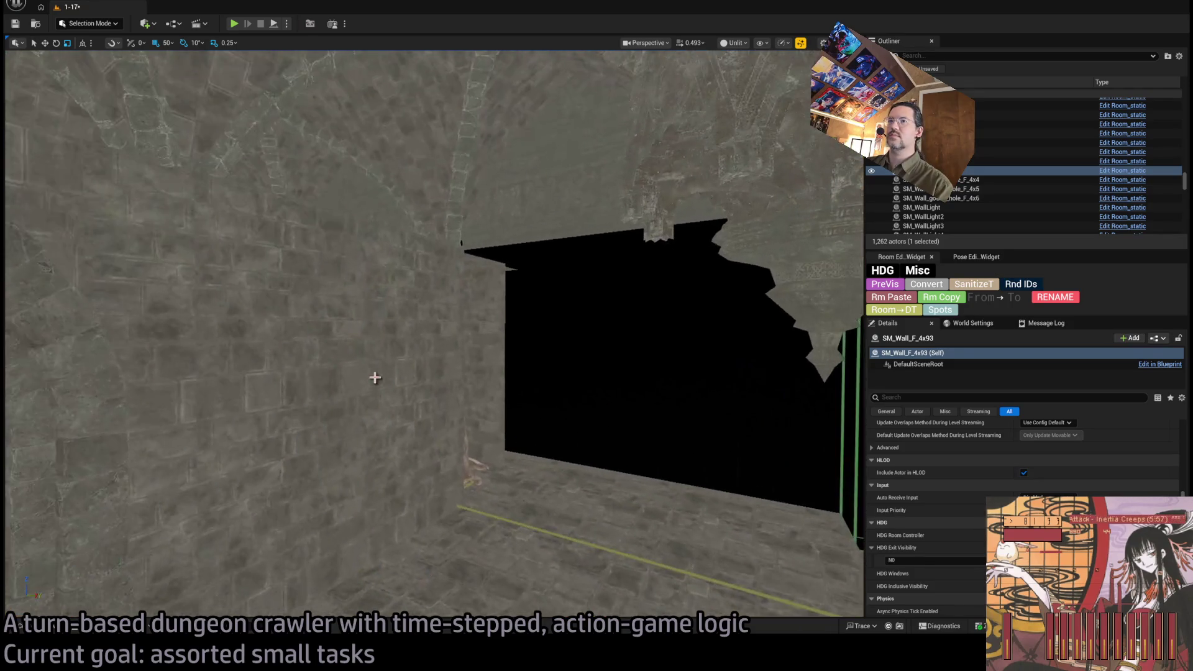
Step: Copy the stone wall beside the exit at exactly 90° rotation and 1.25 width
click(375, 377)
key(f)
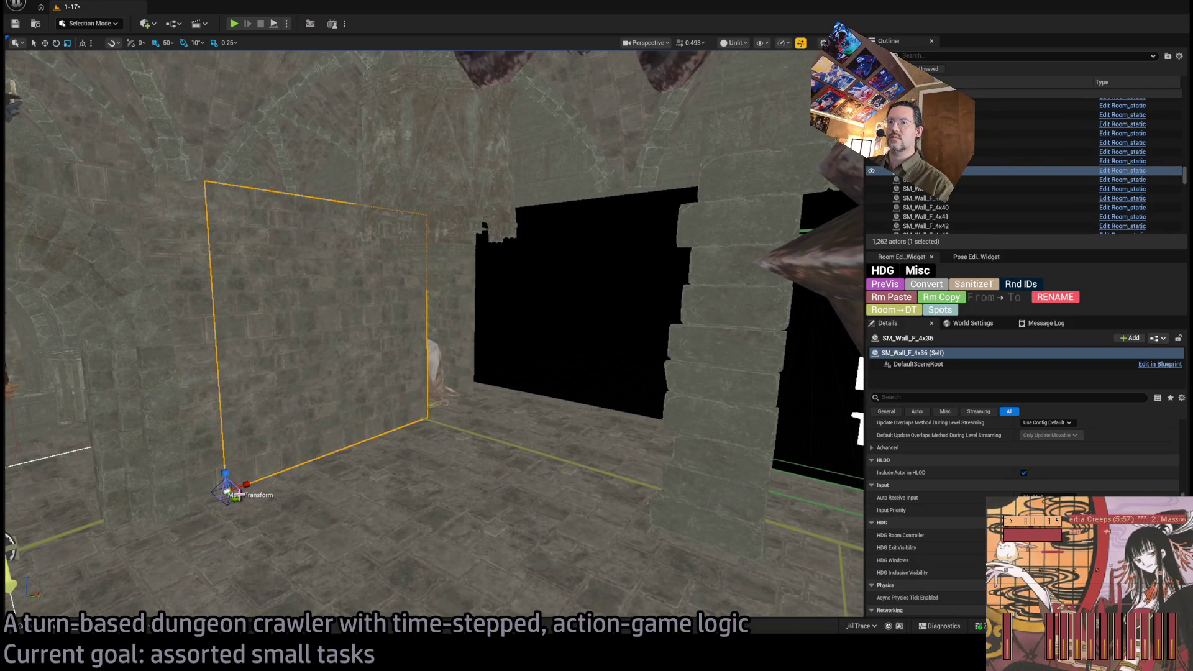
mouse_move(259, 484)
mouse_down()
mouse_move(247, 508)
mouse_move(397, 434)
mouse_move(308, 436)
mouse_up()
scroll(969, 435, up, 5)
click(1135, 450)
text(90)
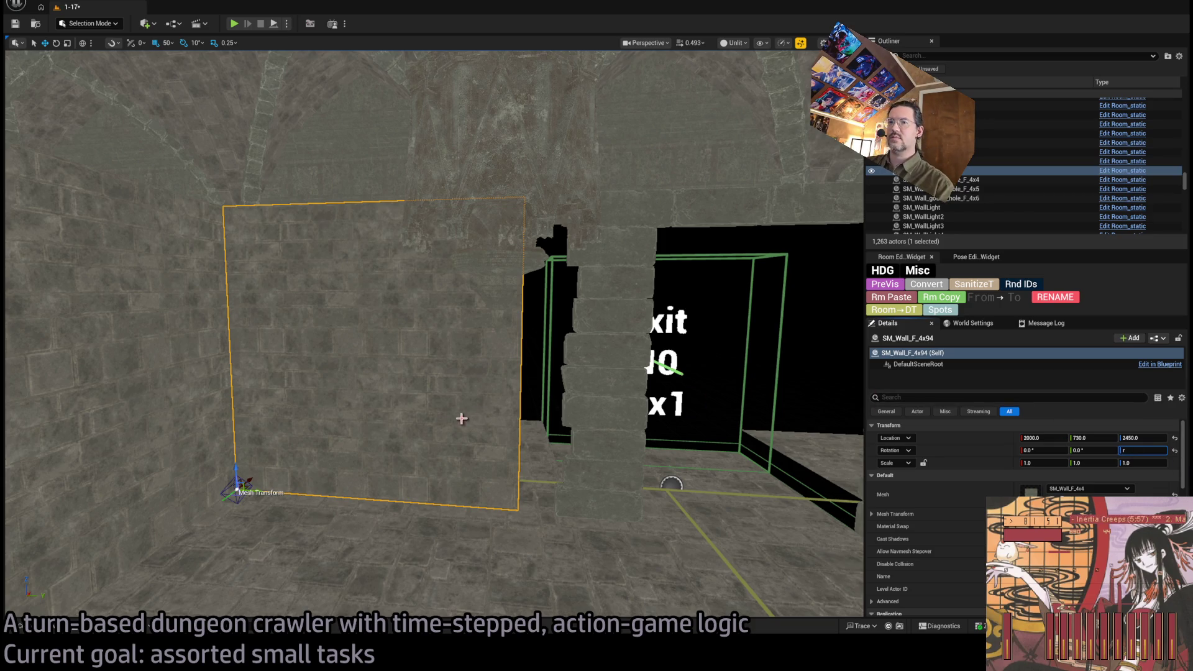
key(Return)
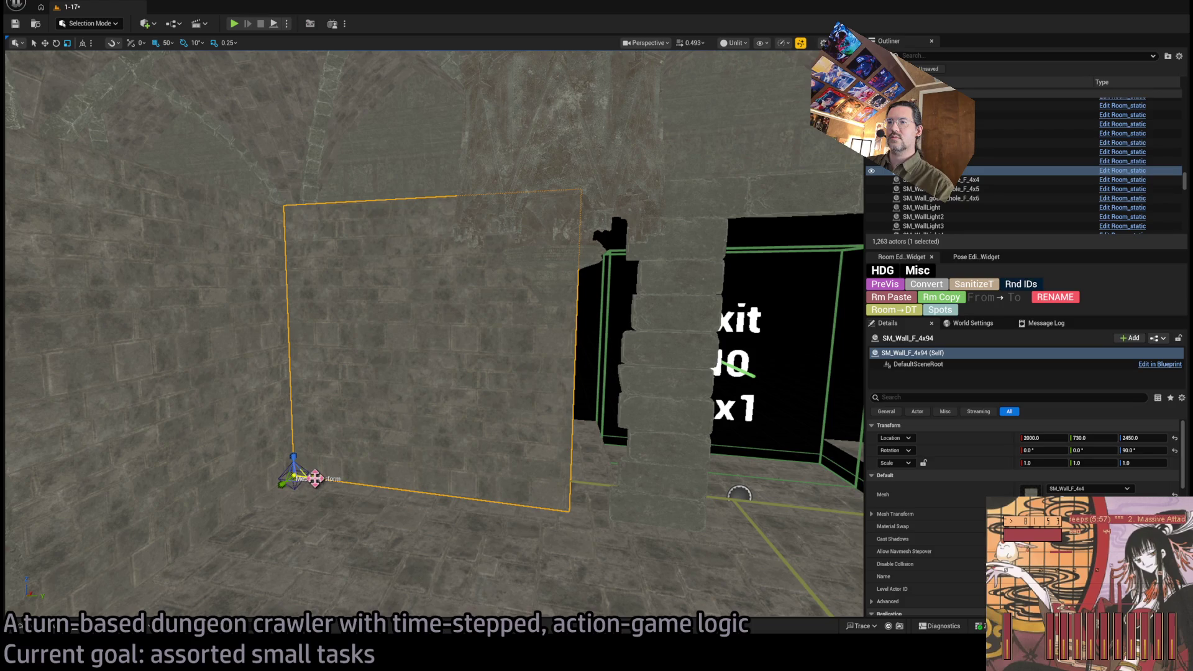
drag(315, 478, 335, 478)
Step: Orbit and fly around the new wall and the Exit N0 1x1 volume to inspect the opening
drag(408, 439, 408, 439)
mouse_move(407, 528)
mouse_down()
mouse_move(295, 495)
mouse_move(417, 411)
mouse_move(388, 430)
mouse_up()
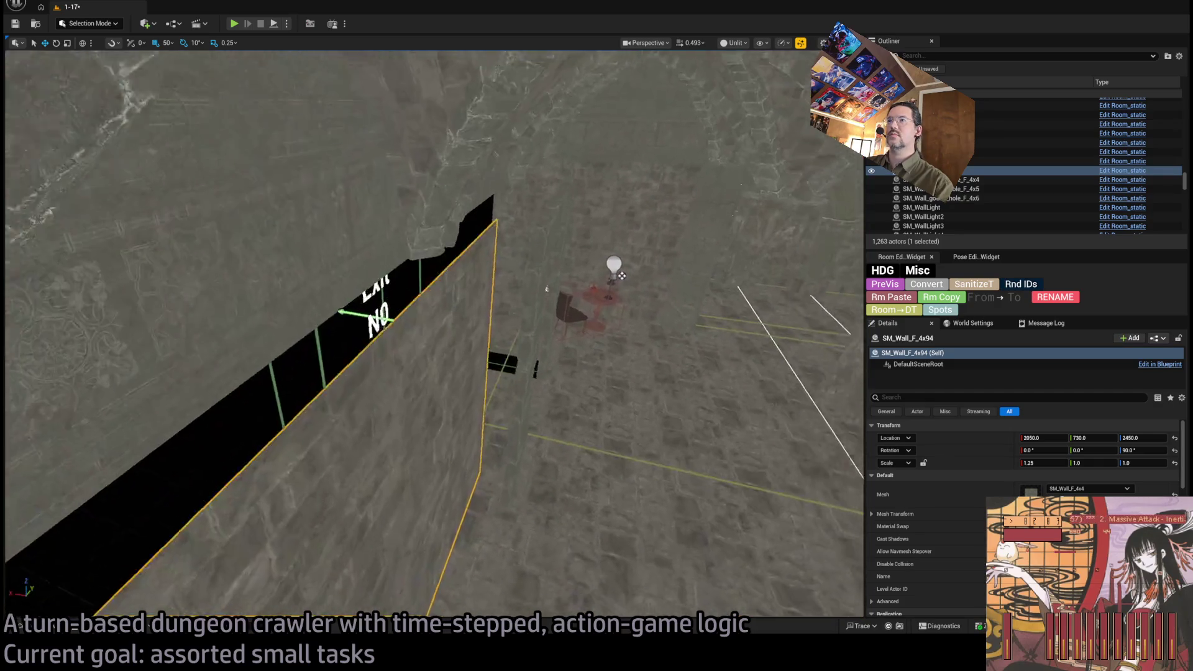
drag(547, 289, 546, 289)
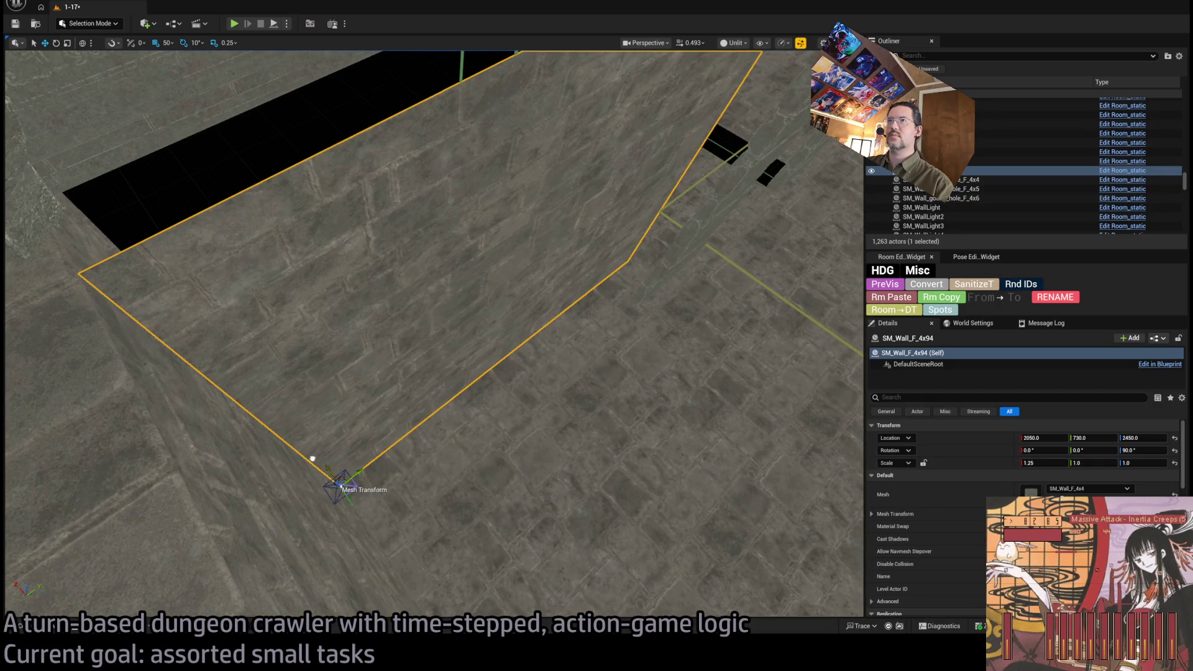
drag(497, 379, 577, 452)
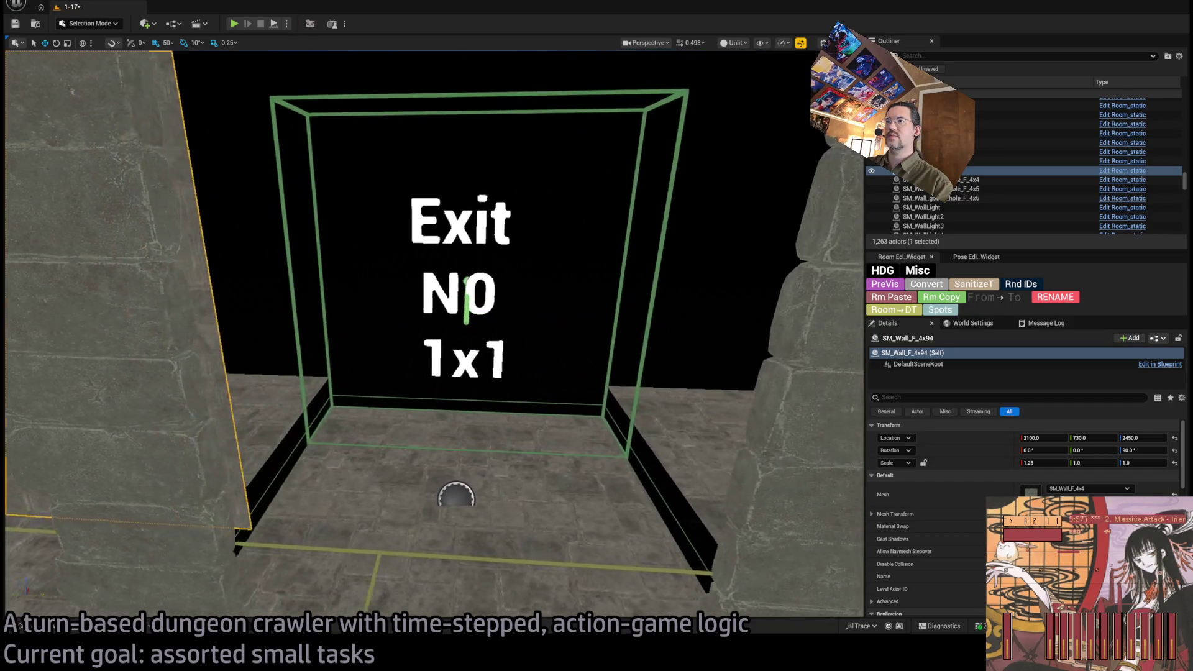
scroll(720, 497, down, 5)
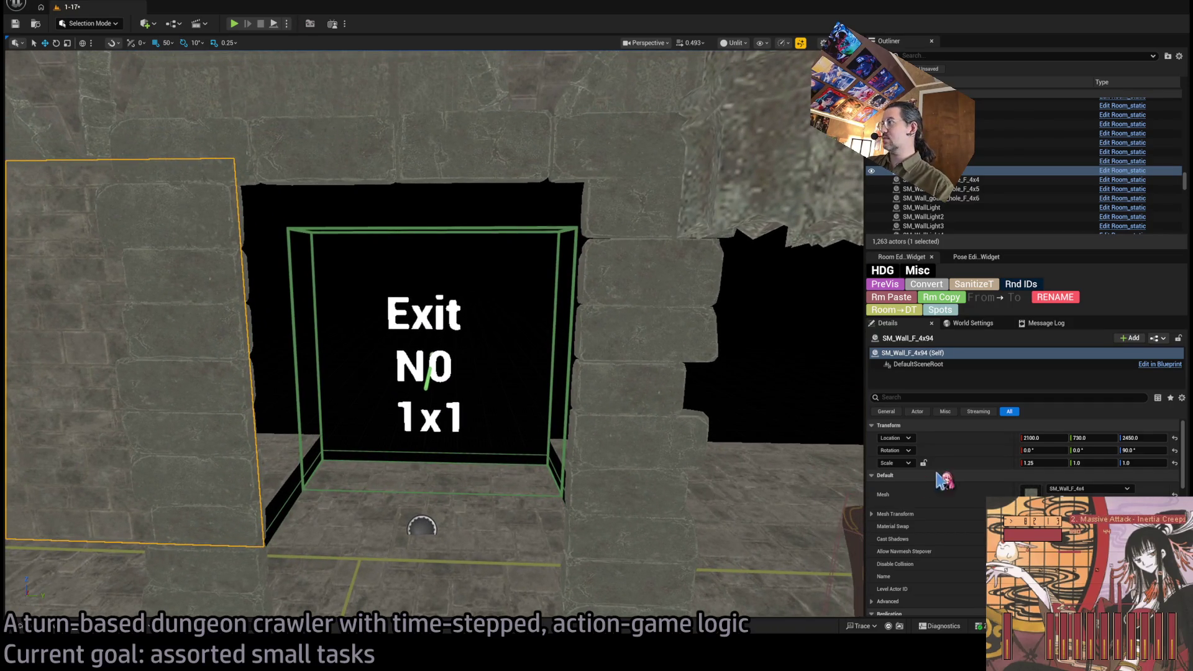
mouse_move(841, 367)
mouse_down()
mouse_move(841, 348)
mouse_move(841, 367)
mouse_up()
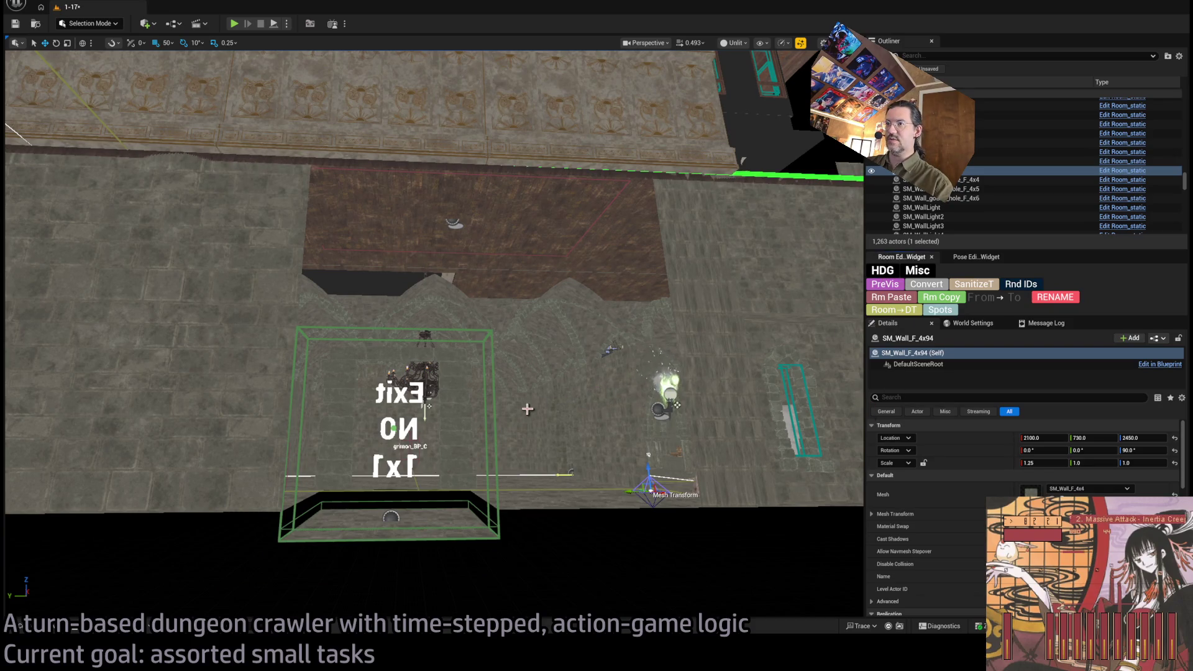
mouse_move(740, 273)
mouse_down()
mouse_move(741, 311)
mouse_move(741, 217)
mouse_up()
drag(8, 552, 8, 552)
drag(562, 236, 563, 236)
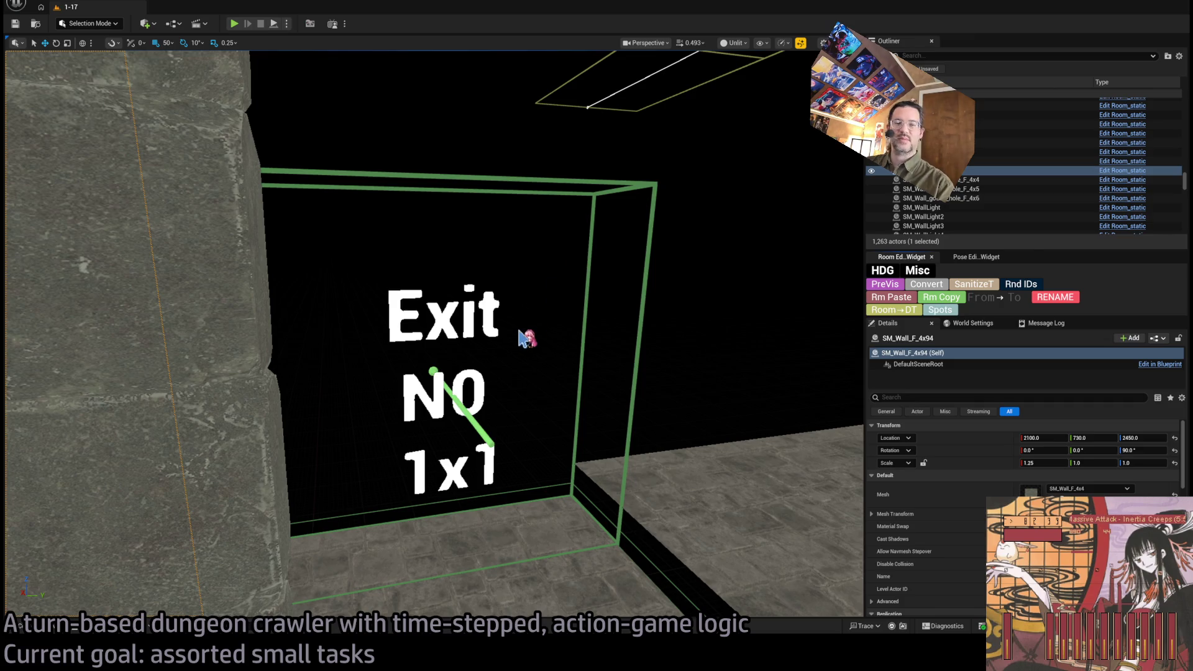
drag(500, 357, 498, 349)
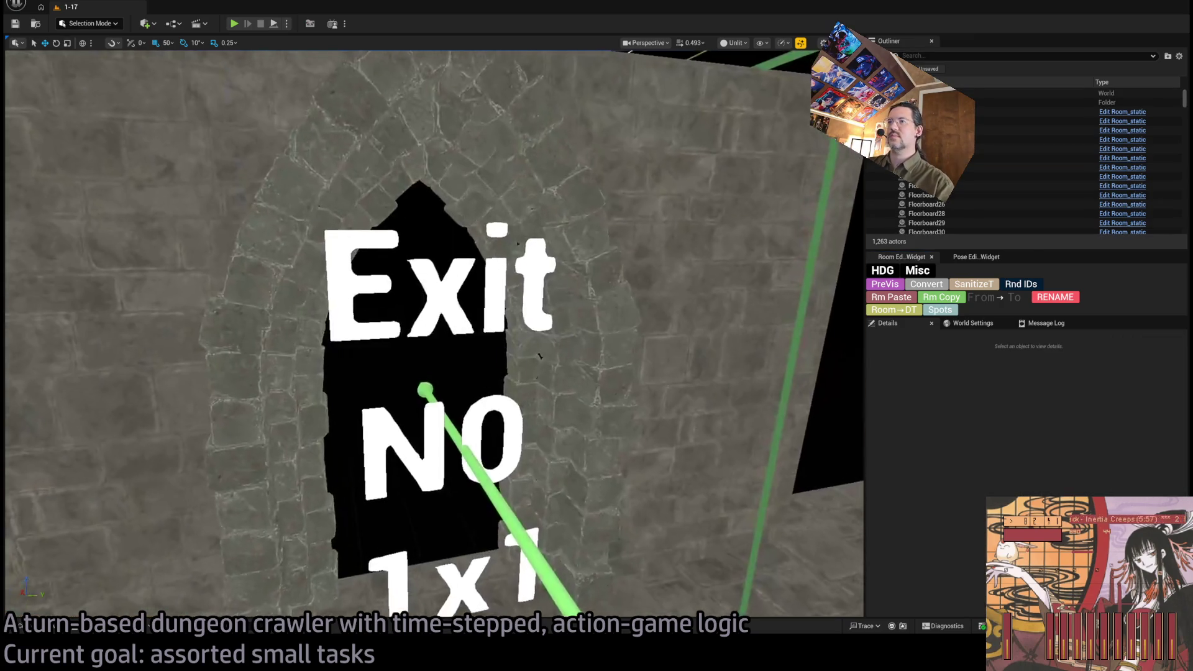
Step: Select the stone arch and five surrounding walls and set their N0 visibility to Show on 1x1 exit
click(608, 300)
scroll(608, 301, down, 3)
ctrl+click(727, 329)
ctrl+click(427, 277)
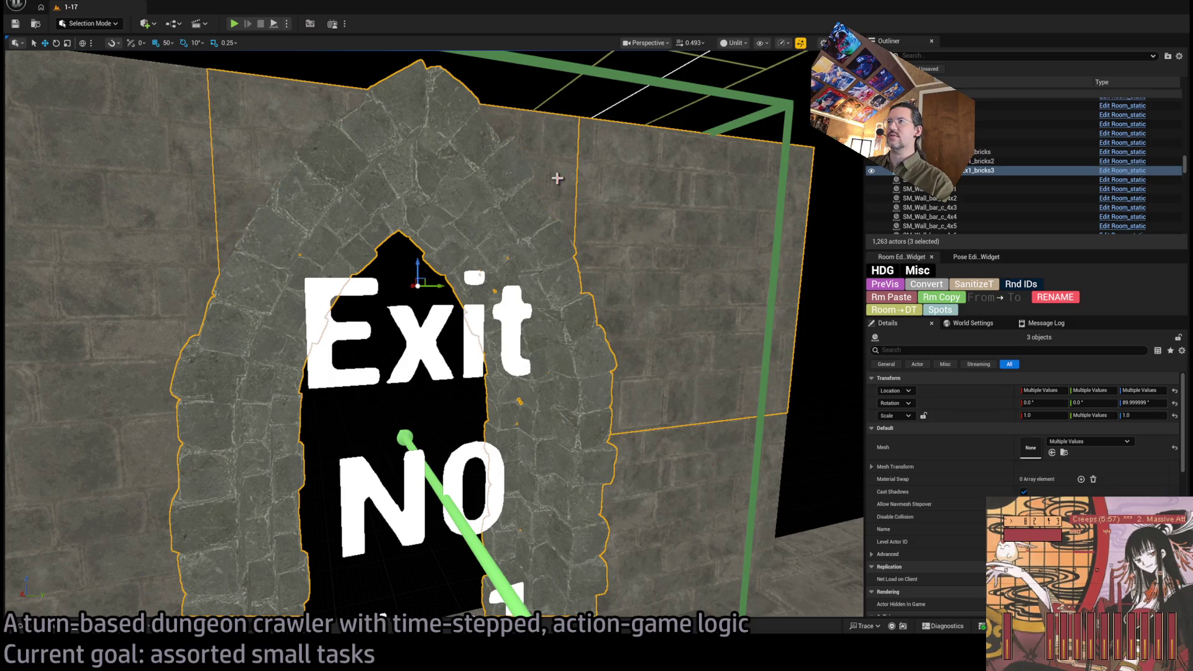
ctrl+click(612, 478)
drag(611, 479, 392, 468)
ctrl+click(94, 535)
ctrl+click(258, 258)
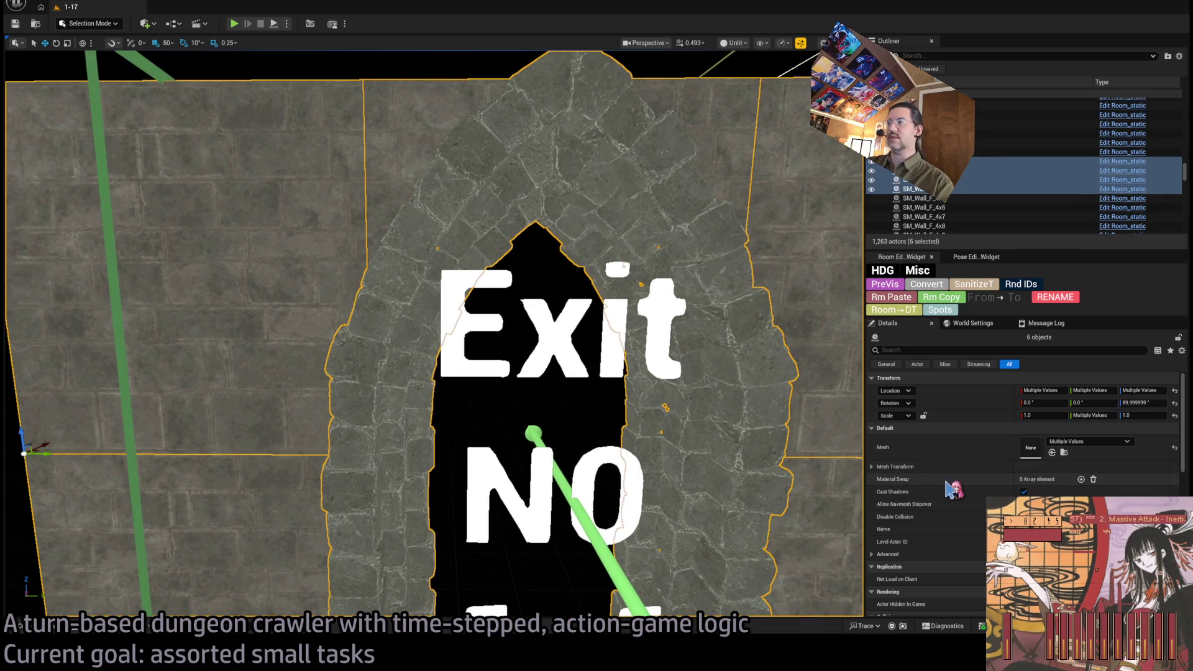
scroll(982, 497, down, 5)
scroll(982, 497, down, 5)
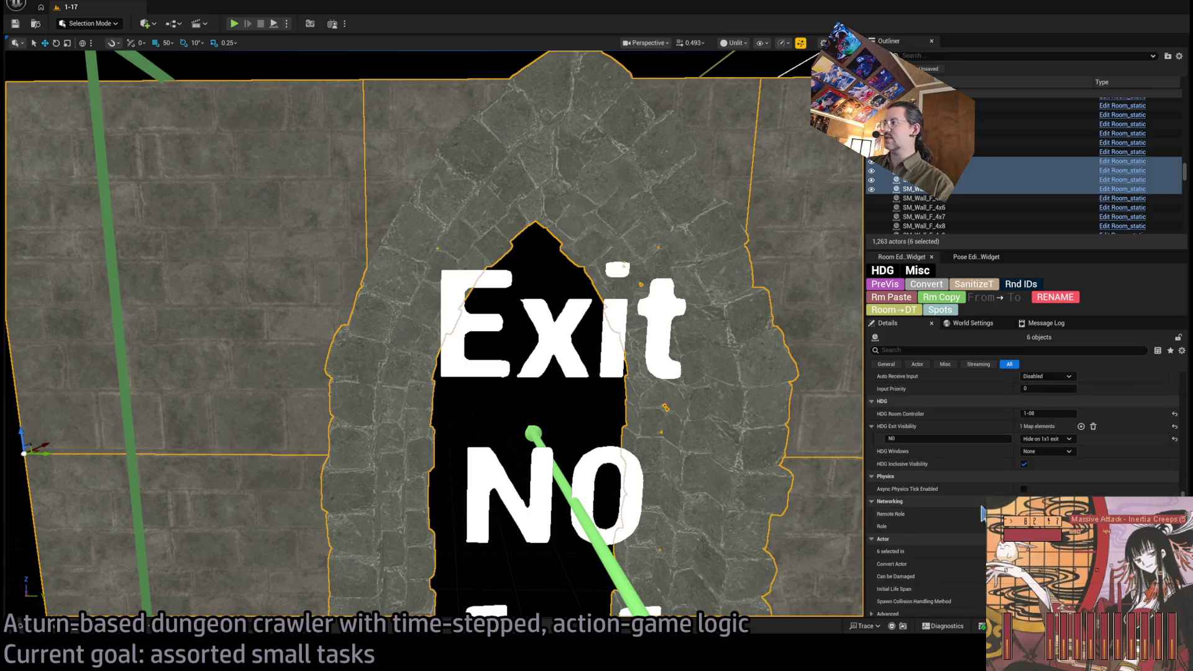
mouse_move(560, 373)
mouse_down()
mouse_move(497, 348)
mouse_move(447, 348)
mouse_move(394, 221)
mouse_up()
click(435, 435)
Step: Add an N0 key to floor piece SM_Floor_F_4x37's HDG Exit Visibility
scroll(1088, 491, up, 10)
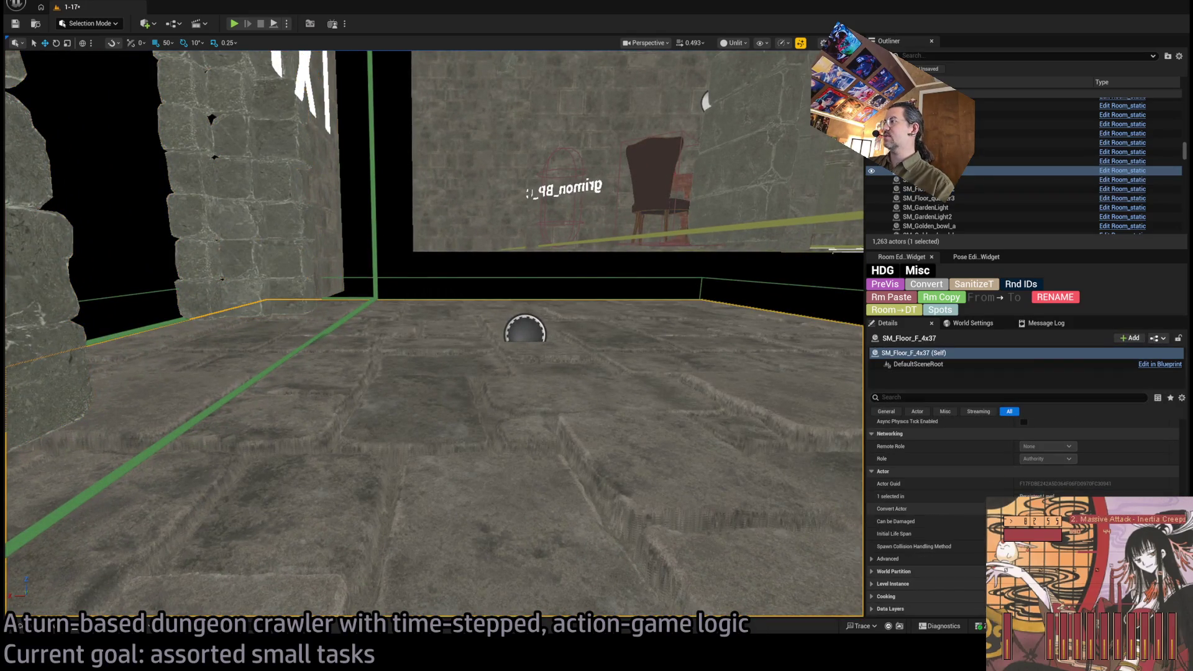
scroll(1095, 493, up, 2)
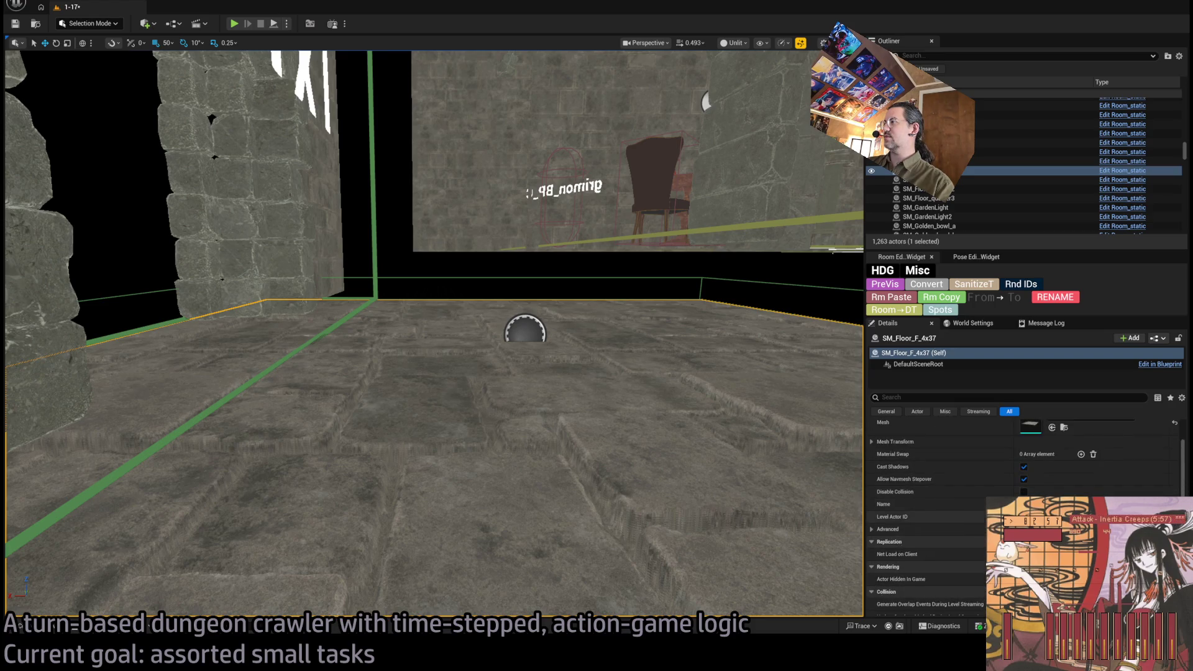
scroll(938, 506, up, 3)
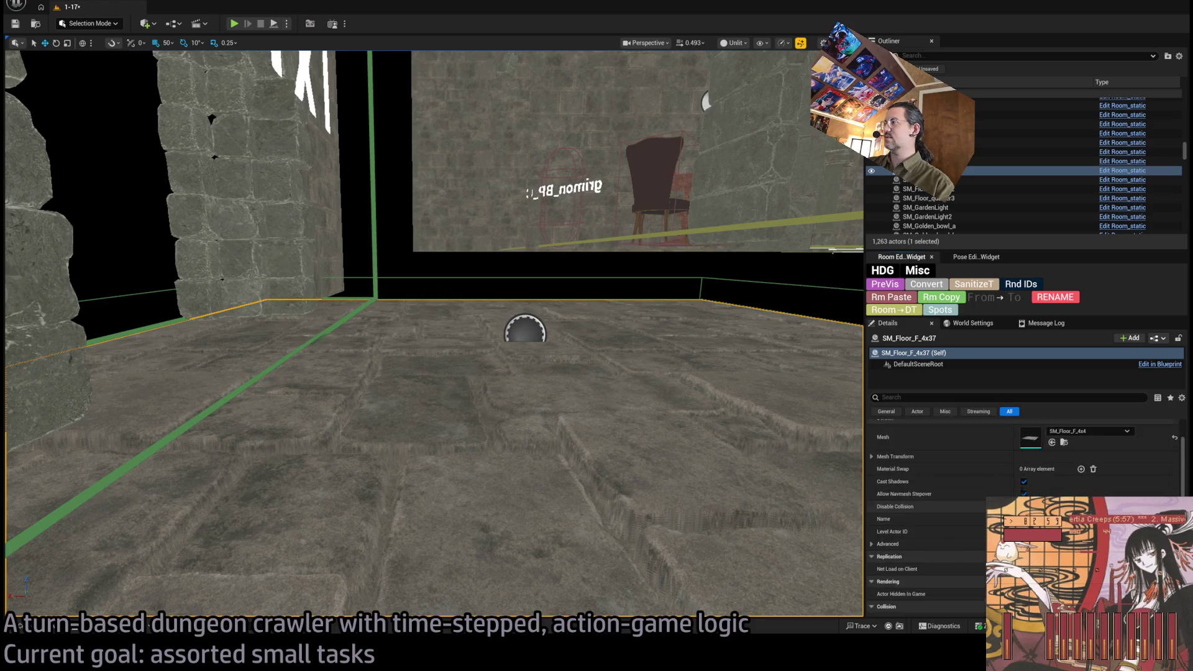
scroll(956, 512, down, 10)
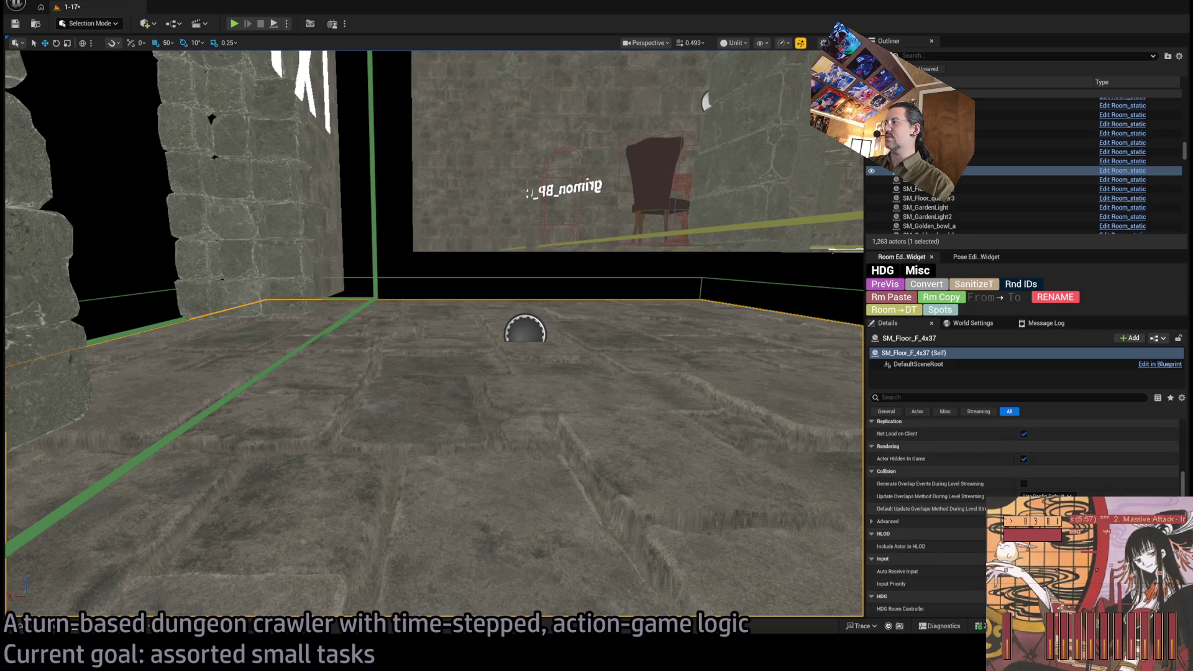
scroll(966, 512, down, 3)
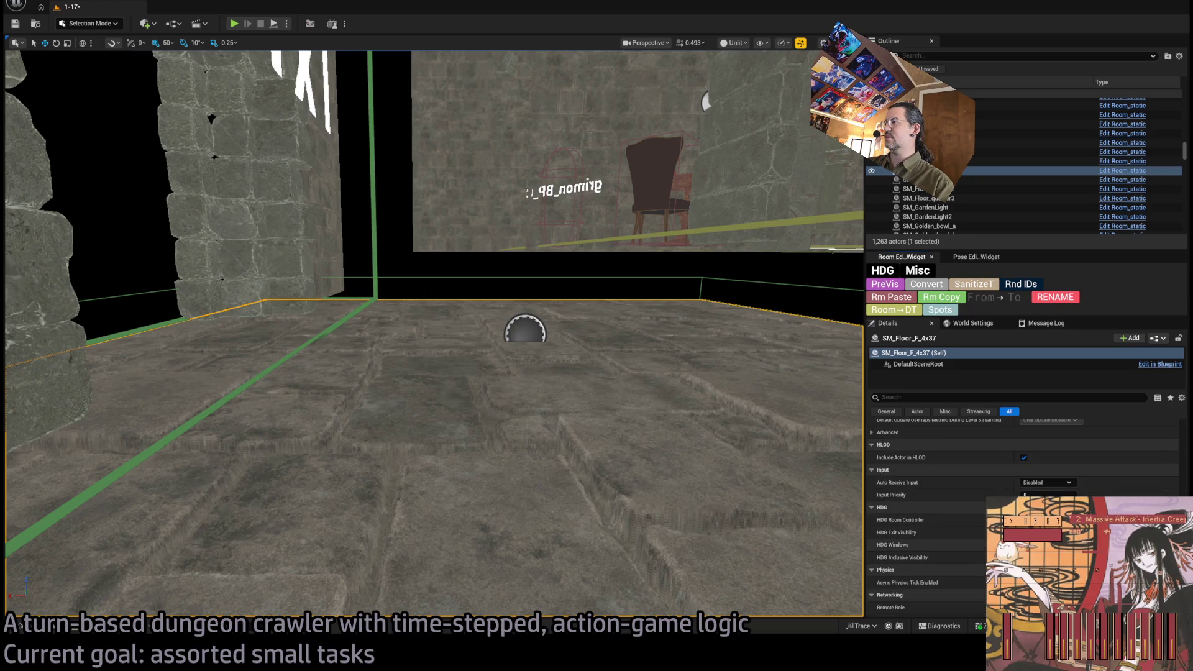
text(NO)
key(Return)
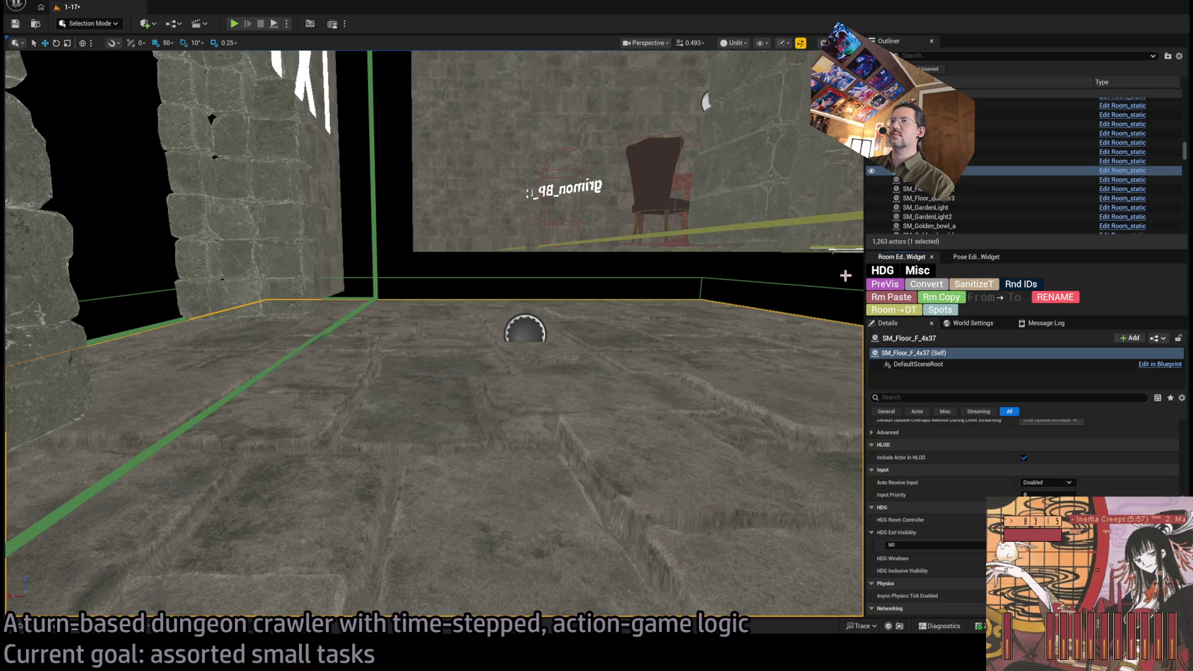
mouse_move(562, 262)
mouse_down()
mouse_move(510, 280)
mouse_move(403, 261)
mouse_move(504, 476)
mouse_up()
click(429, 257)
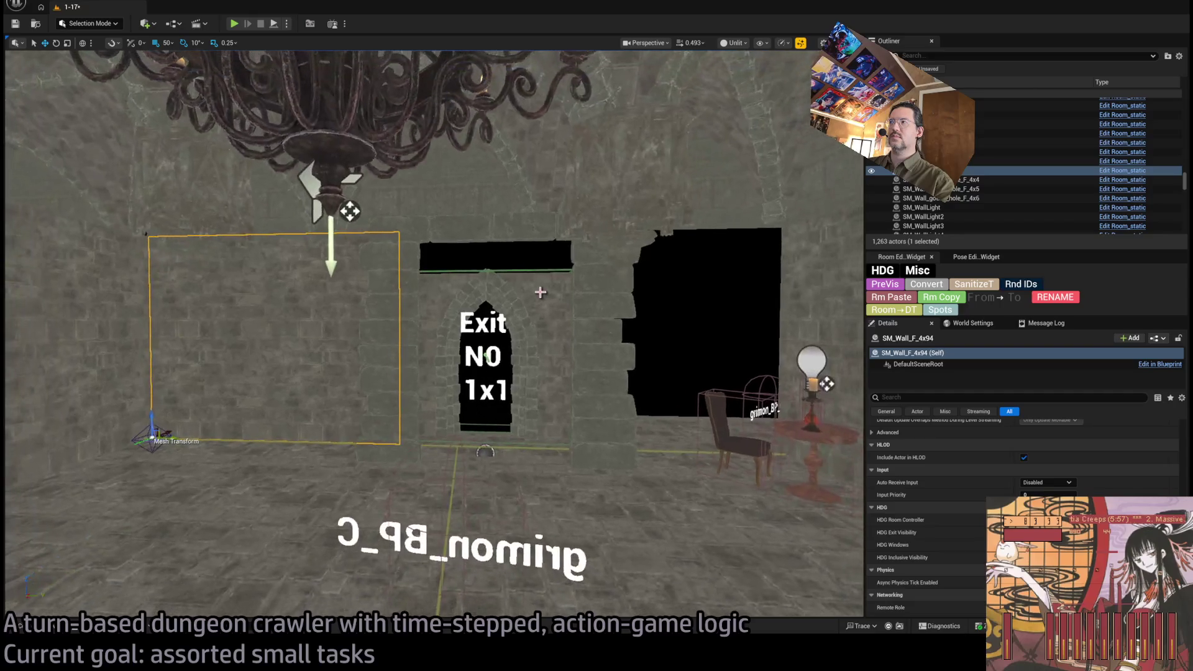
Step: Duplicate the filler wall beside the Exit N0 doorway, then reselect and frame the first wall
alt+drag(179, 438, 399, 445)
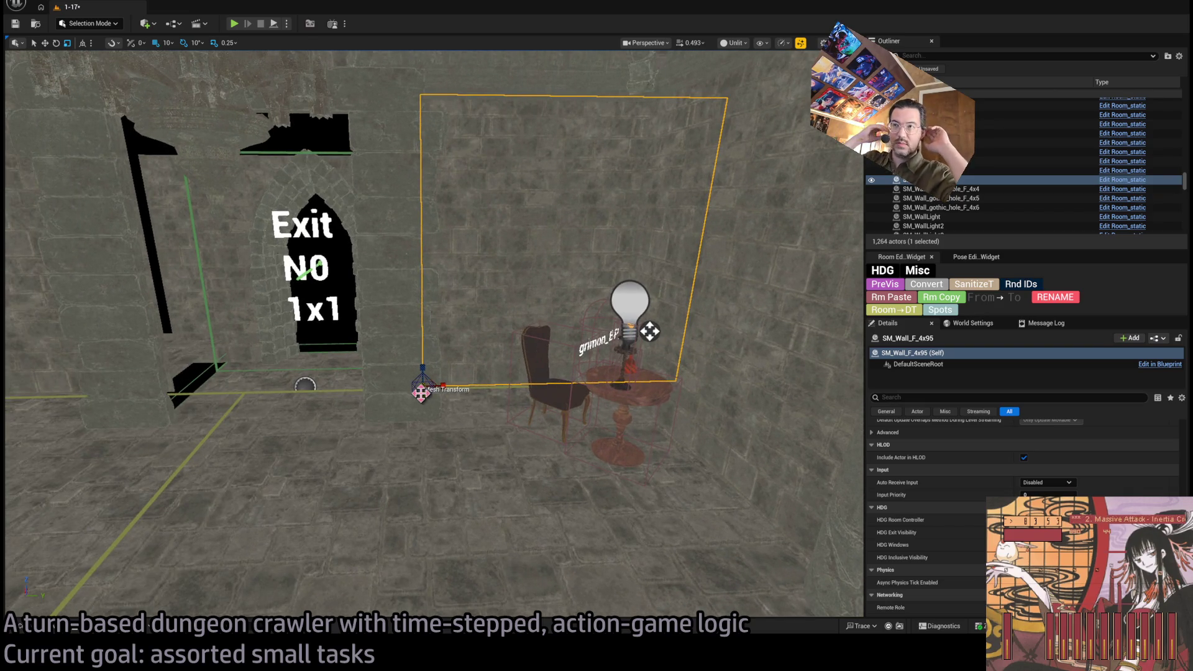
mouse_move(368, 420)
mouse_down()
mouse_move(562, 549)
mouse_move(400, 591)
mouse_move(394, 565)
mouse_move(356, 550)
mouse_move(445, 504)
mouse_move(546, 572)
mouse_move(119, 297)
mouse_up()
mouse_move(470, 313)
mouse_down()
mouse_move(448, 323)
mouse_move(491, 304)
mouse_move(460, 317)
mouse_move(470, 313)
mouse_up()
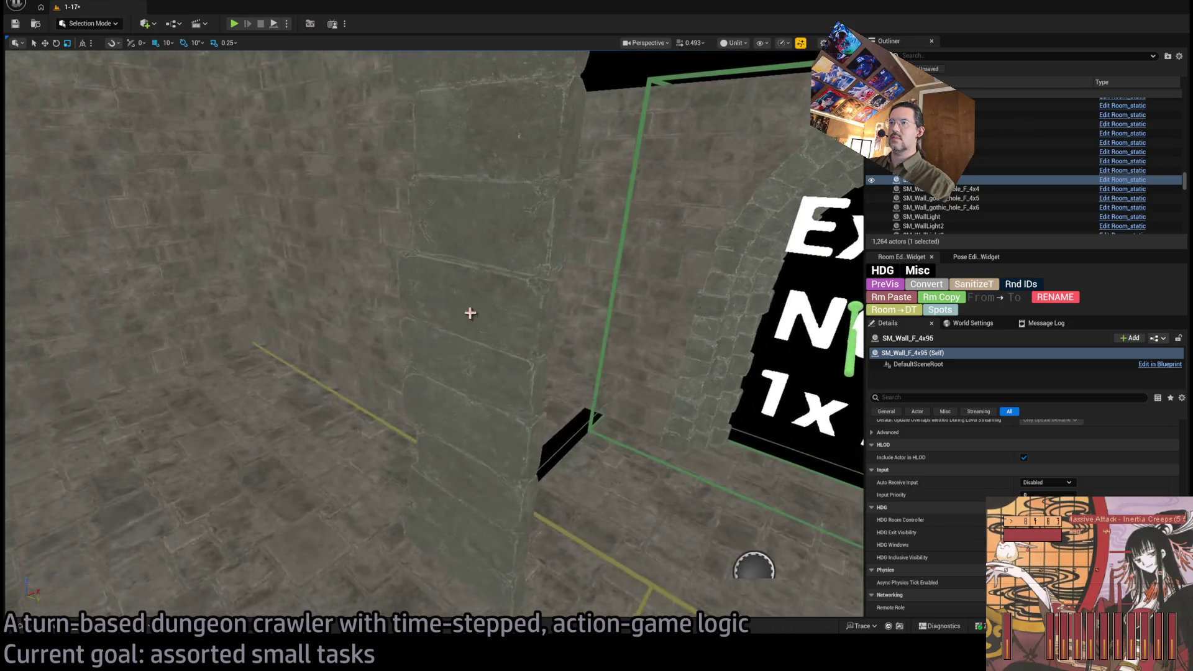
click(470, 312)
key(f)
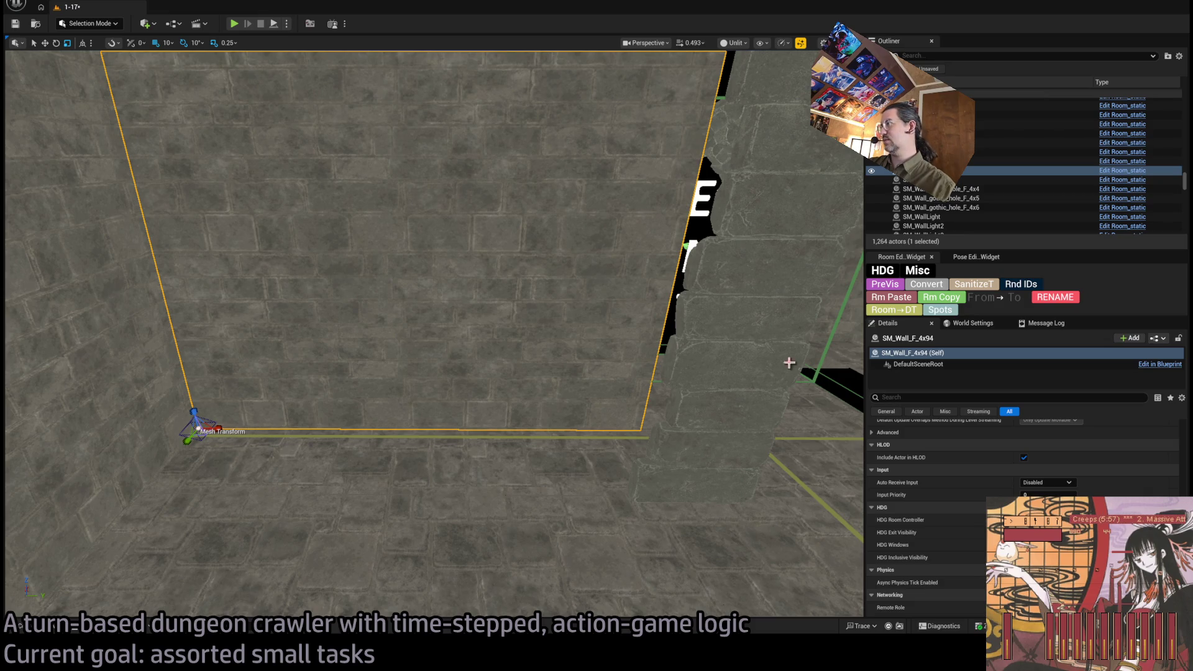
scroll(964, 483, up, 5)
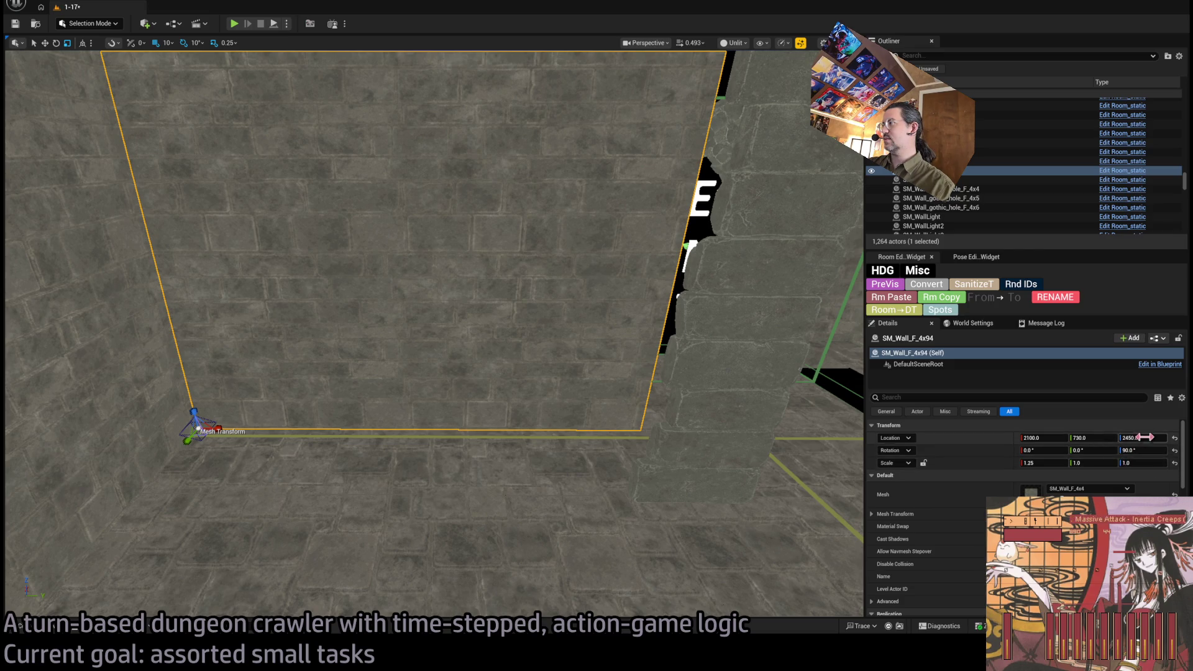
Step: Set the filler wall to Z 2450 and 1.175 width, then make a rotated copy
drag(1142, 438, 1147, 438)
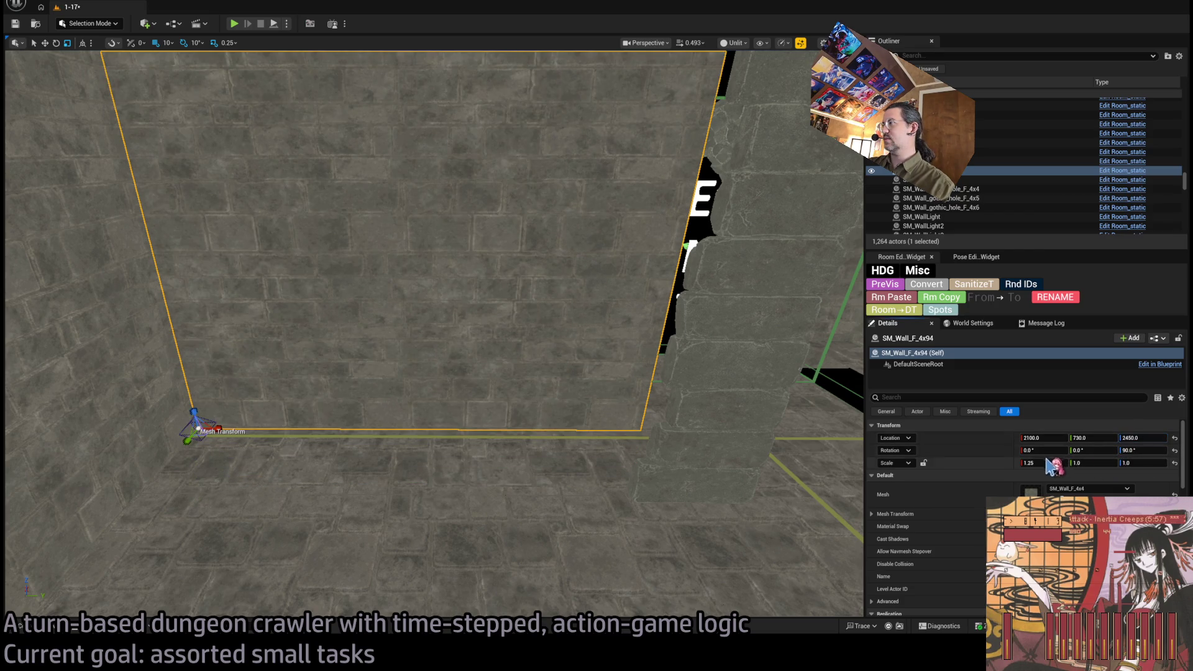
drag(1046, 462, 1031, 462)
drag(687, 346, 851, 381)
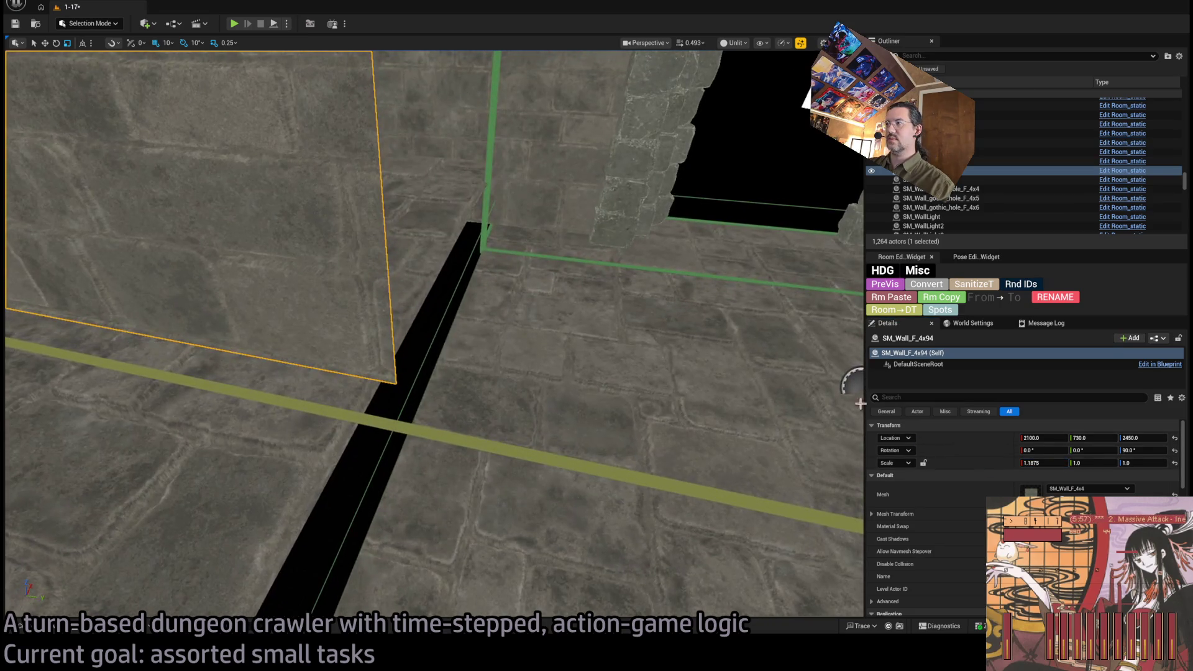
drag(1055, 465, 1045, 465)
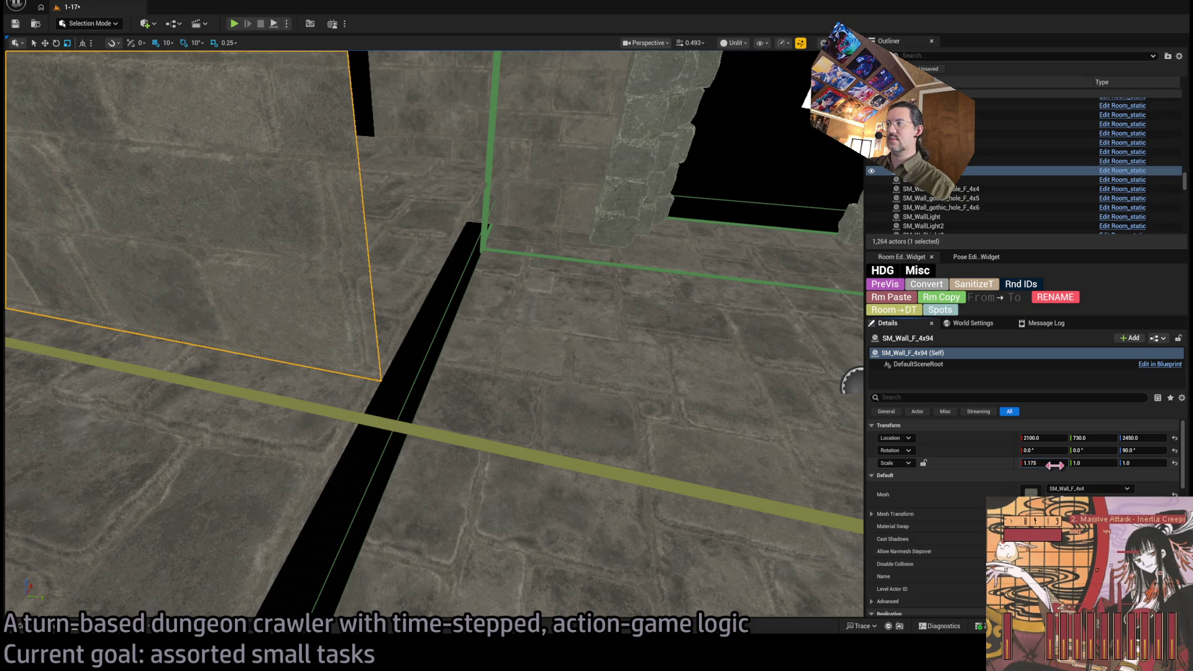
mouse_move(851, 380)
mouse_down()
mouse_move(730, 546)
mouse_move(607, 562)
mouse_move(499, 612)
mouse_move(738, 606)
mouse_move(578, 497)
mouse_move(426, 338)
mouse_up()
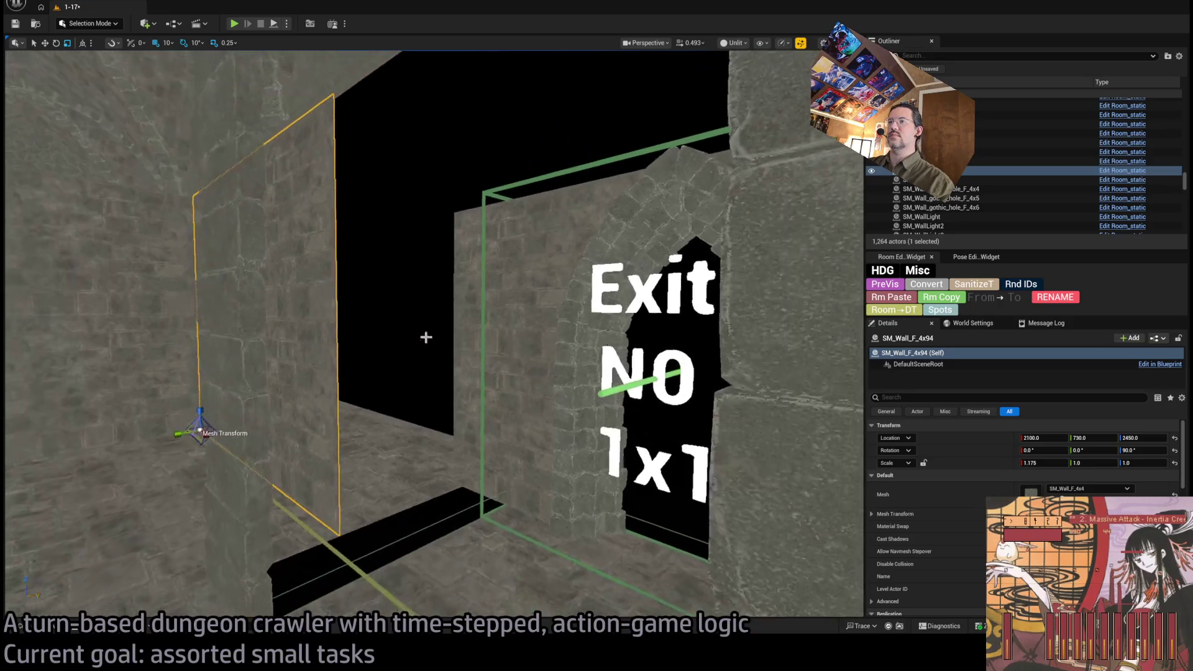
key(e)
drag(194, 443, 187, 434)
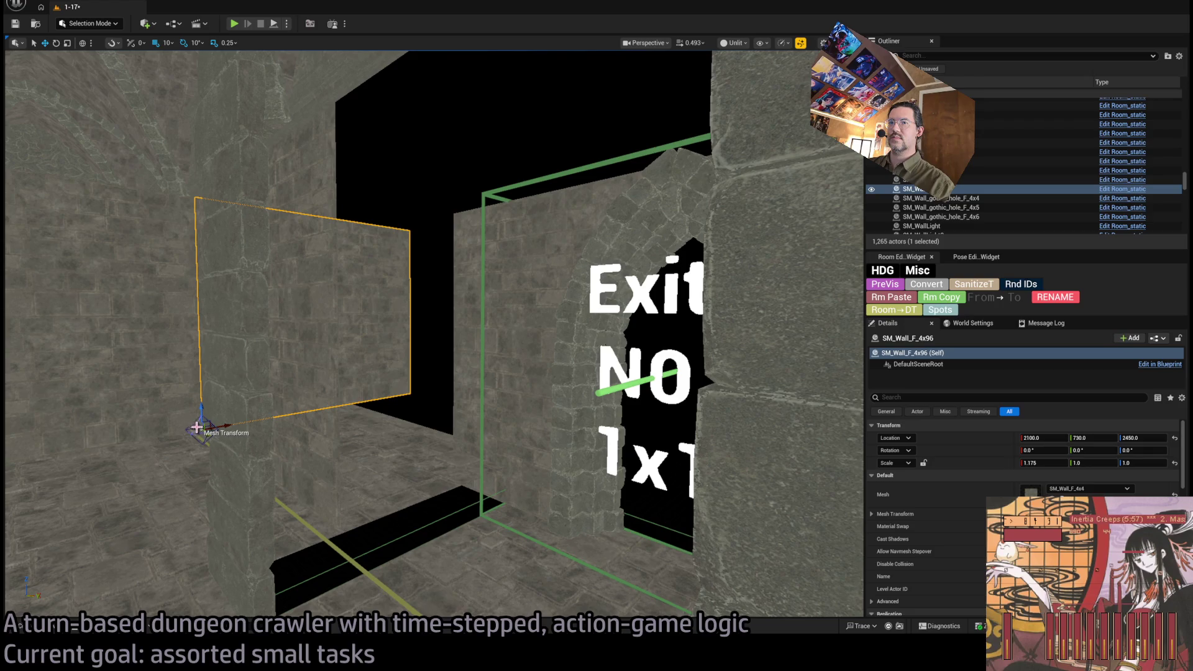
Step: Slide the copied wall to Y 1200, narrow it to about 0.775, and fit it beside the Exit N0 archway
mouse_move(205, 435)
mouse_down()
mouse_move(346, 546)
mouse_move(341, 538)
mouse_up()
drag(356, 495, 435, 467)
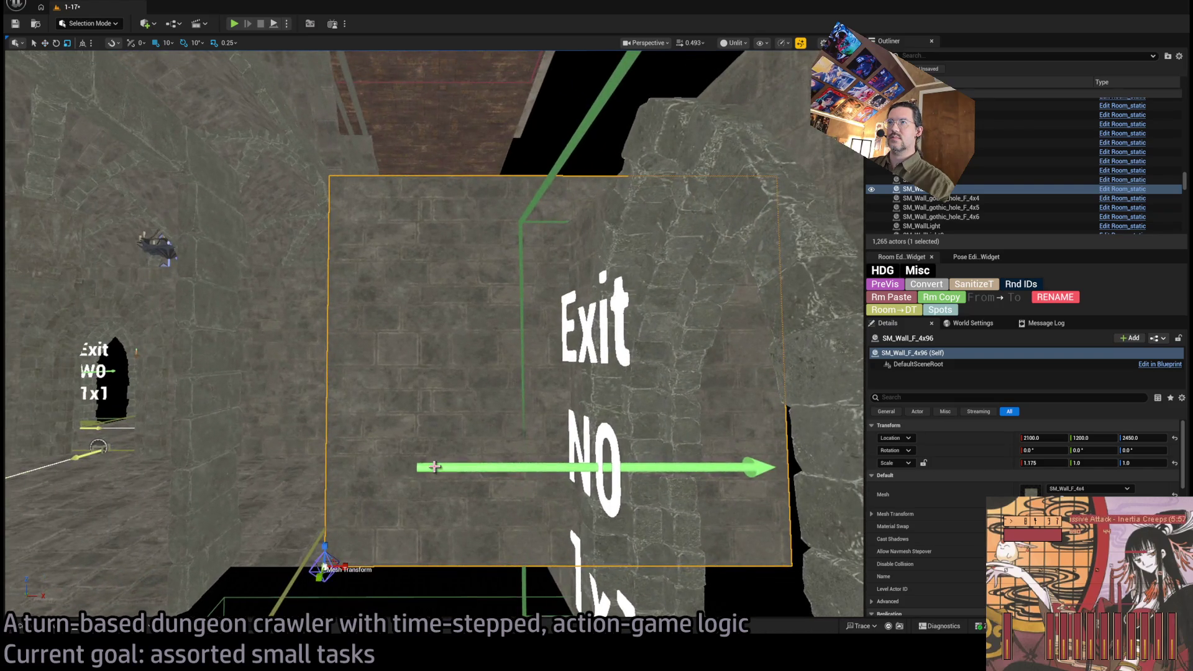
mouse_move(353, 578)
mouse_down()
mouse_move(336, 578)
mouse_move(357, 578)
mouse_move(342, 578)
mouse_move(348, 547)
mouse_move(373, 540)
mouse_move(360, 534)
mouse_move(366, 522)
mouse_move(413, 551)
mouse_up()
click(1044, 463)
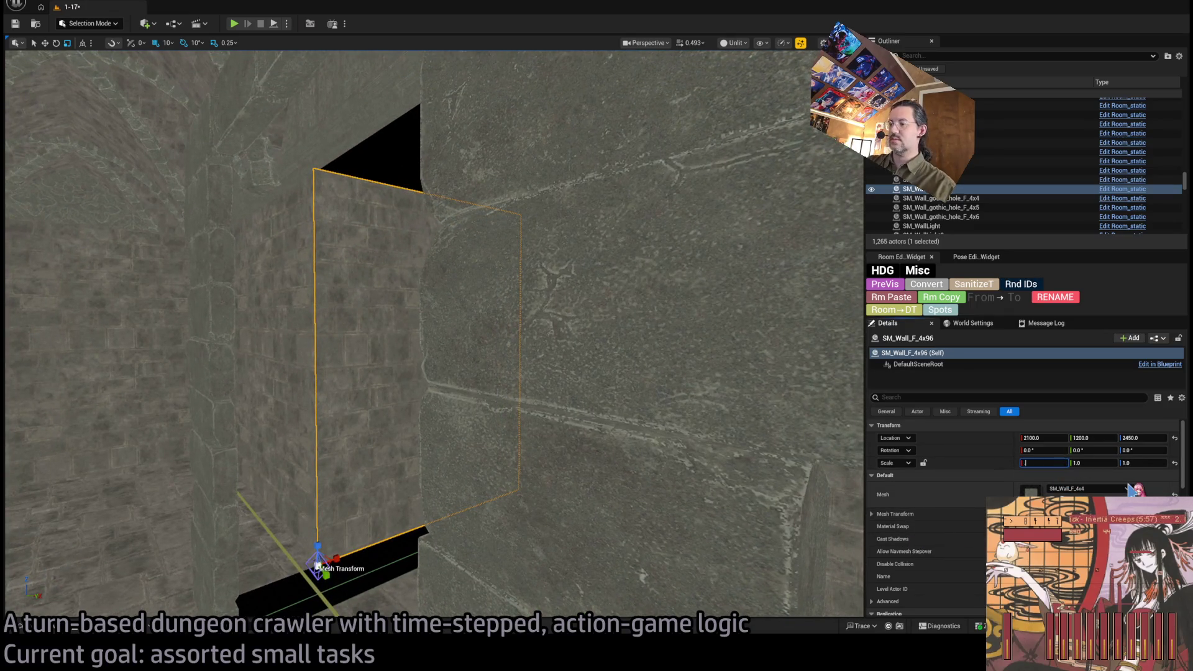
text(0.75)
mouse_move(385, 534)
mouse_down()
mouse_move(691, 273)
mouse_move(691, 254)
mouse_move(652, 279)
mouse_move(621, 261)
mouse_move(590, 298)
mouse_move(559, 310)
mouse_move(559, 360)
mouse_move(553, 336)
mouse_move(429, 366)
mouse_move(584, 279)
mouse_up()
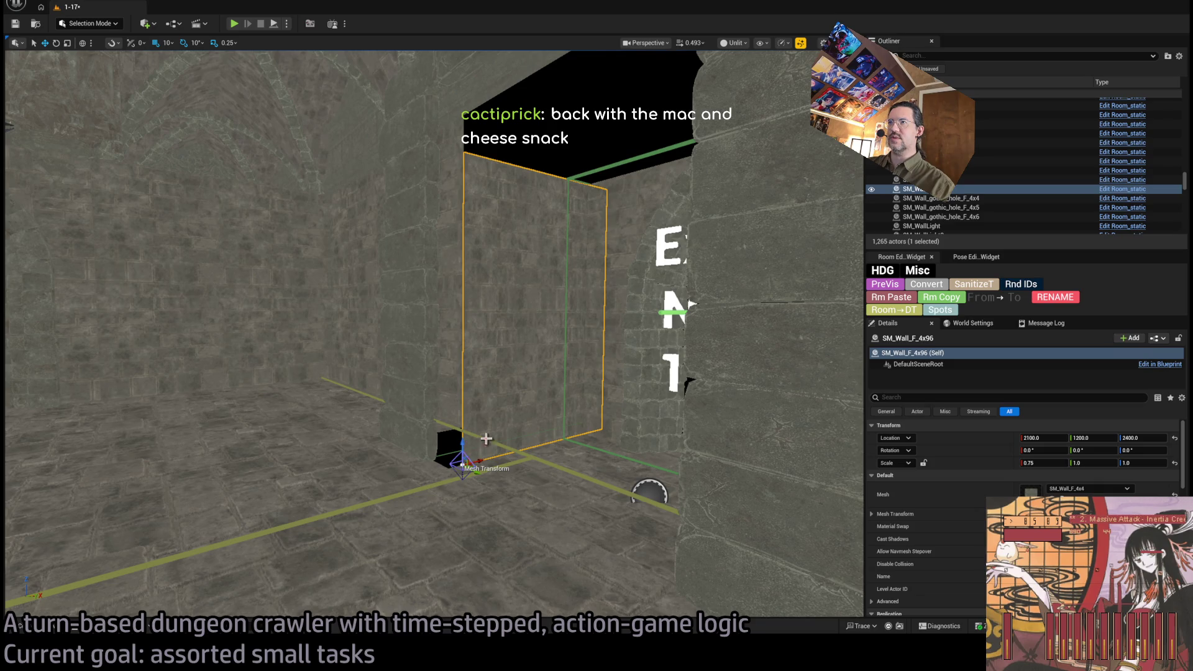
mouse_move(480, 461)
mouse_down()
mouse_move(426, 474)
mouse_move(466, 449)
mouse_move(385, 435)
mouse_move(295, 487)
mouse_move(439, 394)
mouse_move(472, 435)
mouse_move(400, 492)
mouse_move(370, 481)
mouse_up()
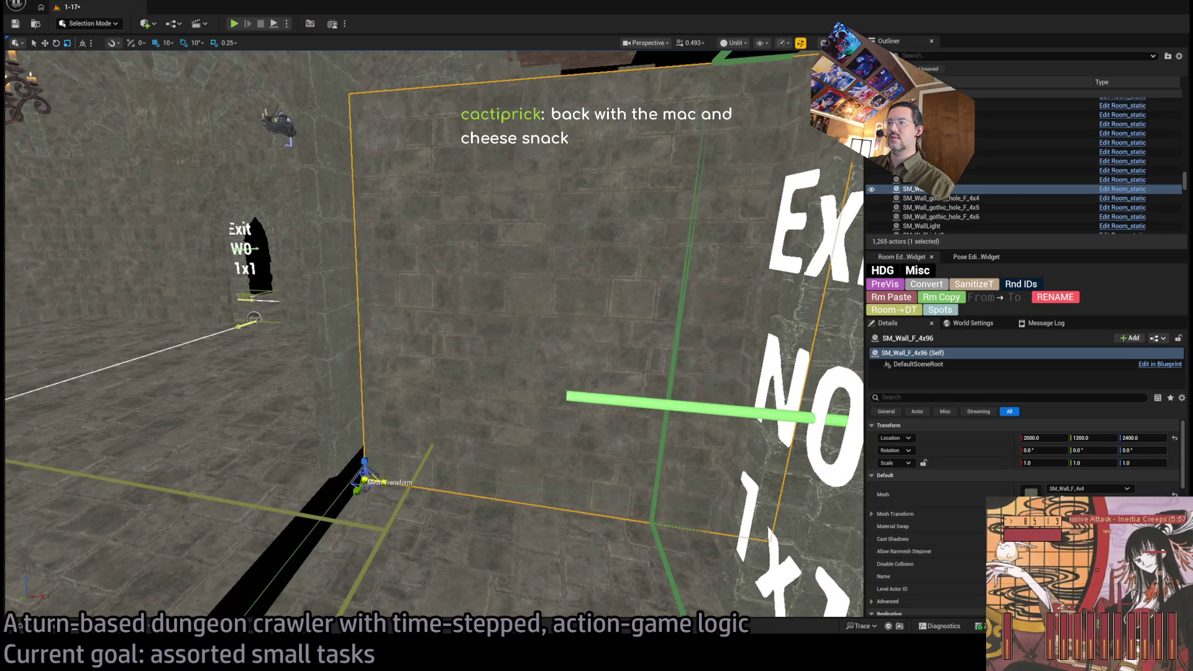
mouse_move(274, 379)
mouse_down()
mouse_move(79, 221)
mouse_move(65, 100)
mouse_move(37, 99)
mouse_move(124, 100)
mouse_move(75, 199)
mouse_move(87, 180)
mouse_up()
scroll(1025, 498, down, 10)
scroll(932, 484, down, 3)
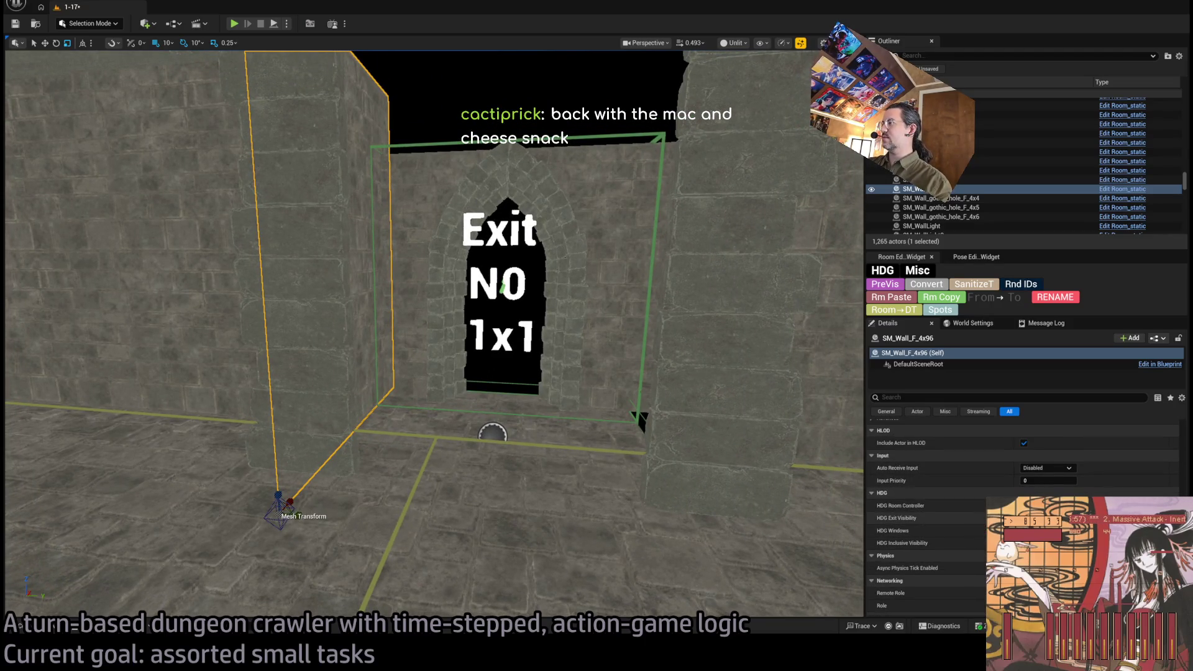
Step: Check the wall's HDG Exit Visibility tags, inspect the Exit N0 wall gaps, and select the nearby floor tile
click(871, 518)
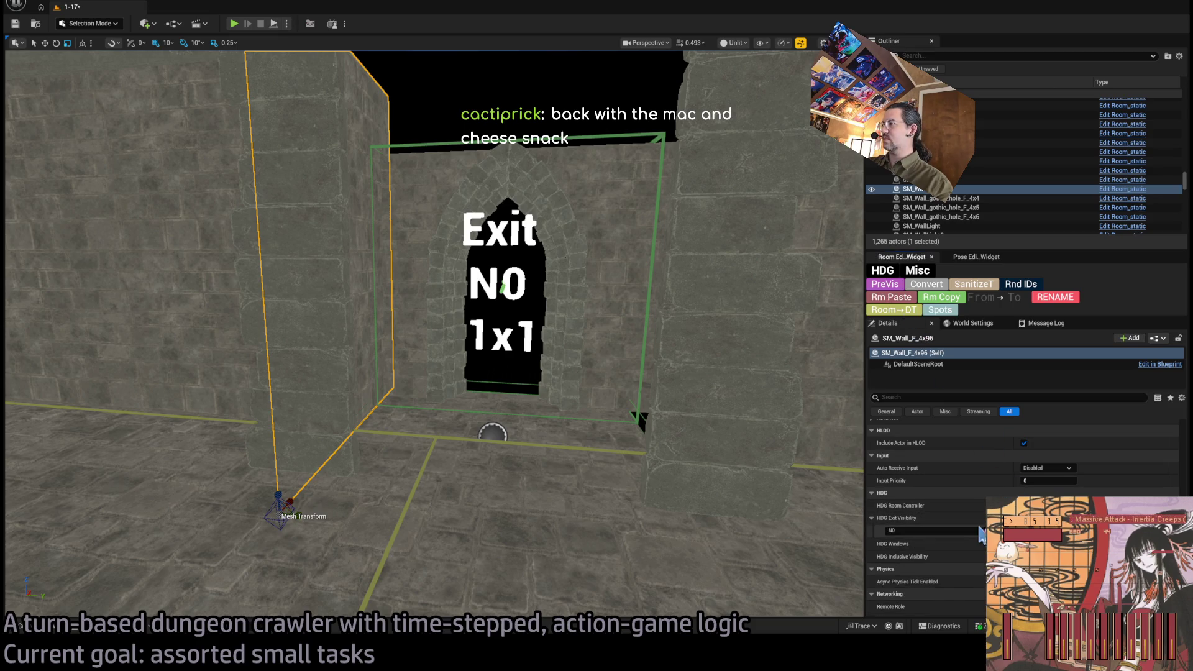
mouse_move(353, 475)
mouse_down()
mouse_move(385, 471)
mouse_move(274, 494)
mouse_up()
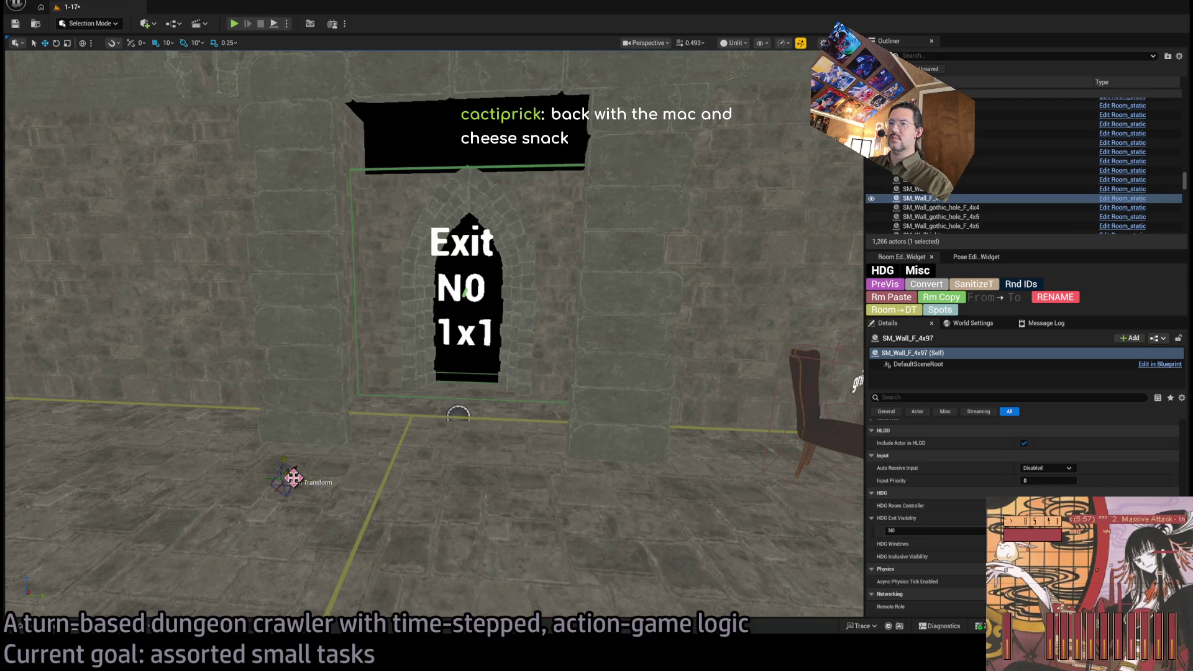
drag(295, 475, 524, 404)
drag(597, 393, 791, 312)
mouse_move(502, 421)
mouse_down()
mouse_move(447, 425)
mouse_move(502, 421)
mouse_up()
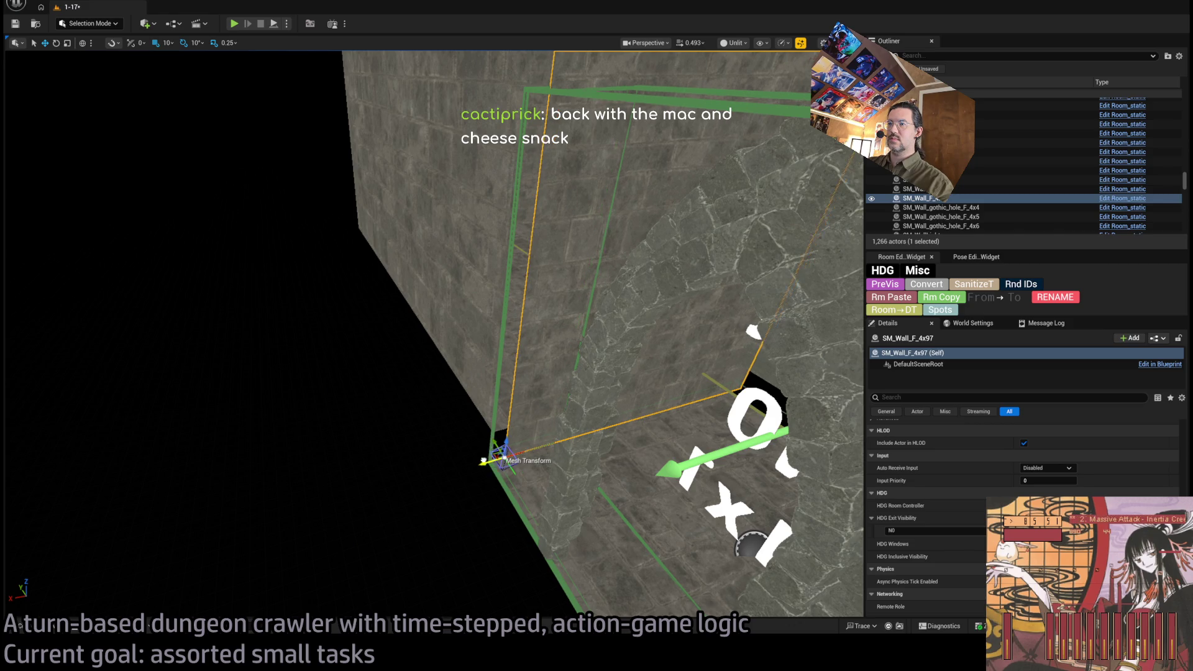
mouse_move(471, 461)
mouse_down()
mouse_move(497, 435)
mouse_move(559, 249)
mouse_move(666, 58)
mouse_move(435, 547)
mouse_move(551, 453)
mouse_move(511, 453)
mouse_move(526, 463)
mouse_up()
click(511, 453)
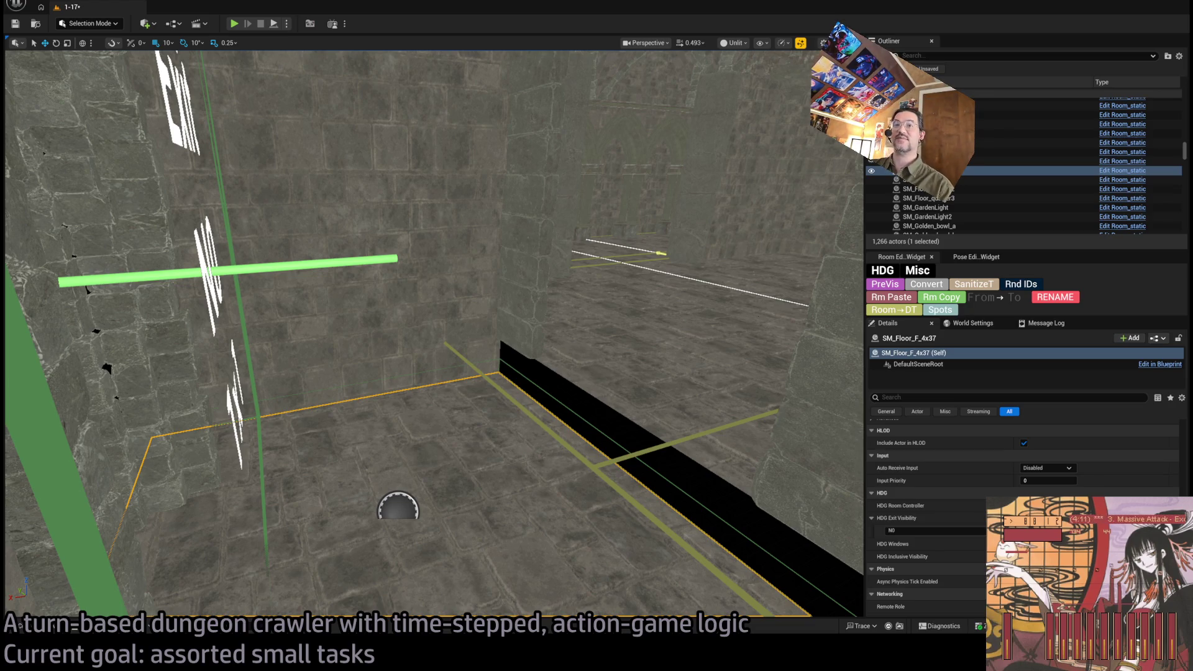
Step: Duplicate the exit floor and stair pieces
mouse_move(421, 410)
mouse_down()
mouse_move(404, 101)
mouse_move(492, 189)
mouse_up()
key(e)
key(ctrl+d)
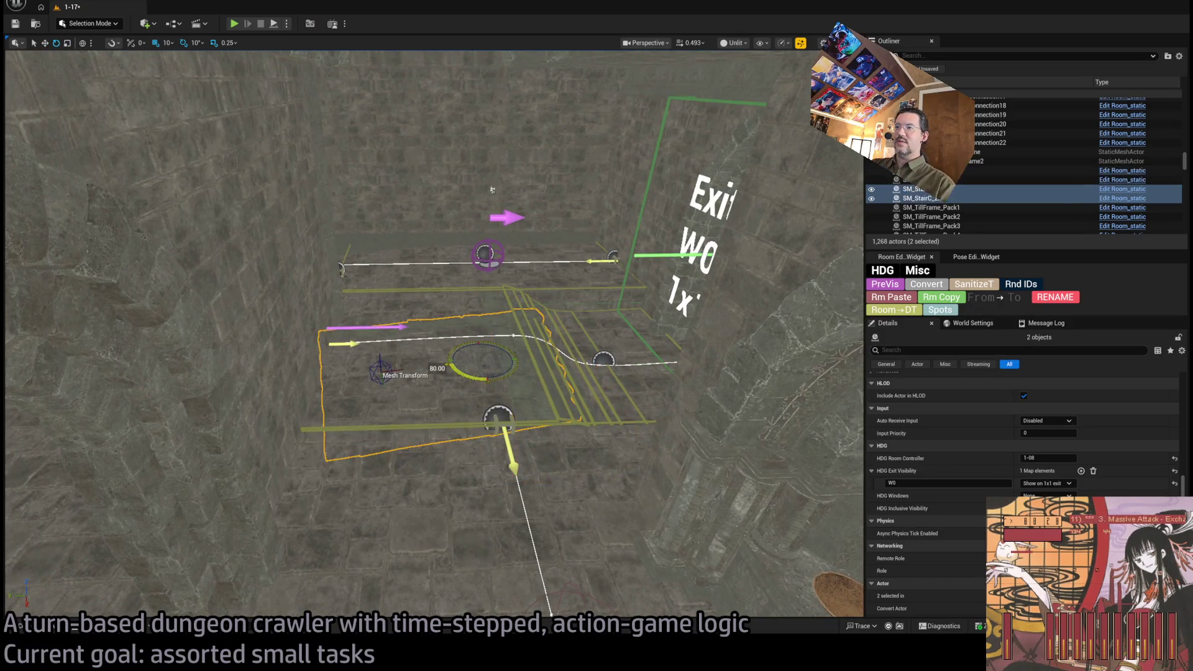
drag(492, 190, 485, 261)
drag(642, 345, 637, 410)
Step: Retag the copies' exit visibility from W0 to N0 and move them toward the N0 exit
click(904, 310)
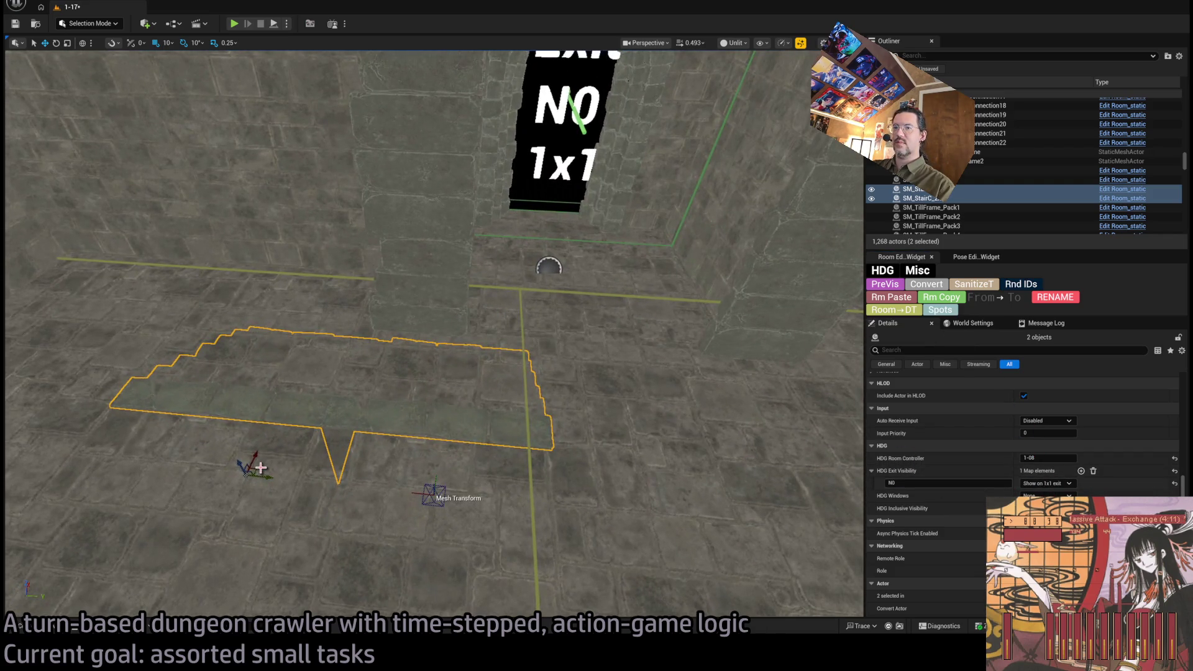
mouse_move(256, 470)
mouse_down()
mouse_move(368, 373)
mouse_move(488, 310)
mouse_move(746, 73)
mouse_move(508, 423)
mouse_move(629, 368)
mouse_up()
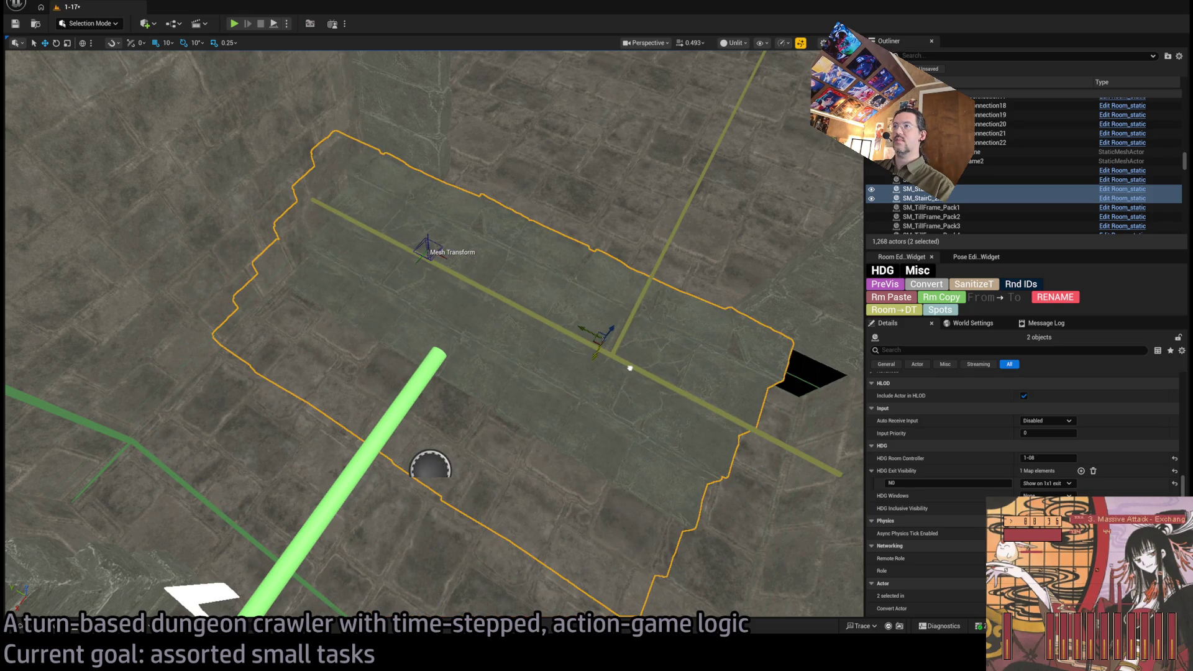
drag(586, 332, 629, 350)
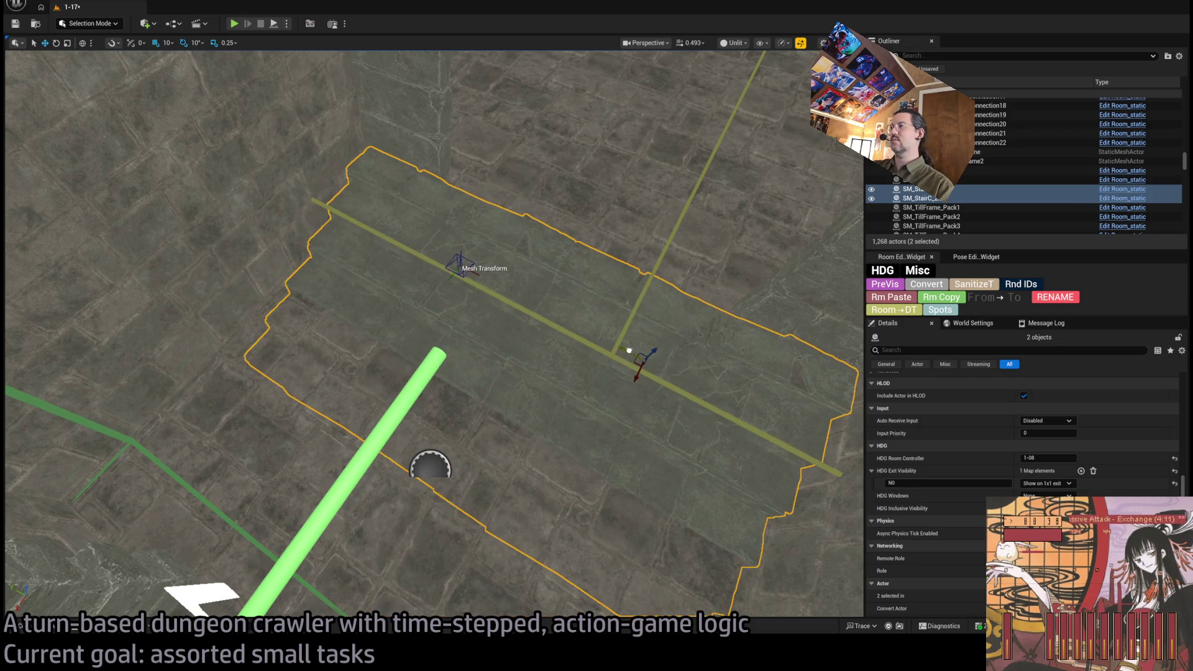
mouse_move(602, 300)
mouse_down()
mouse_move(624, 107)
mouse_move(722, 276)
mouse_move(789, 253)
mouse_move(642, 283)
mouse_up()
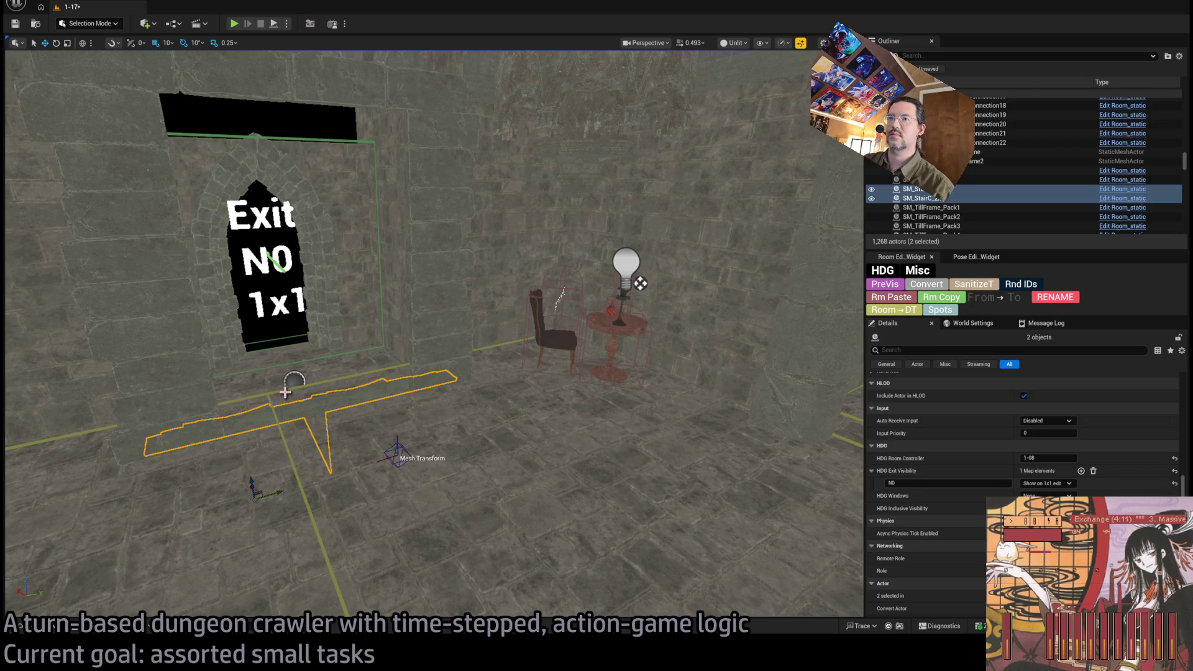
Step: Select and frame the Room_nav_DungeonFloor-Central nav surface
click(285, 392)
mouse_move(285, 392)
mouse_down()
mouse_move(210, 247)
mouse_move(205, 267)
mouse_move(224, 236)
mouse_move(273, 212)
mouse_move(285, 230)
mouse_move(270, 236)
mouse_up()
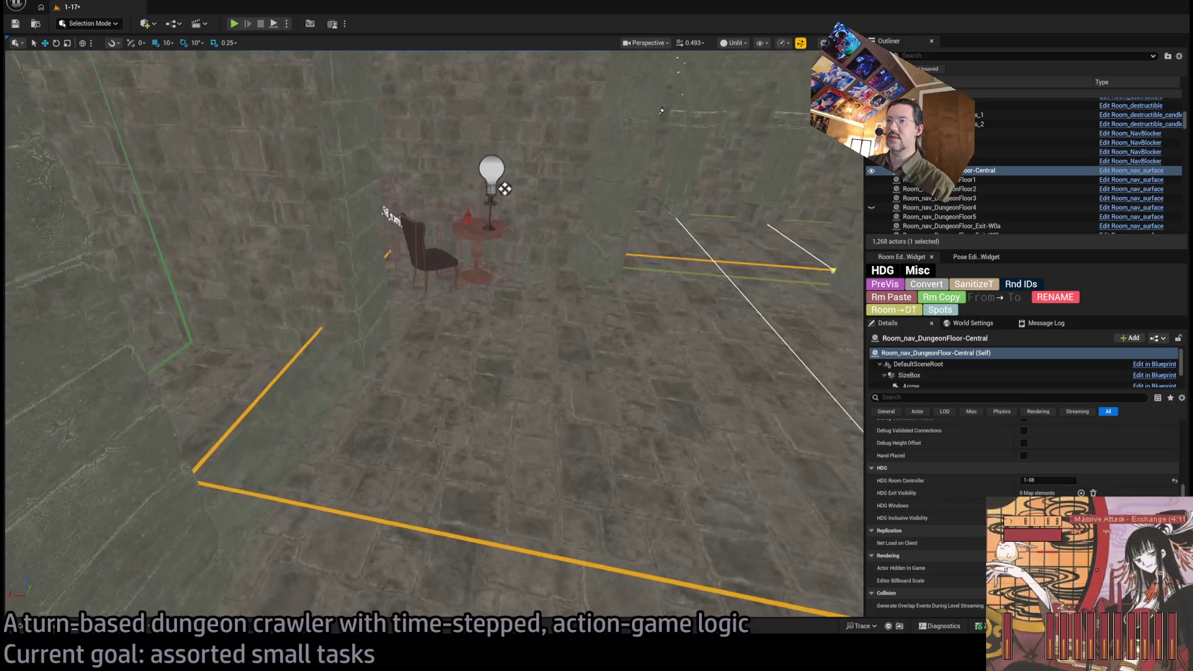
scroll(936, 420, up, 10)
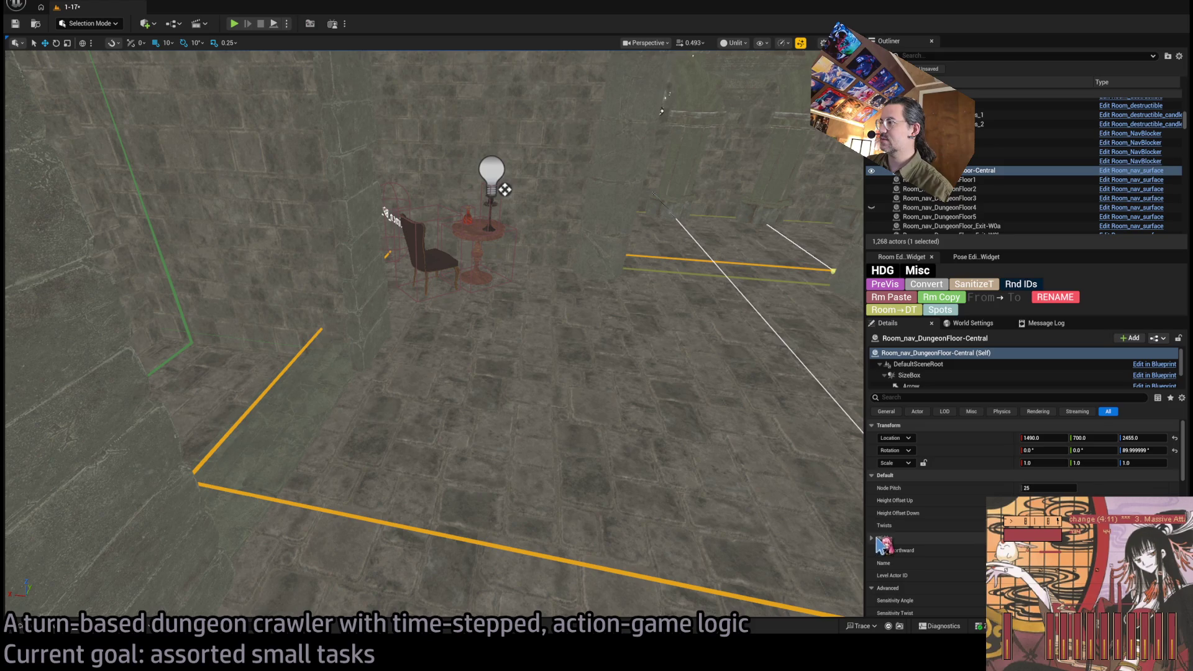
scroll(857, 413, down, 3)
scroll(858, 413, down, 3)
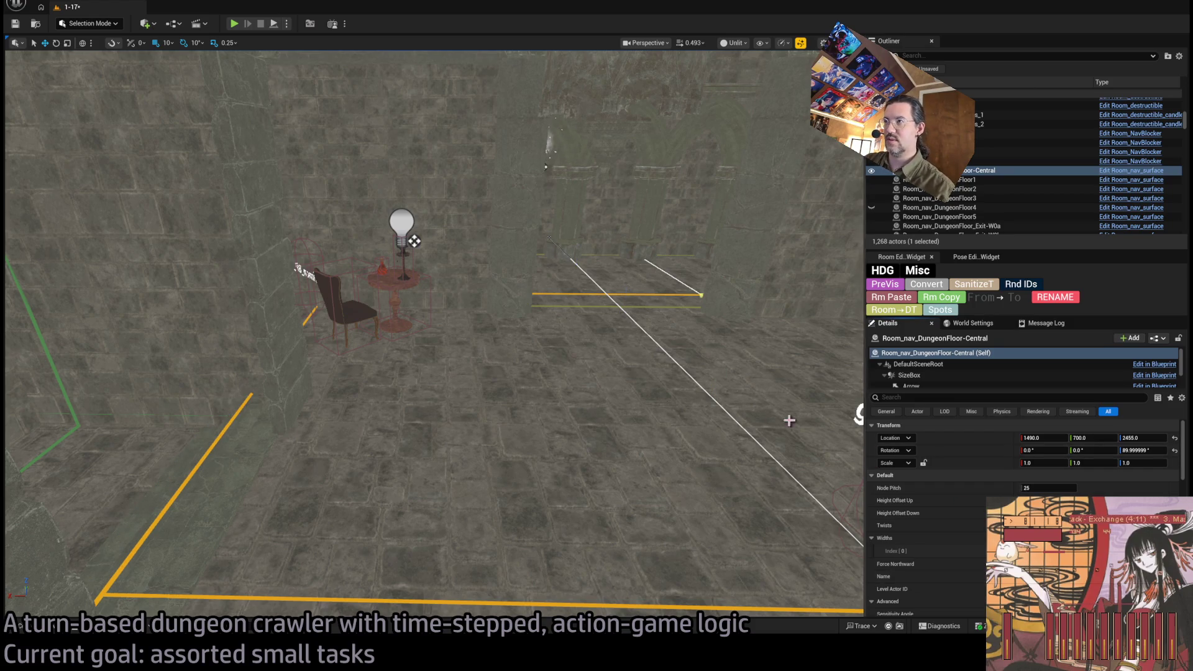
key(f)
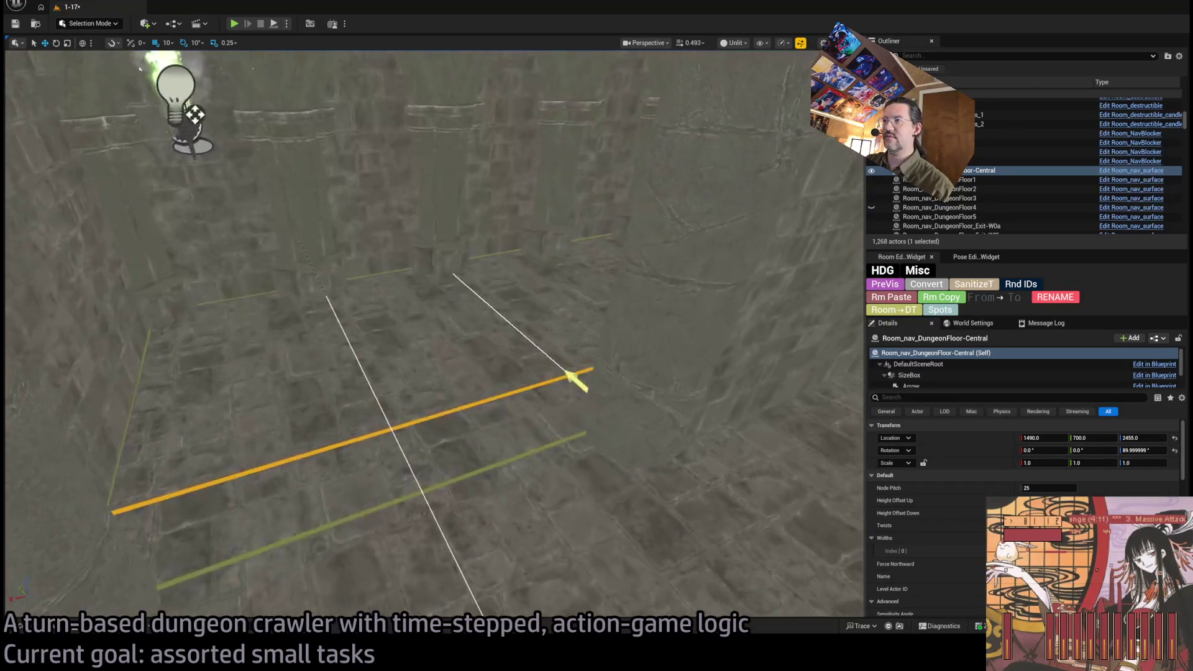
Step: Inspect the floor nav lines along the exit wall and pick the small wall piece beside the arch
drag(604, 428, 506, 369)
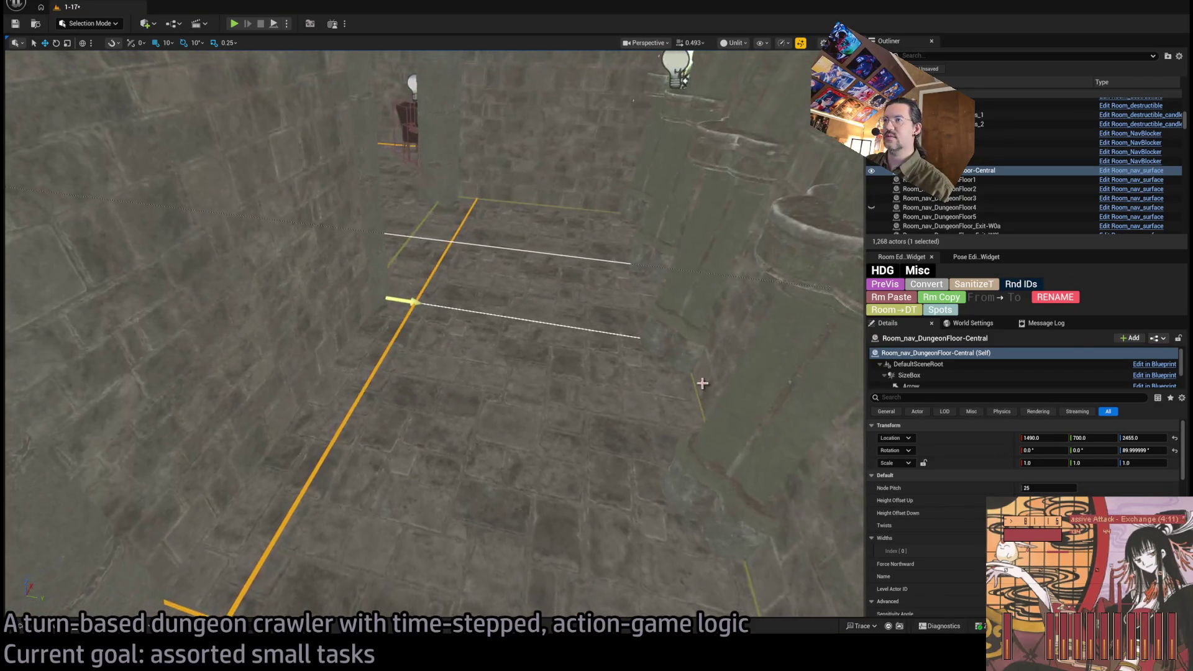
mouse_move(584, 292)
mouse_down()
mouse_move(559, 218)
mouse_move(594, 377)
mouse_move(578, 385)
mouse_up()
mouse_move(532, 467)
mouse_down()
mouse_move(525, 426)
mouse_move(525, 478)
mouse_up()
mouse_move(467, 587)
mouse_down()
mouse_move(348, 568)
mouse_move(418, 298)
mouse_up()
click(364, 407)
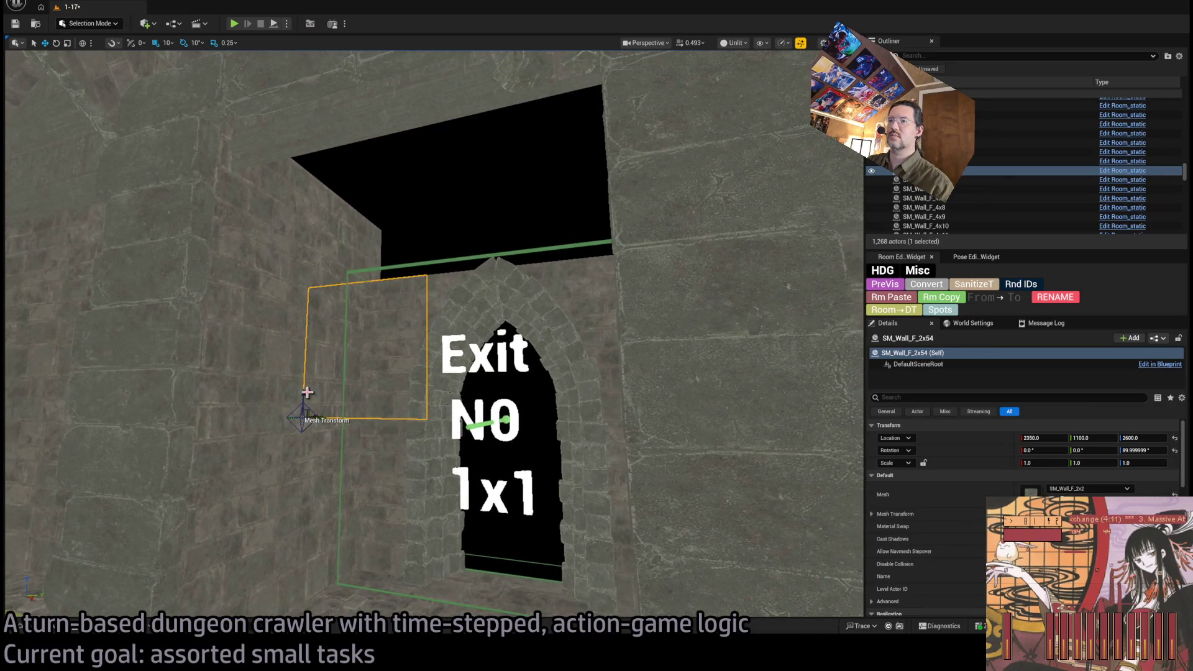
Step: Raise the small wall piece, duplicate it above the Exit N0 arch, then select the ceiling chandelier
drag(300, 394, 303, 389)
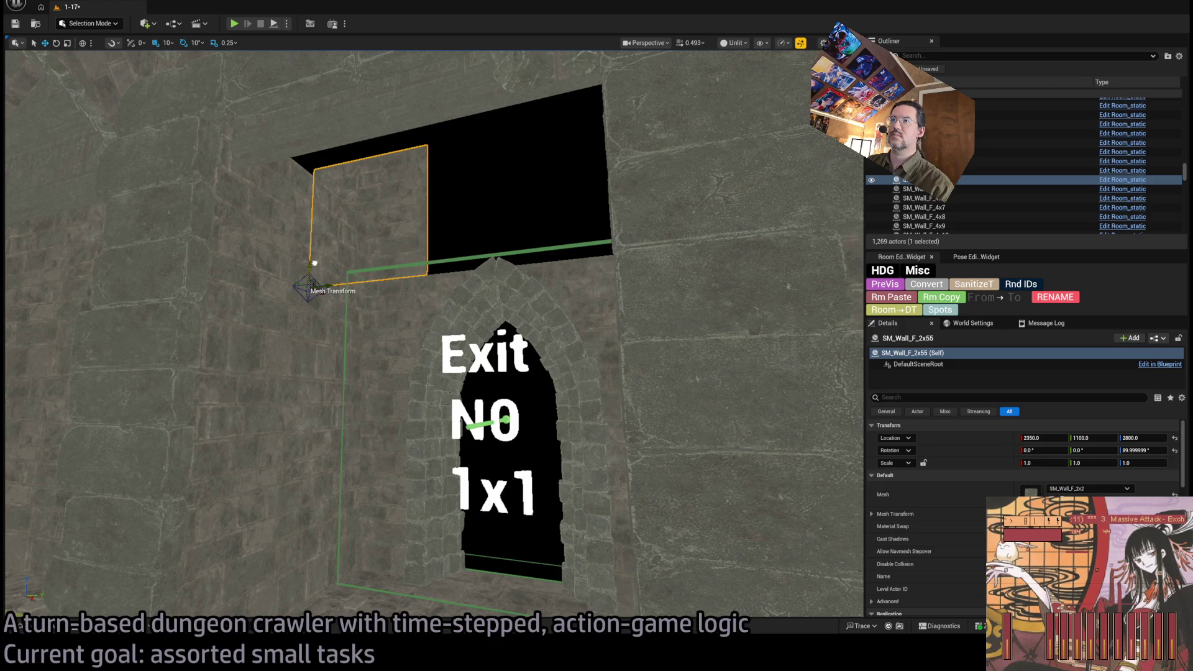
scroll(932, 460, down, 5)
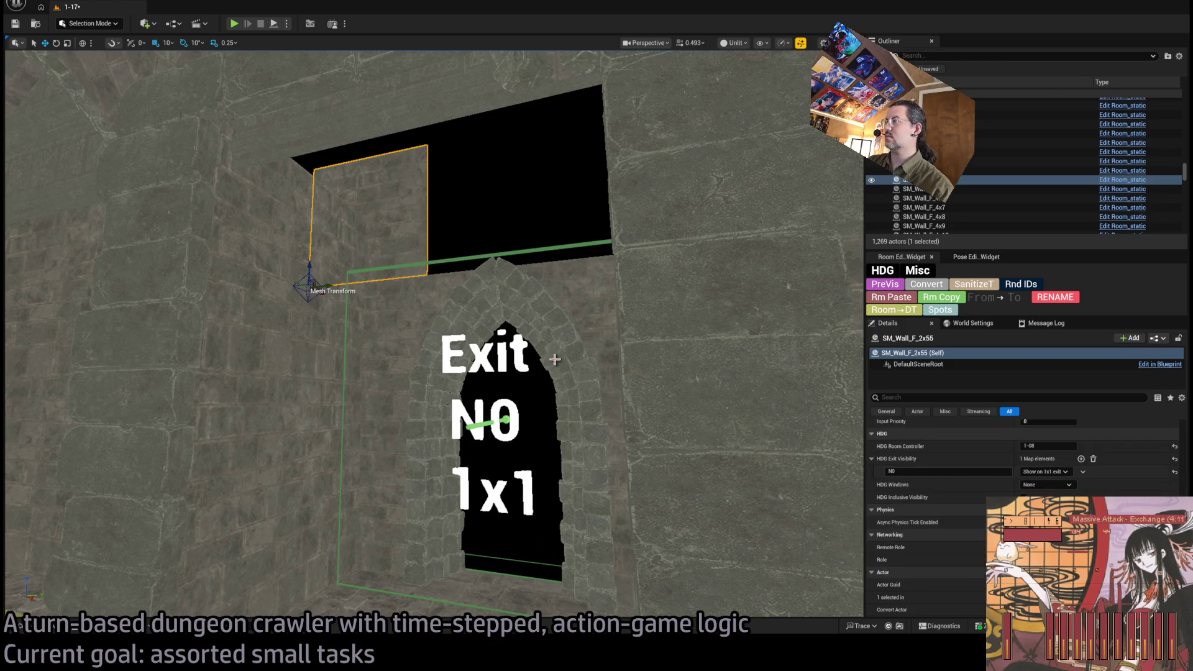
key(ctrl+d)
key(f)
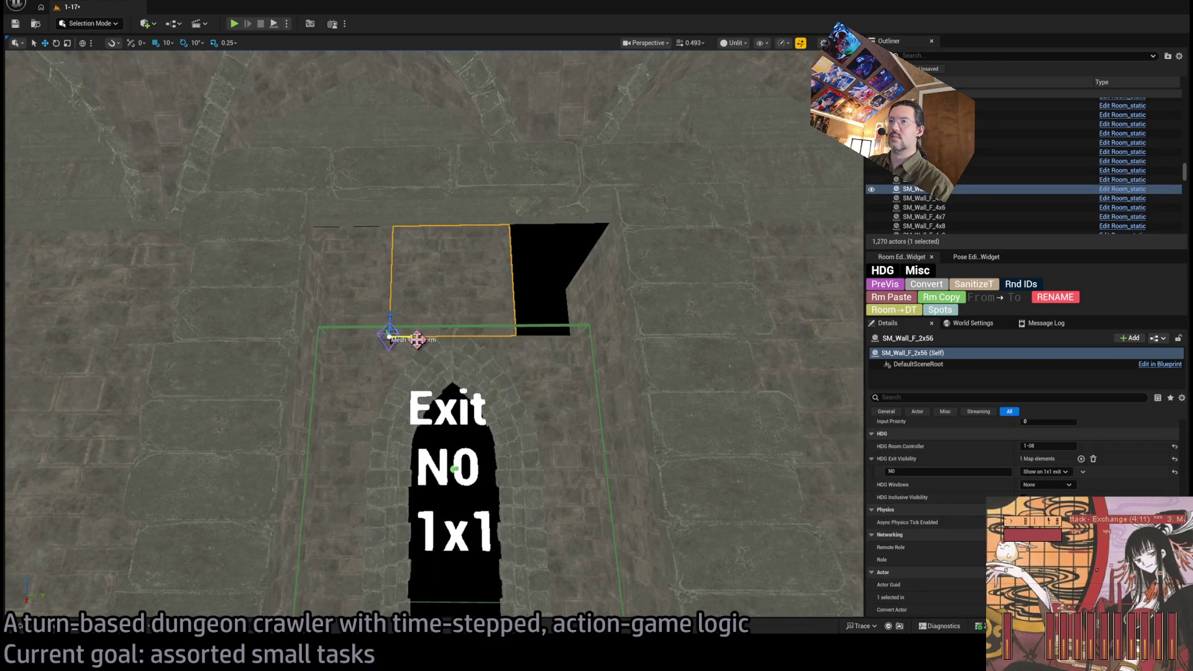
mouse_move(408, 336)
mouse_down()
mouse_move(546, 340)
mouse_move(484, 298)
mouse_up()
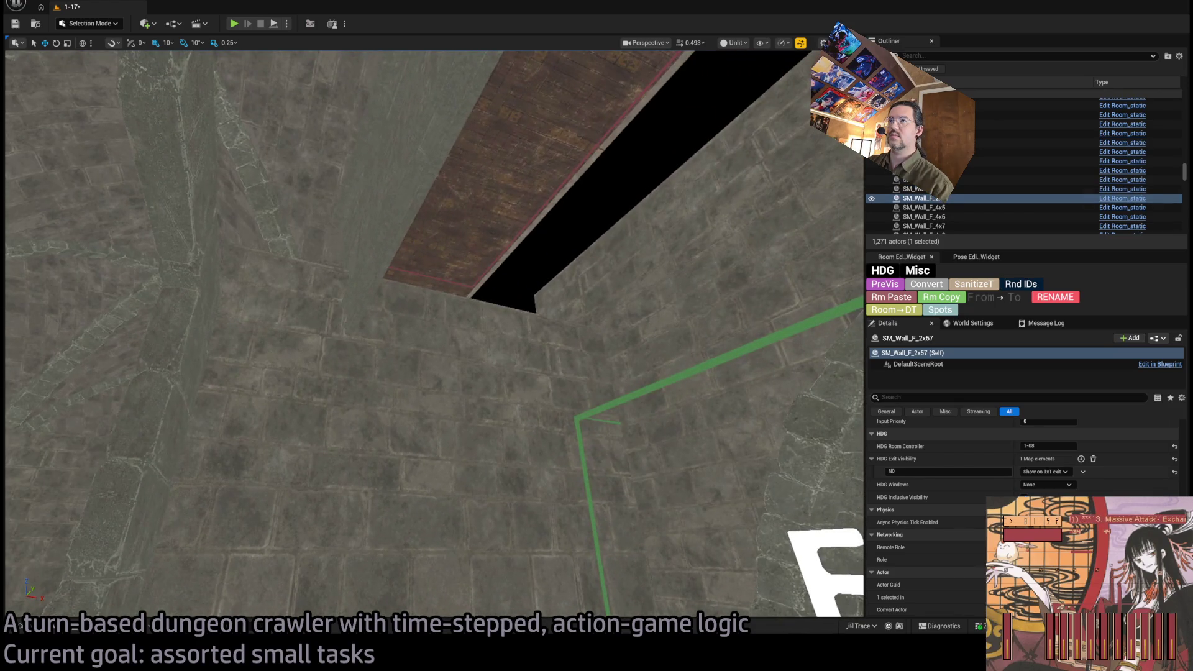
mouse_move(522, 397)
mouse_down()
mouse_move(513, 447)
mouse_move(512, 298)
mouse_up()
click(502, 243)
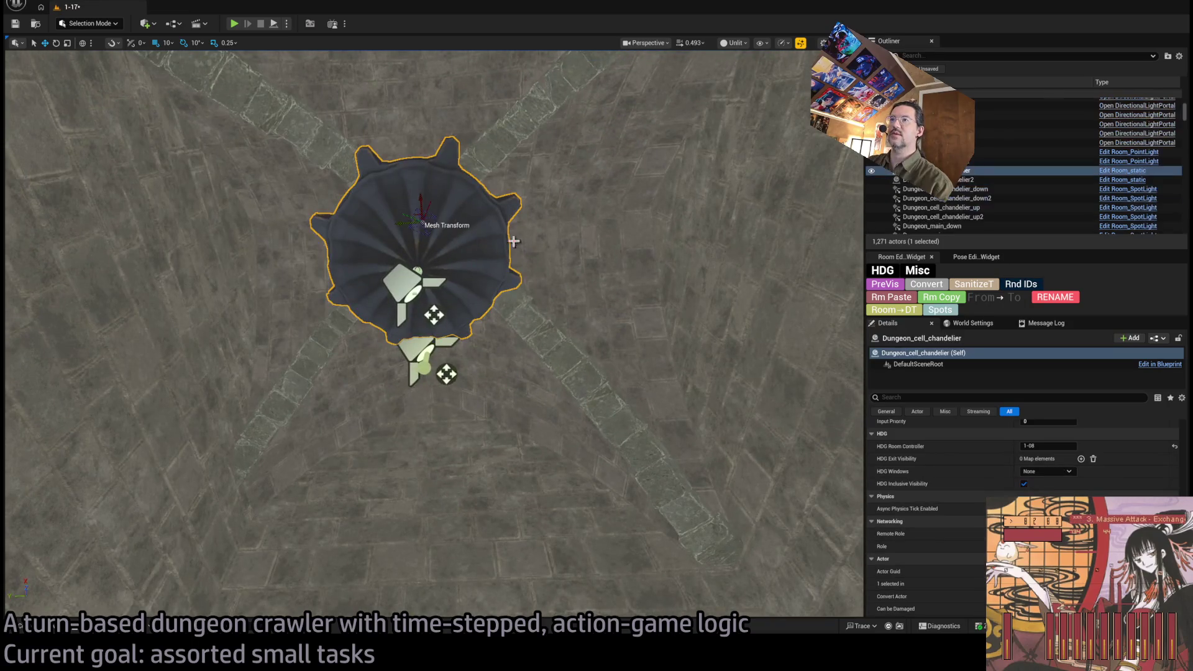
Step: Select the holed ceiling piece together with the chandelier and focus on them
click(402, 289)
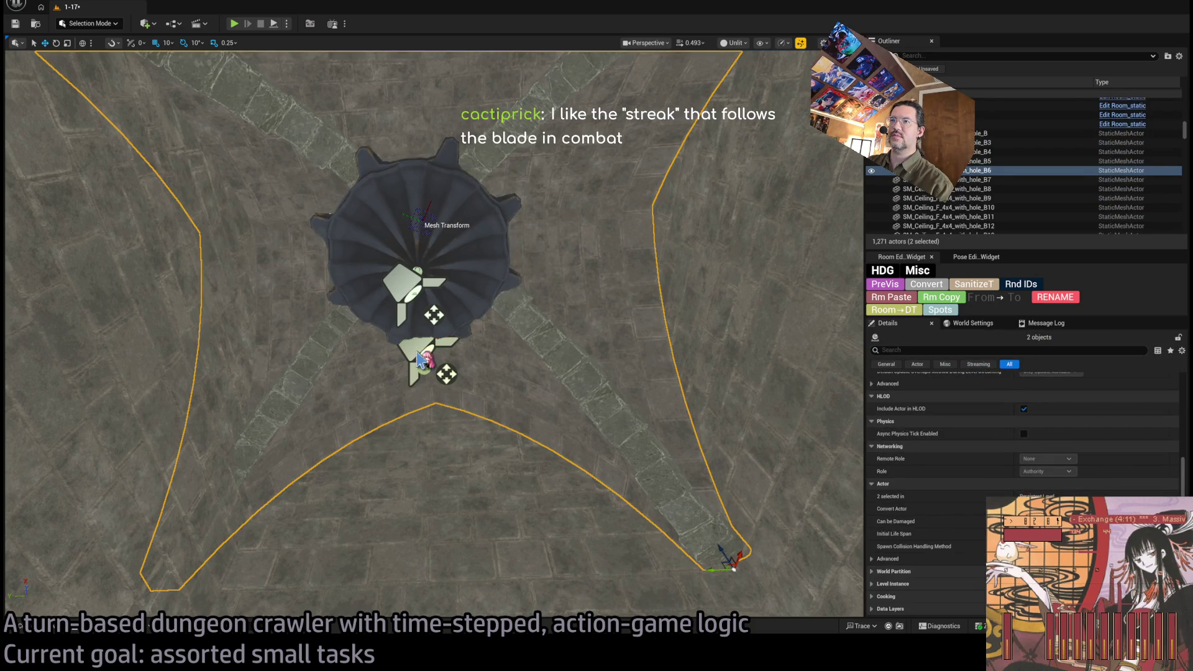
ctrl+click(417, 352)
ctrl+click(415, 272)
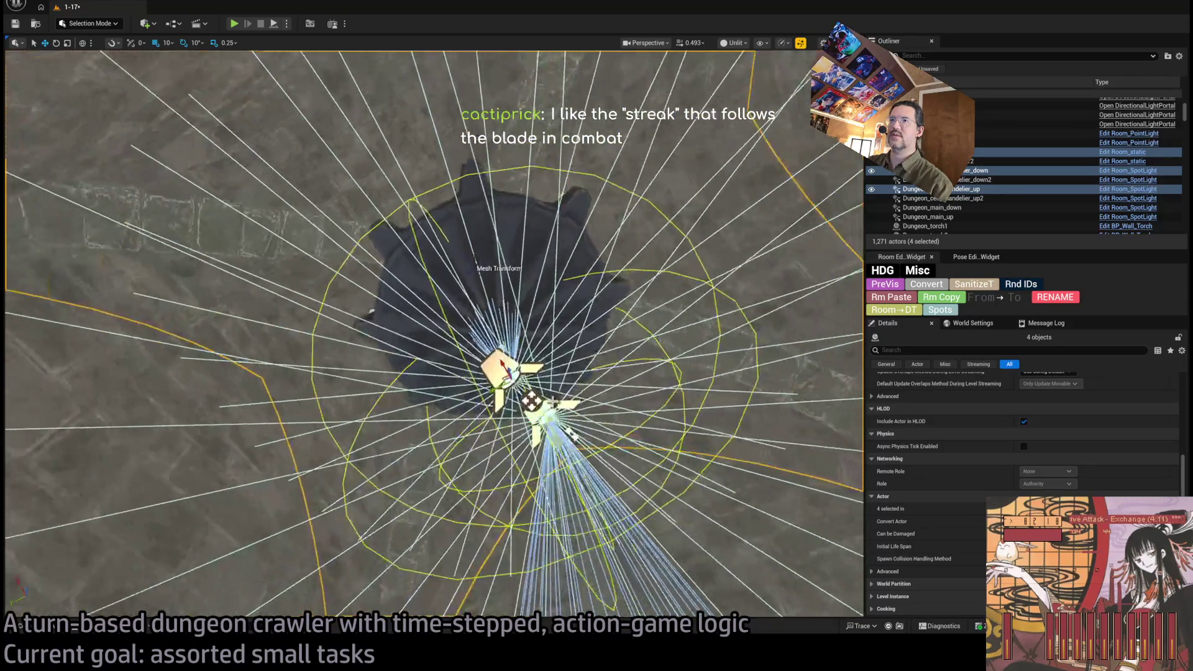
click(360, 217)
key(s)
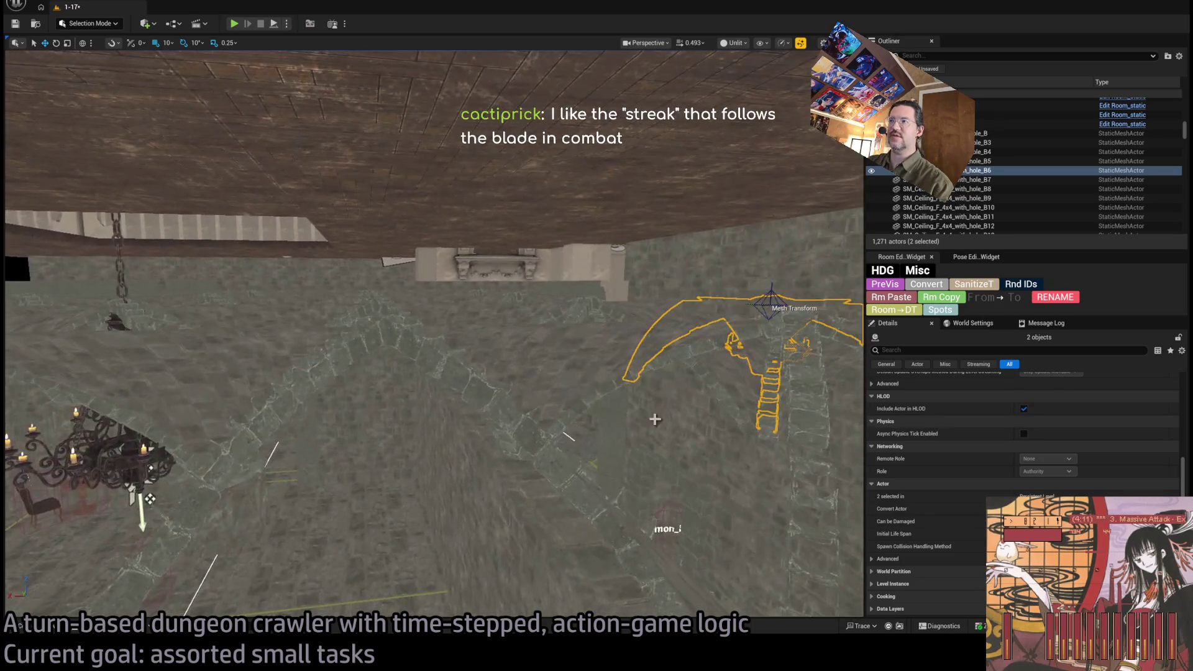
Step: Duplicate the ceiling piece and chandelier over the exit area and inspect the copy
mouse_move(735, 402)
mouse_down()
mouse_move(319, 468)
mouse_move(346, 418)
mouse_move(621, 453)
mouse_move(431, 426)
mouse_move(841, 410)
mouse_move(541, 474)
mouse_move(568, 482)
mouse_move(532, 458)
mouse_move(575, 354)
mouse_move(525, 474)
mouse_move(391, 418)
mouse_move(521, 549)
mouse_move(586, 377)
mouse_up()
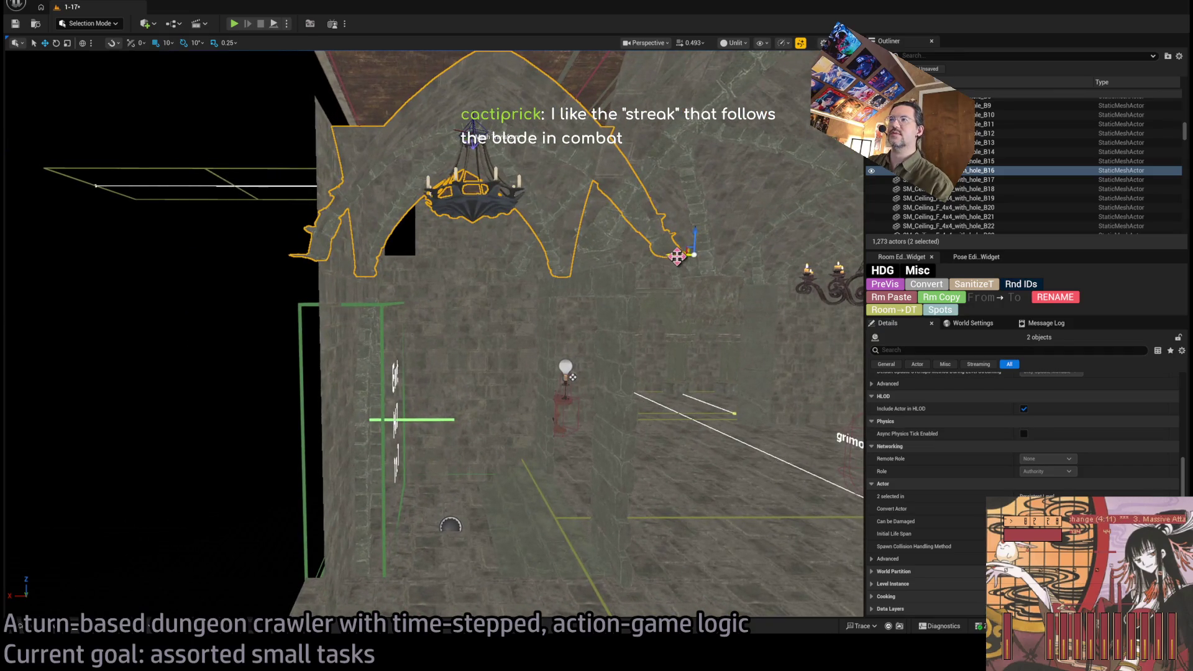
mouse_move(600, 289)
mouse_down()
mouse_move(600, 249)
mouse_move(600, 280)
mouse_up()
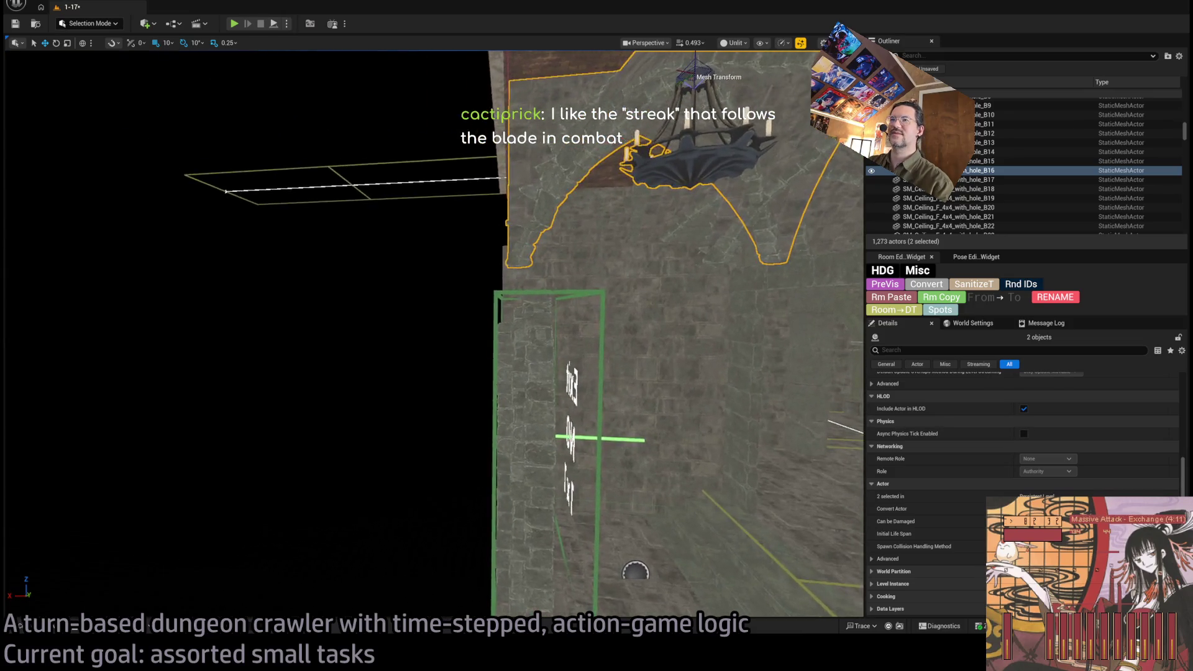
drag(758, 274, 759, 274)
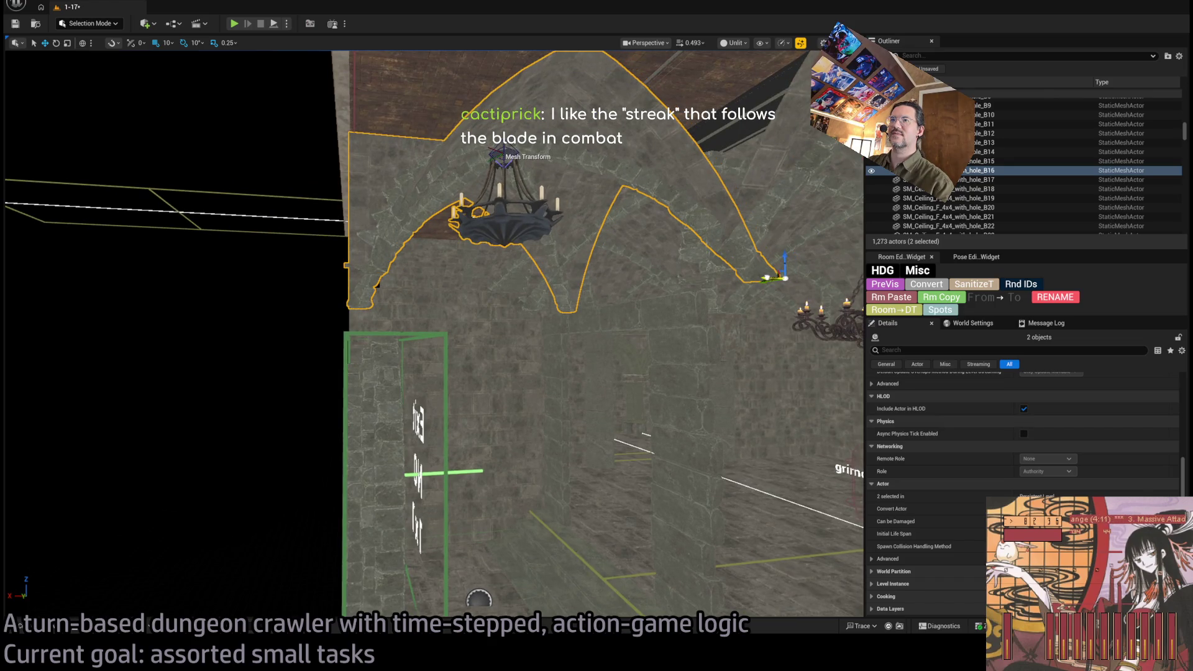
drag(643, 327, 660, 297)
click(640, 327)
Step: Turn SM_Ceiling_F_4x4_with_hole_B16 180° and slide it toward the exit wall over the chandelier
click(660, 297)
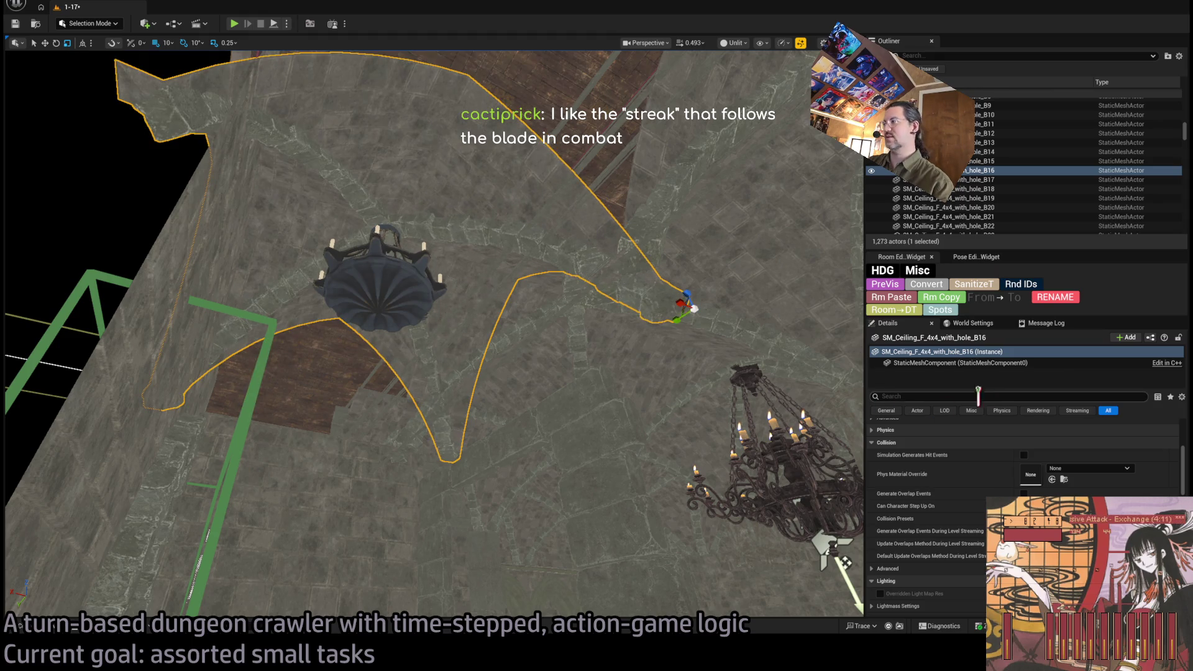
mouse_move(702, 293)
mouse_down()
mouse_move(684, 311)
mouse_move(715, 320)
mouse_up()
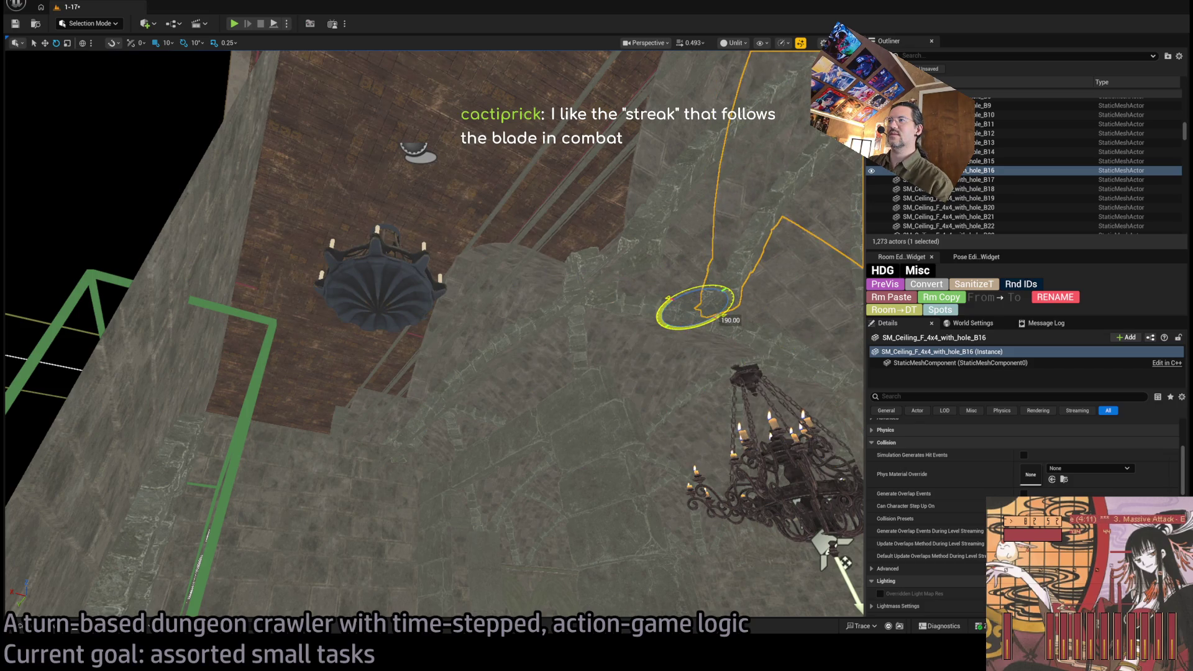
mouse_move(693, 309)
mouse_down()
mouse_move(176, 389)
mouse_move(160, 420)
mouse_up()
key(f)
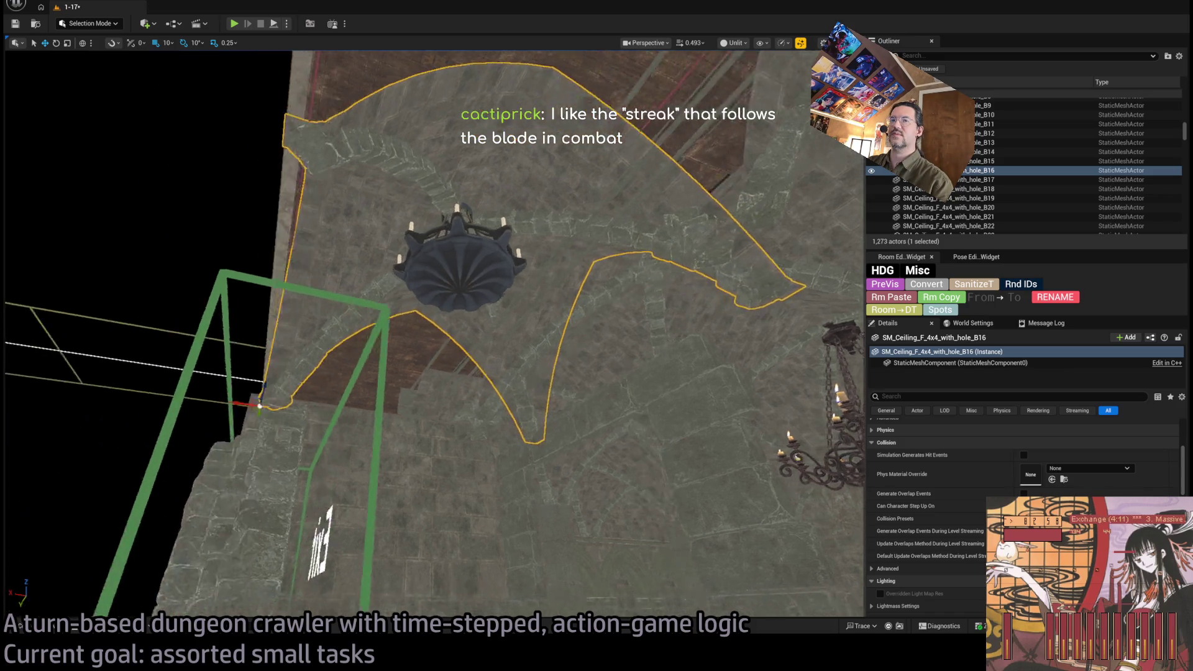
drag(339, 408, 322, 415)
key(f)
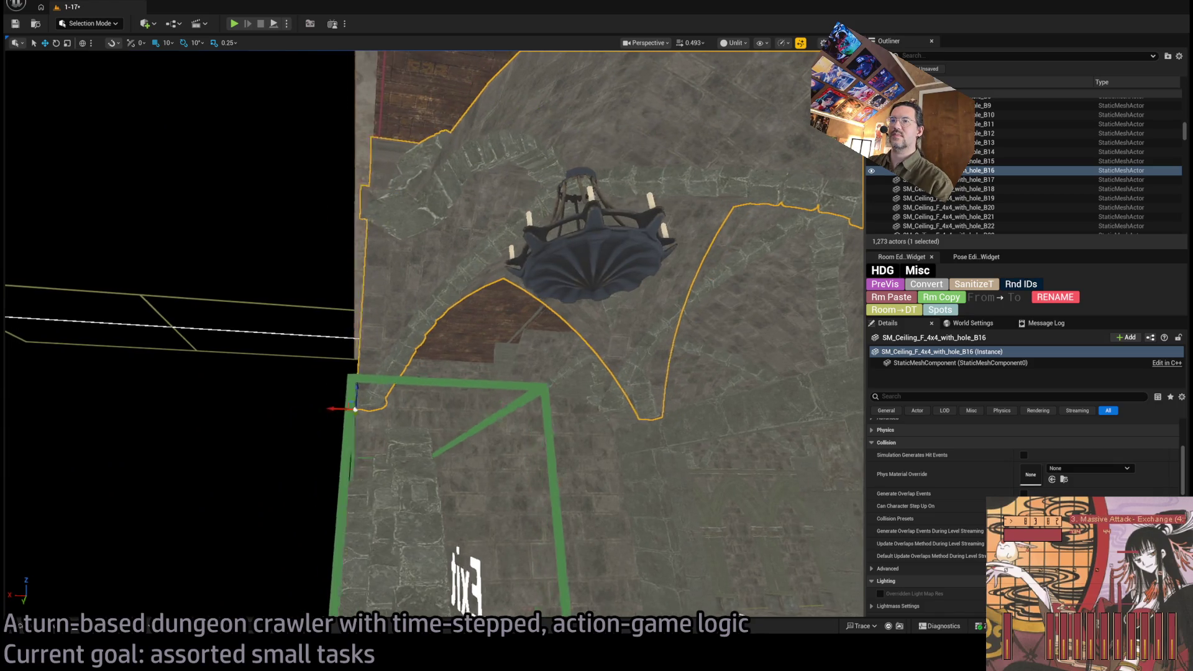
Step: Inspect how the chandelier and ceiling piece meet the wall and candles
scroll(434, 333, up, 5)
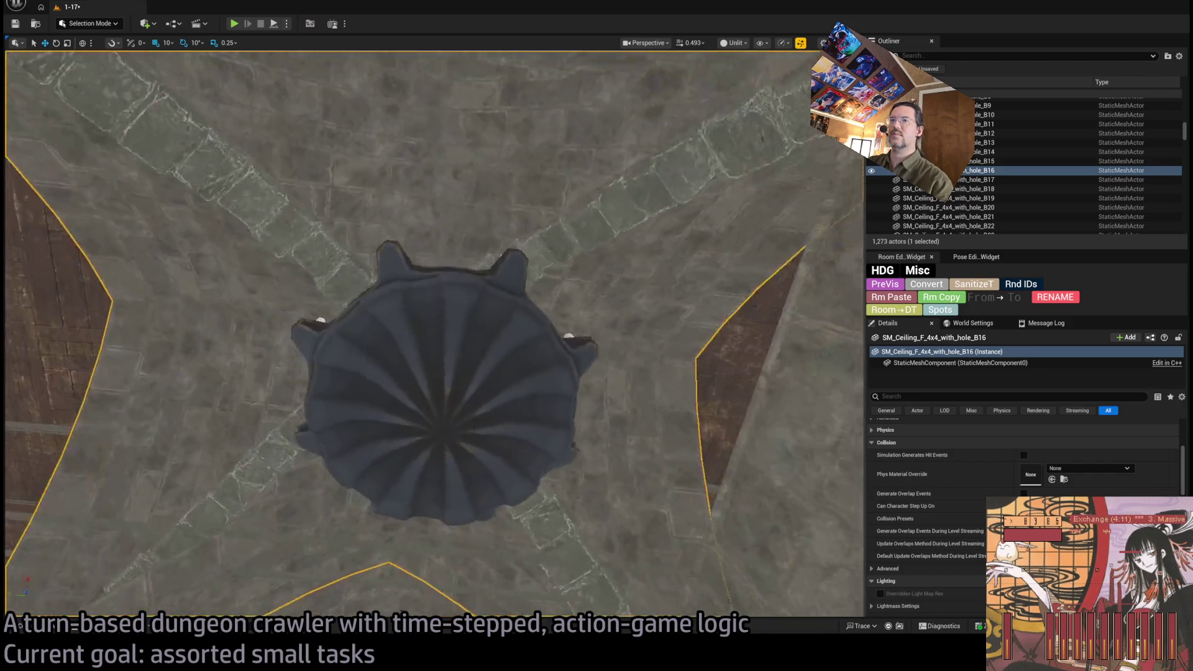
drag(434, 333, 434, 261)
drag(348, 435, 323, 416)
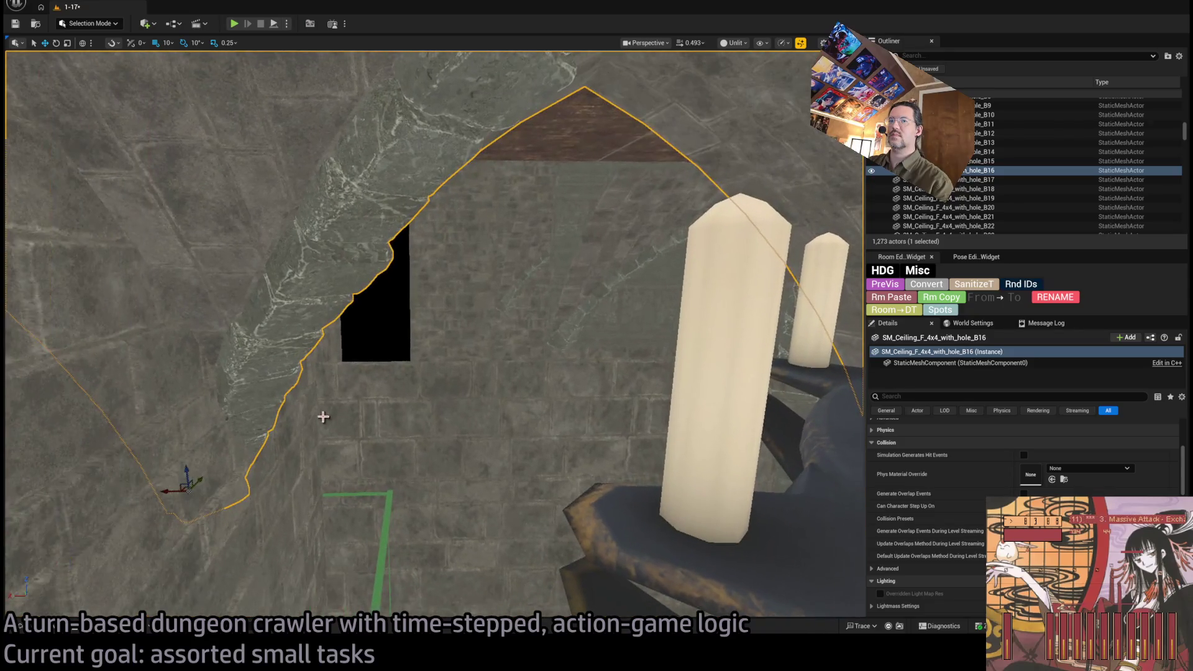
drag(275, 526, 275, 526)
drag(284, 472, 284, 472)
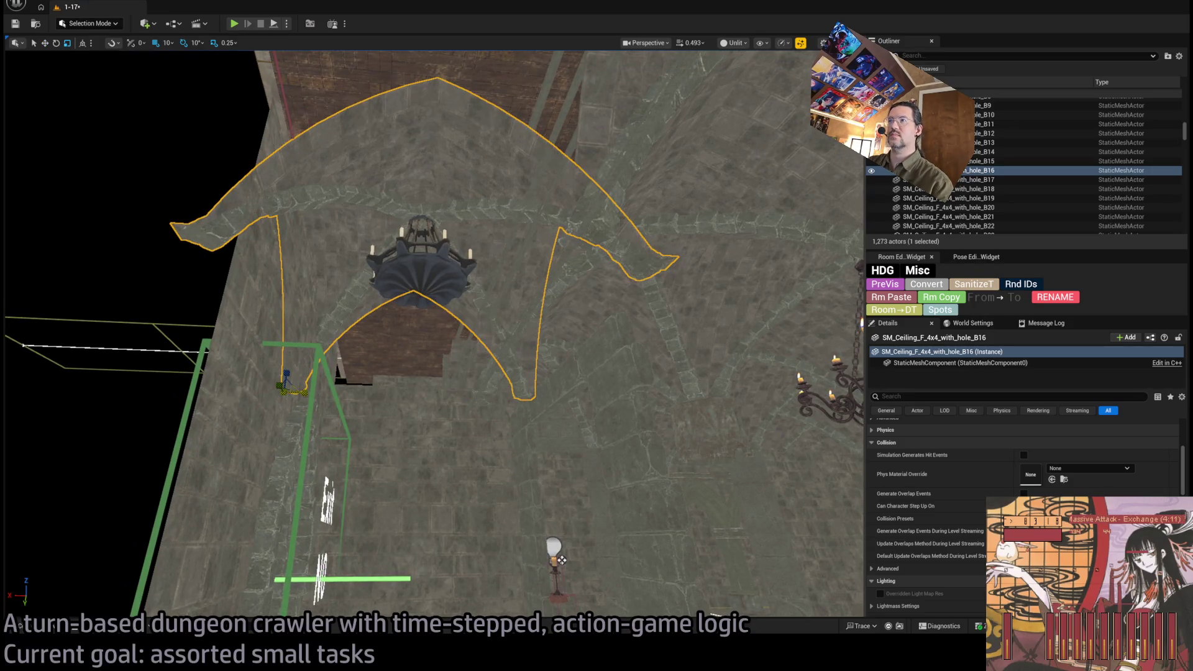
scroll(303, 391, up, 5)
scroll(394, 372, down, 5)
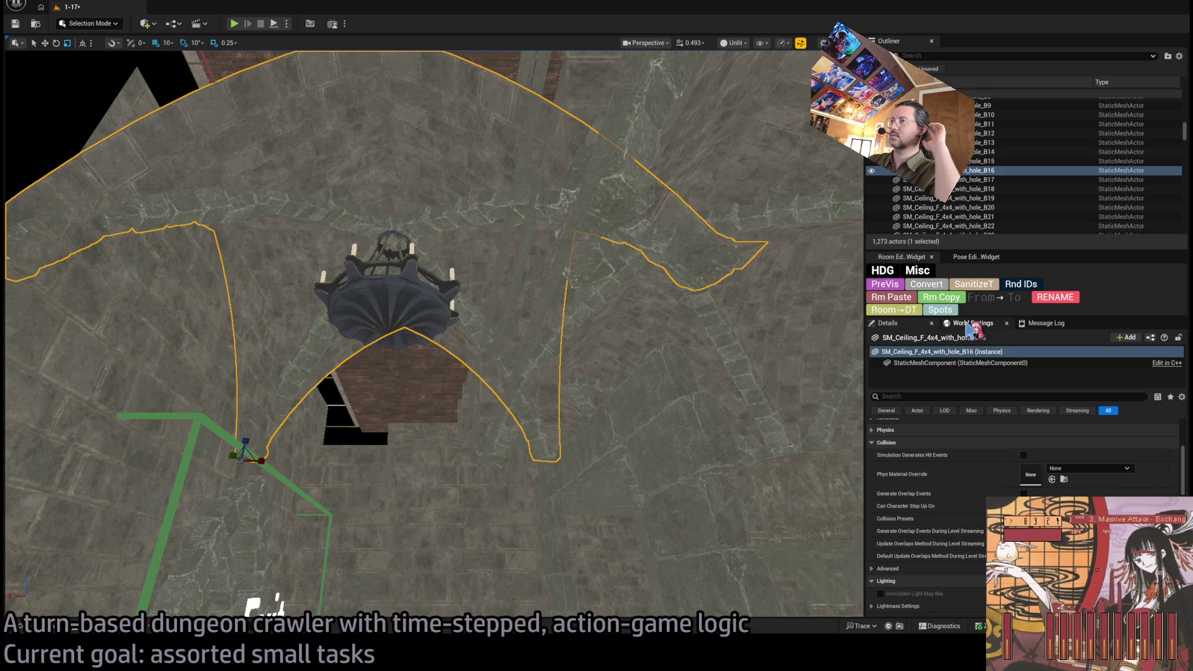
Step: Try the copied ceiling piece at Scale X 0.825, then delete it
click(942, 324)
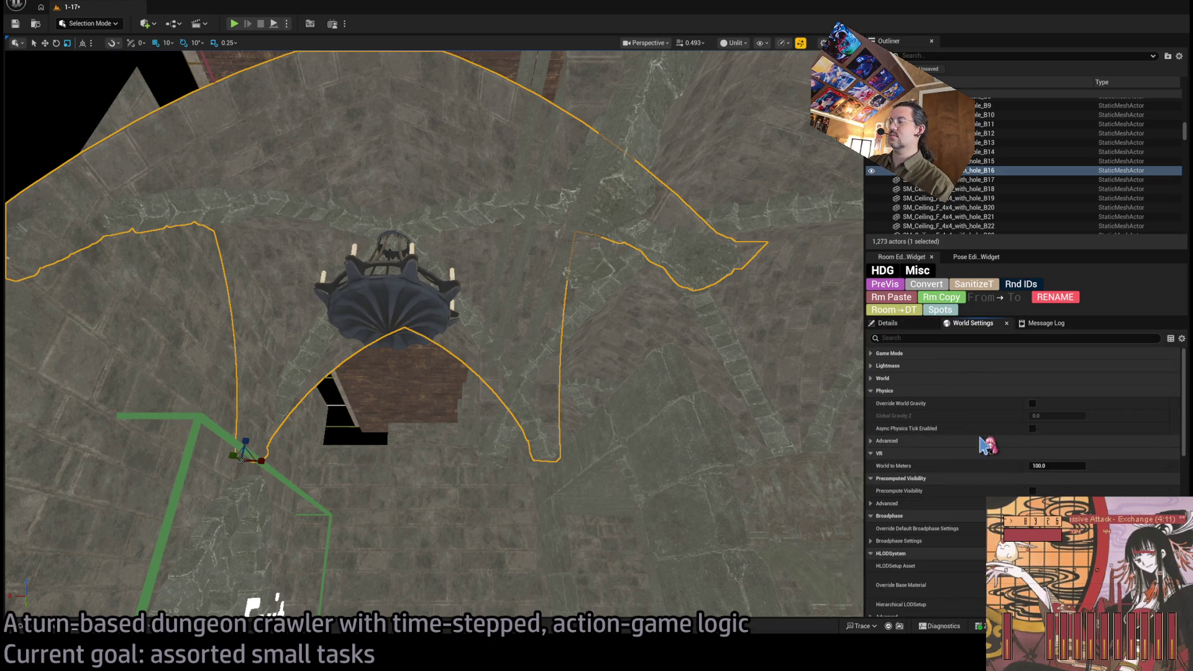
click(908, 325)
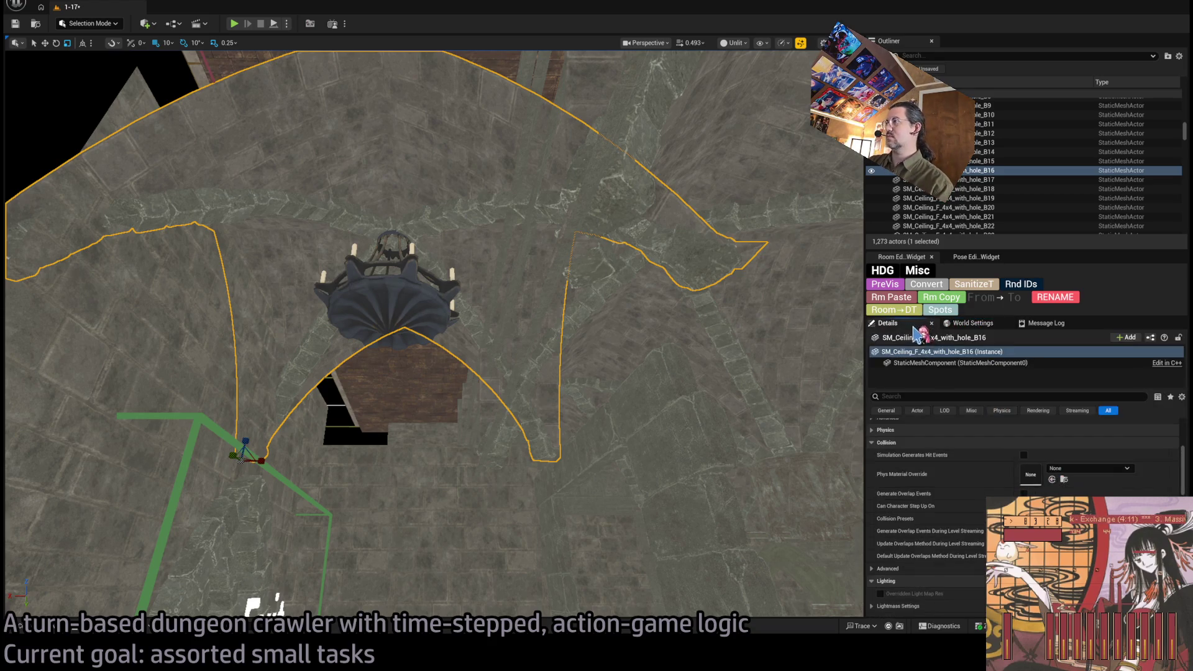
scroll(1016, 463, down, 2)
scroll(1132, 463, up, 1)
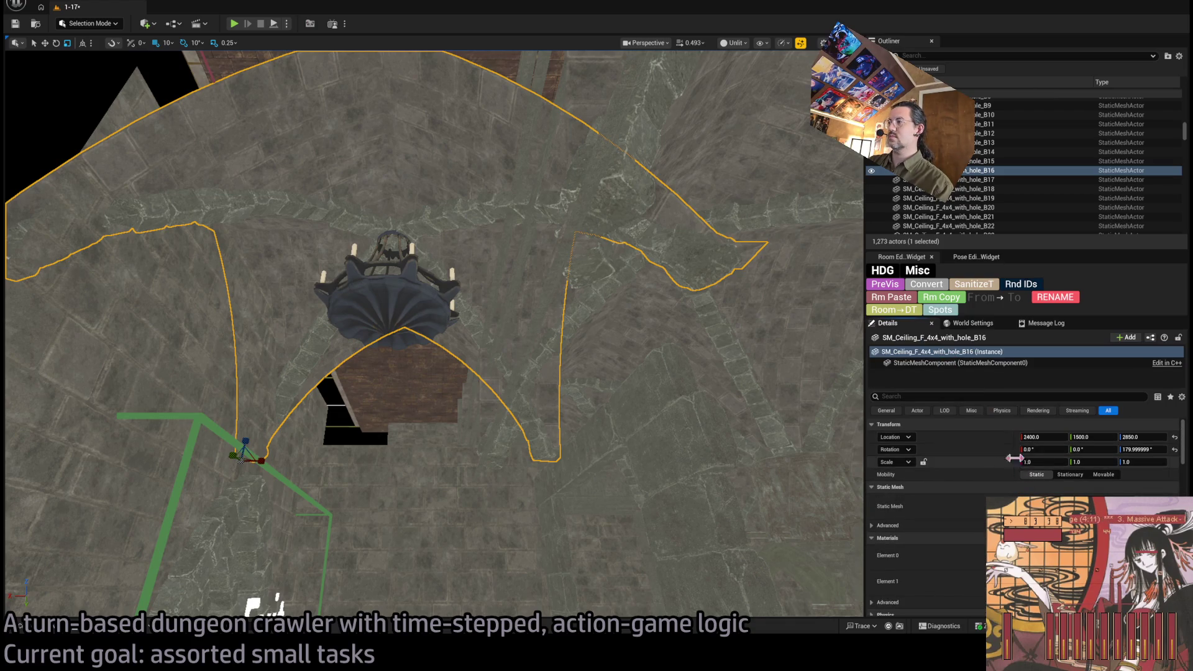
drag(1100, 461, 1072, 462)
scroll(435, 336, up, 5)
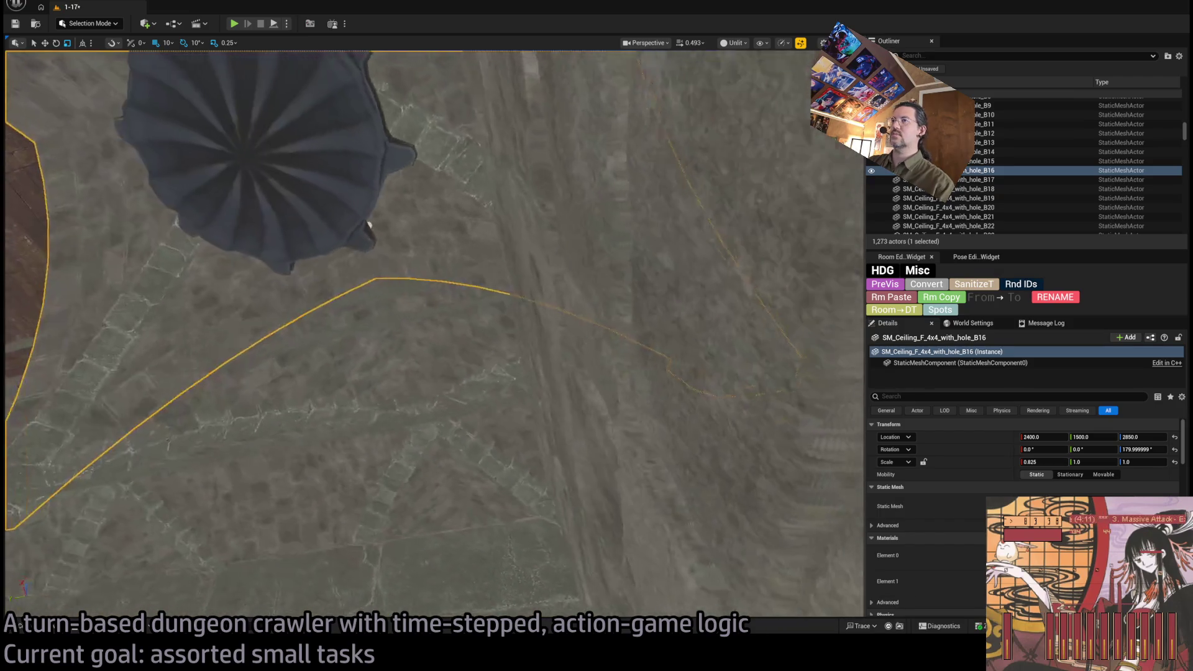
mouse_move(369, 226)
mouse_down()
mouse_move(415, 491)
mouse_move(472, 500)
mouse_up()
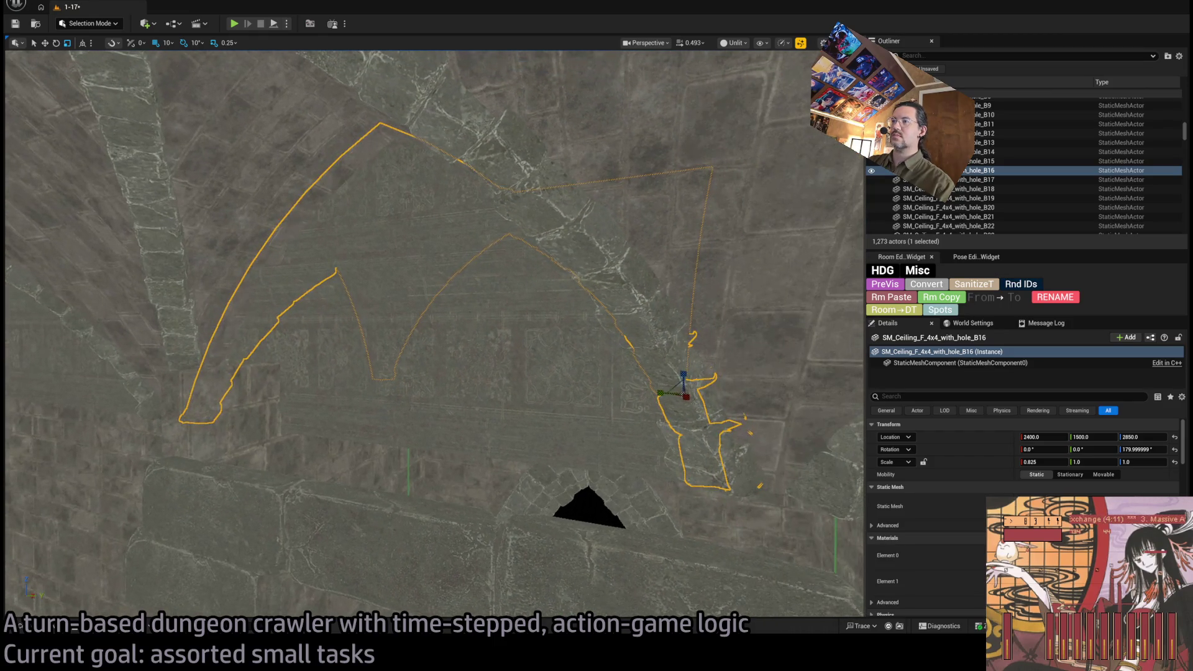
key(Delete)
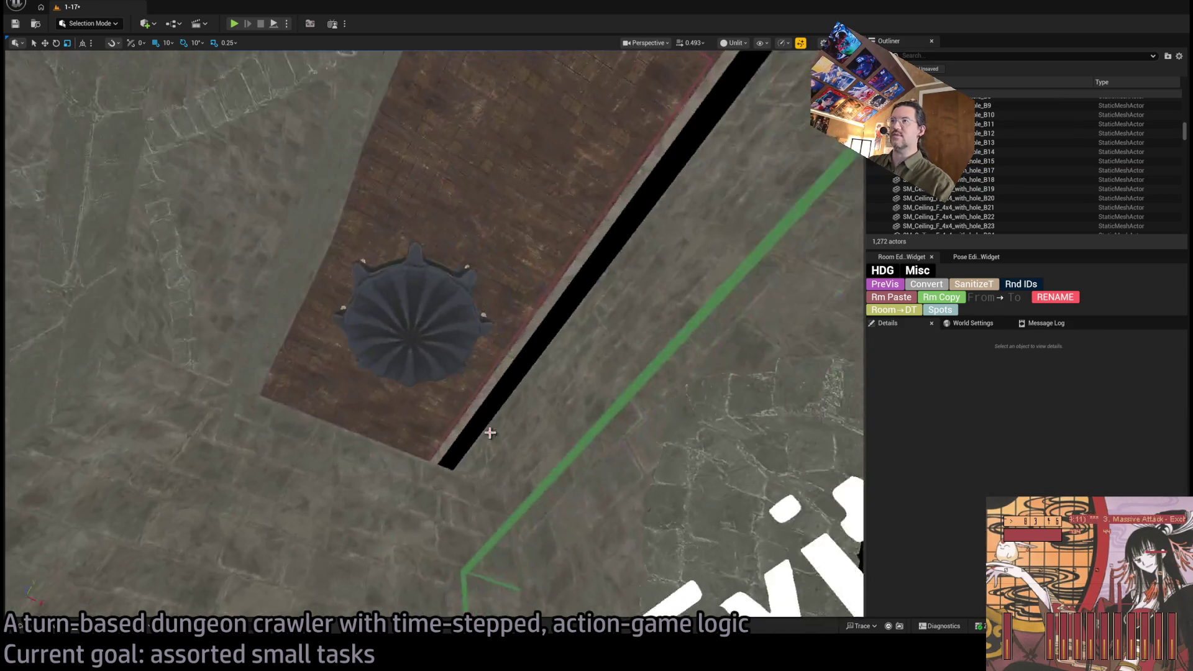
Step: Delete the copied chandelier and select the wall carrying the Exit sign
click(415, 318)
key(Delete)
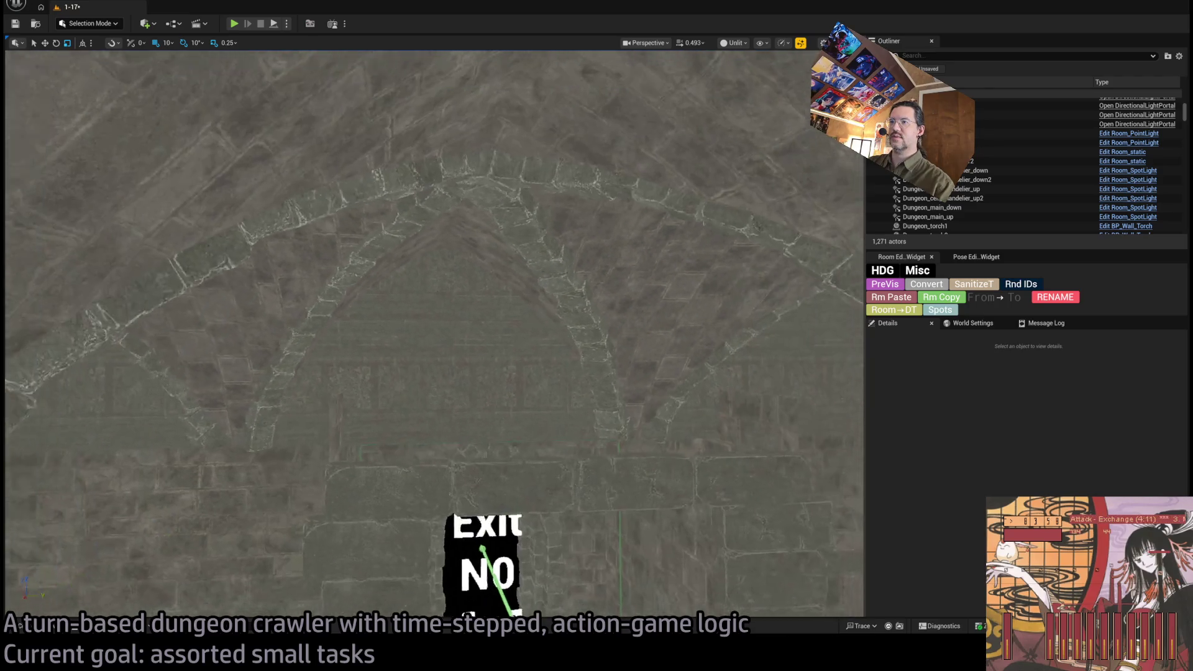
click(444, 355)
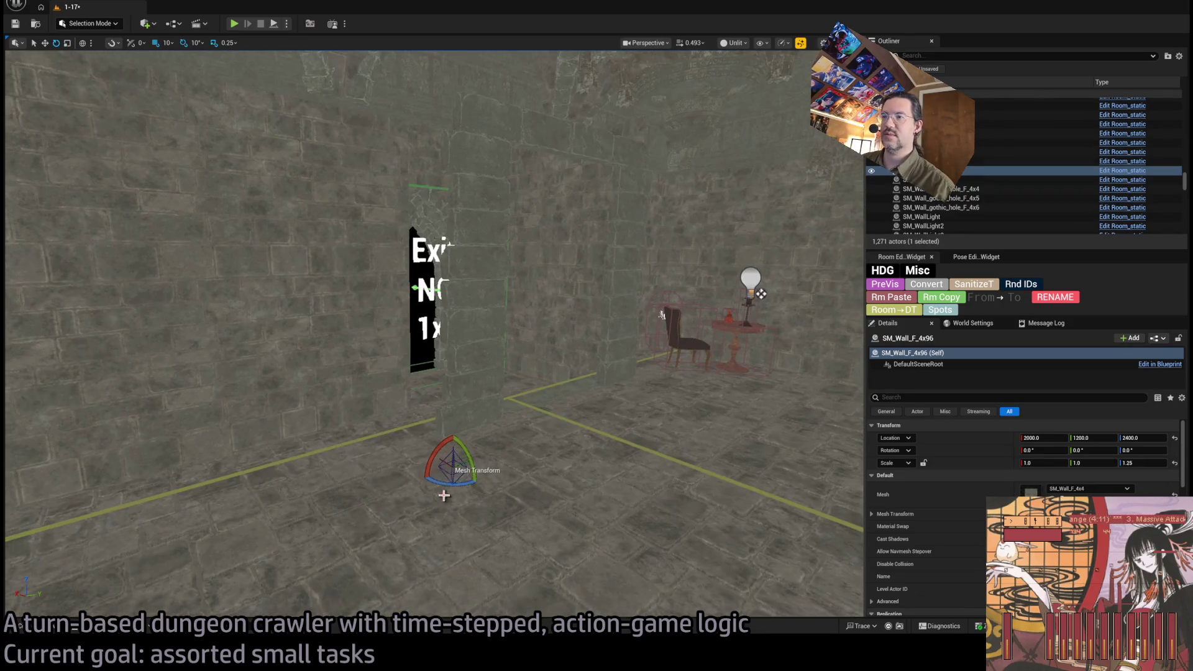
Step: Duplicate the exit wall rotated 180° as SM_Wall_F_4x98 and shift it 20 units along Y
mouse_move(458, 480)
mouse_down()
mouse_move(434, 458)
mouse_move(478, 486)
mouse_up()
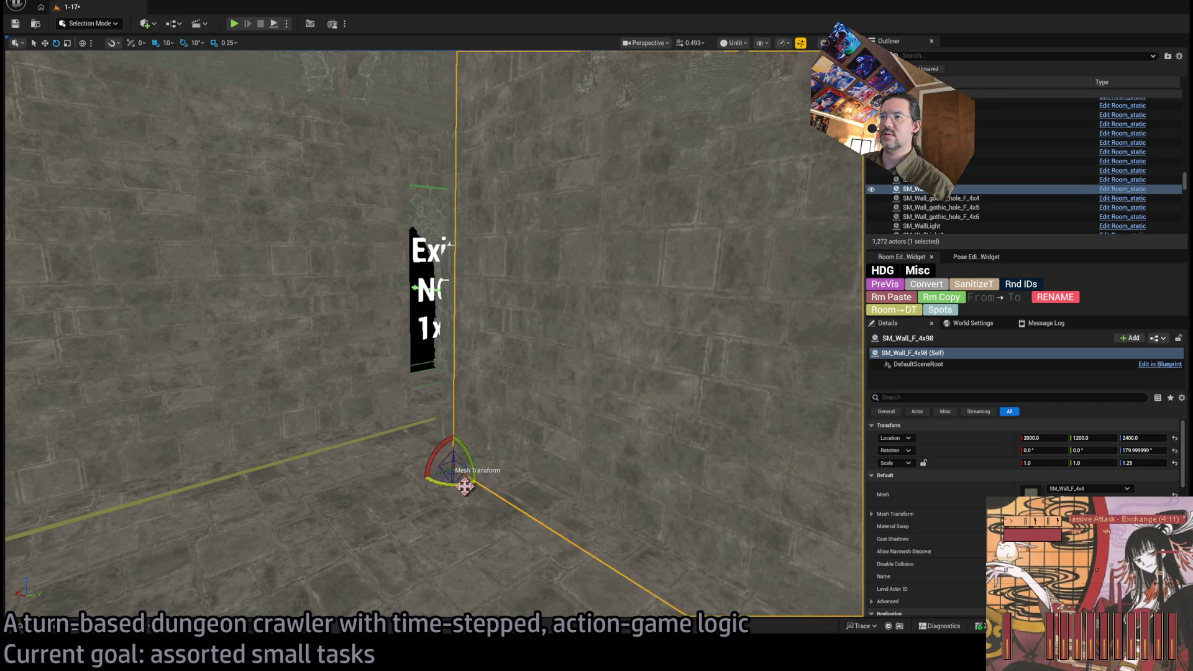
key(w)
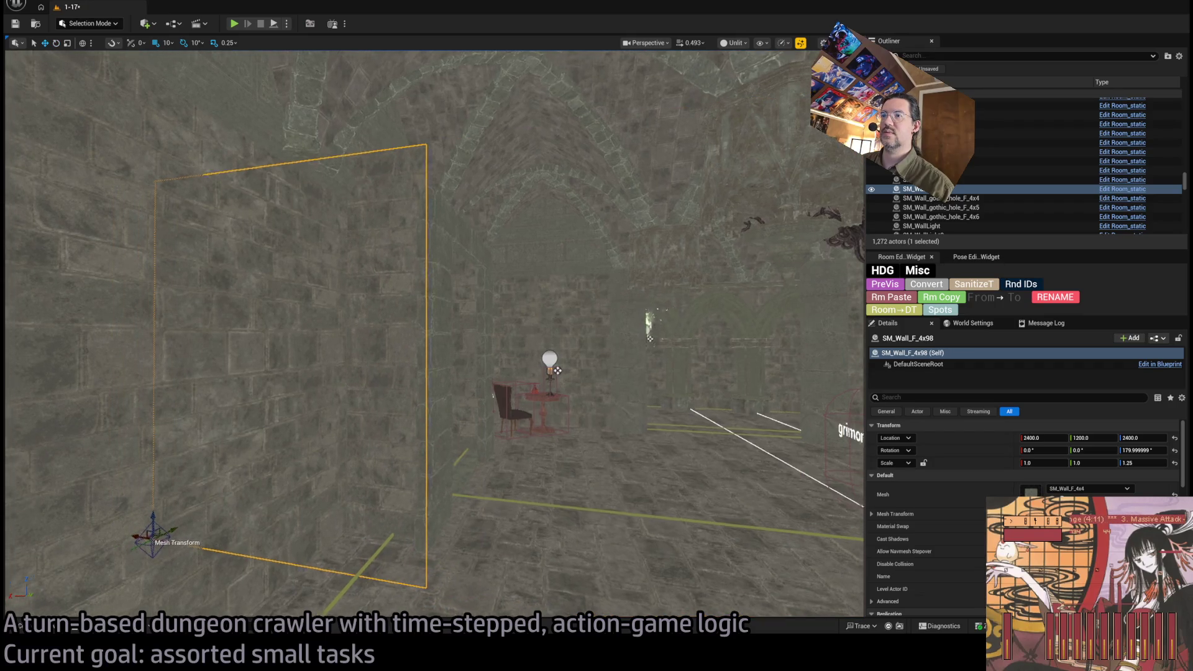
key(f)
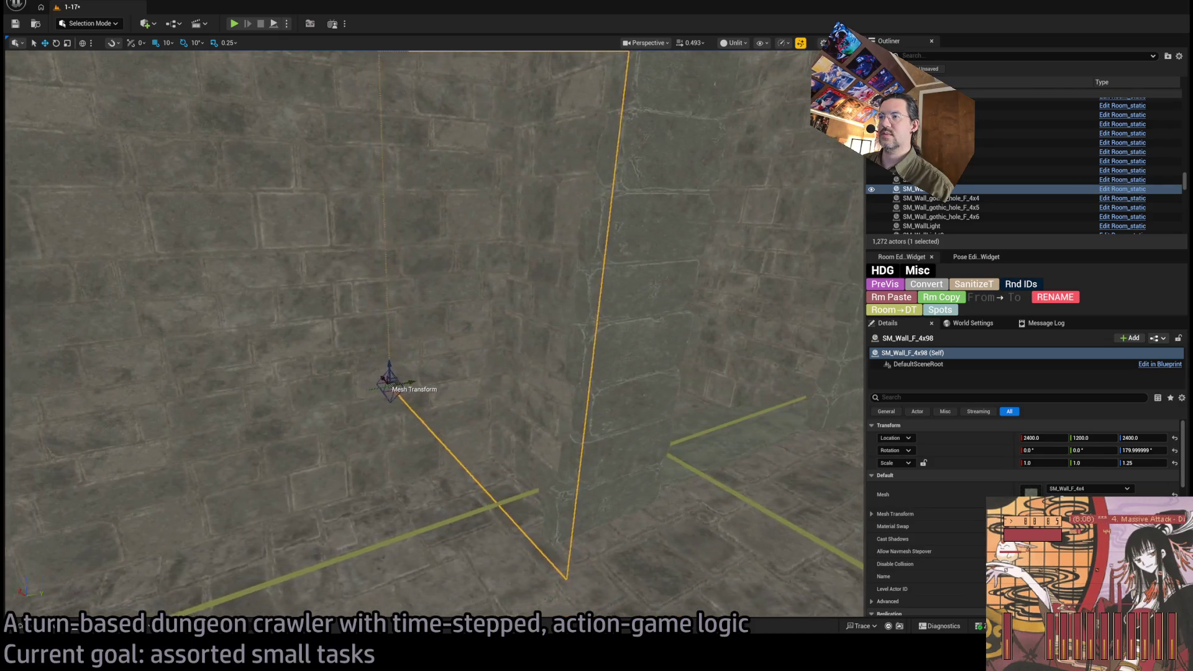
drag(367, 381, 354, 384)
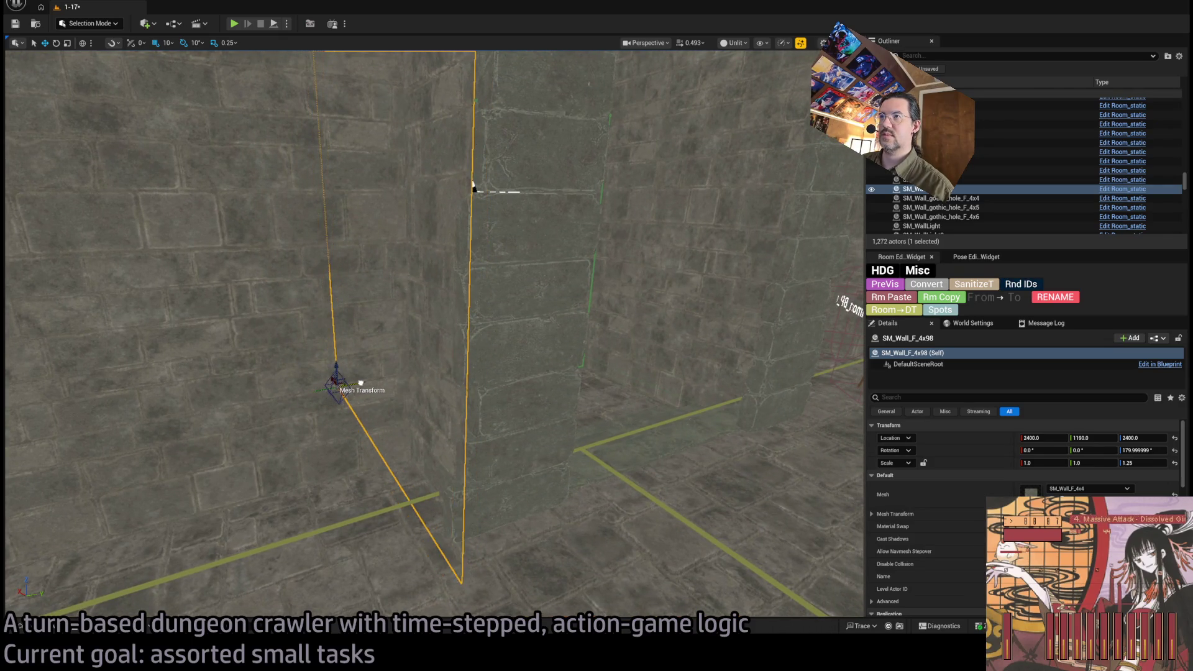
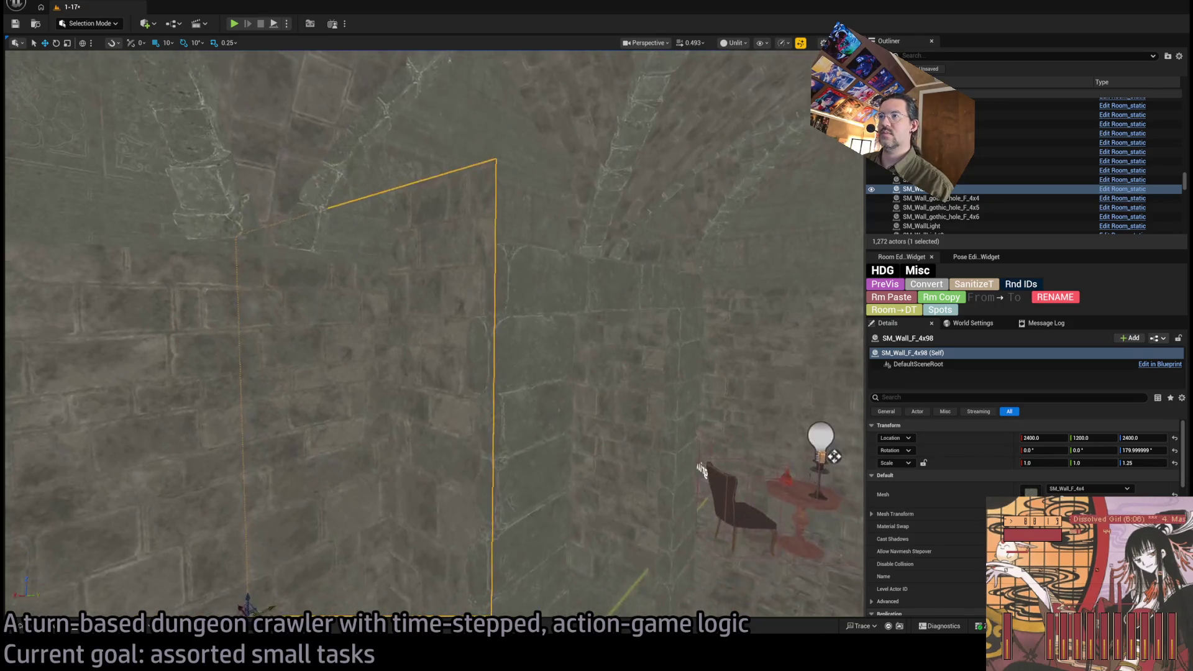
Step: Set the wall piece's Scale Z to 1.1 in Details
scroll(435, 335, down, 5)
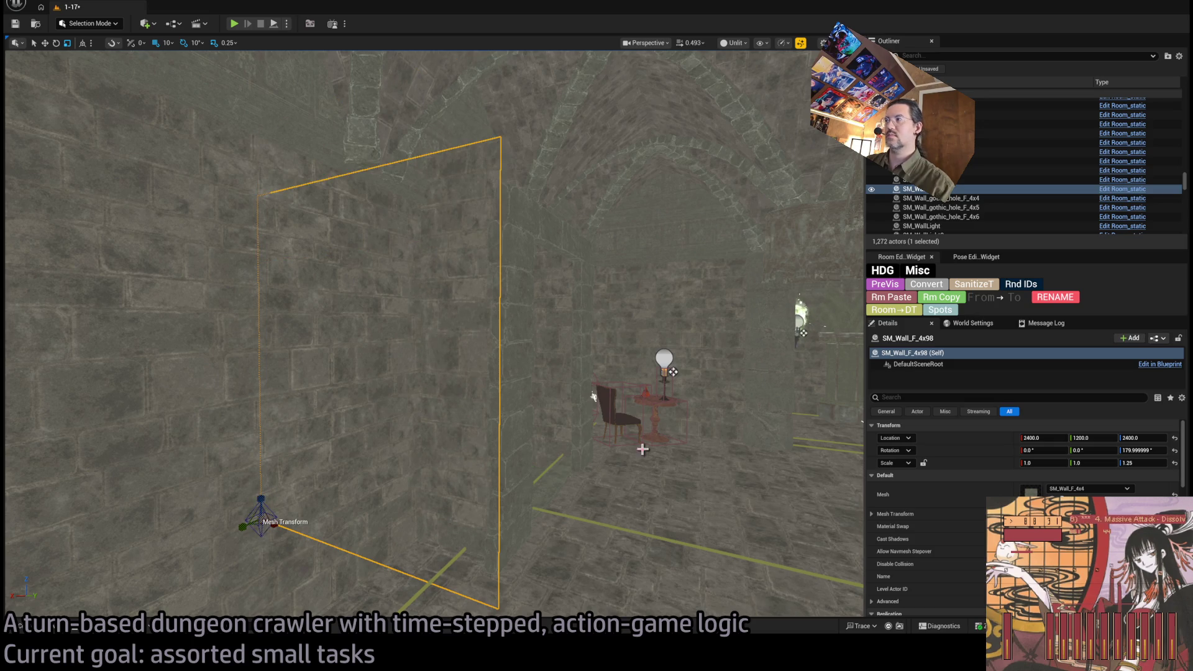
click(1137, 462)
text(1.1)
key(Return)
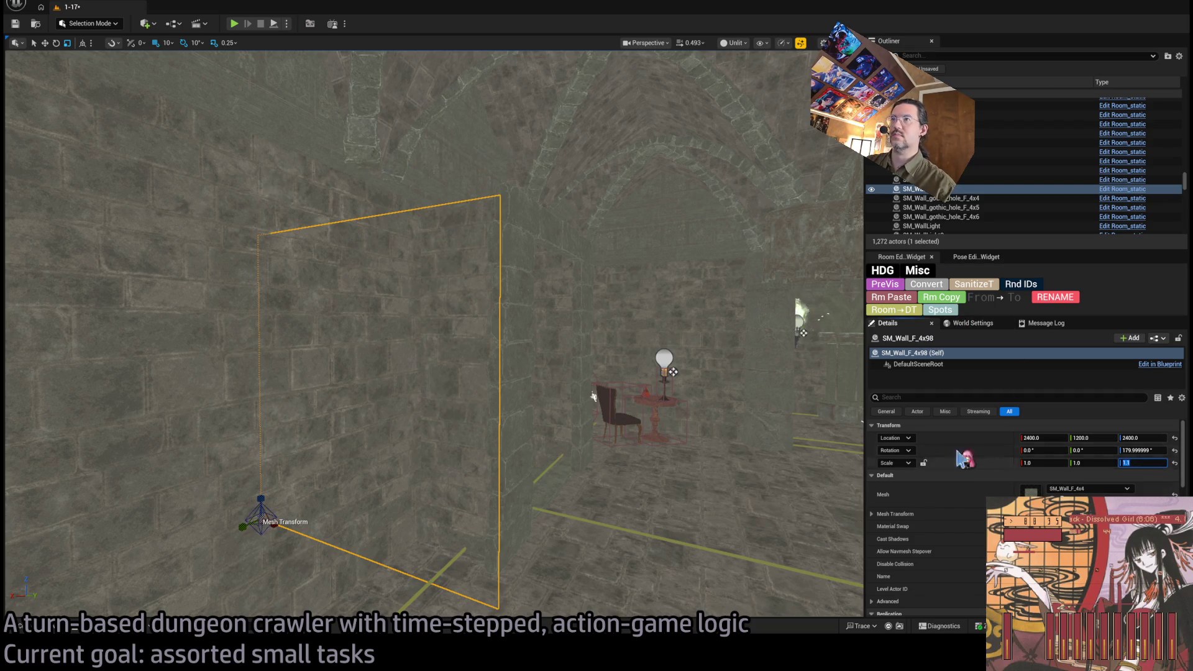
Step: Frame the shortened wall, enable scale snapping at 0.1, and launch Play In Editor
drag(552, 488, 541, 494)
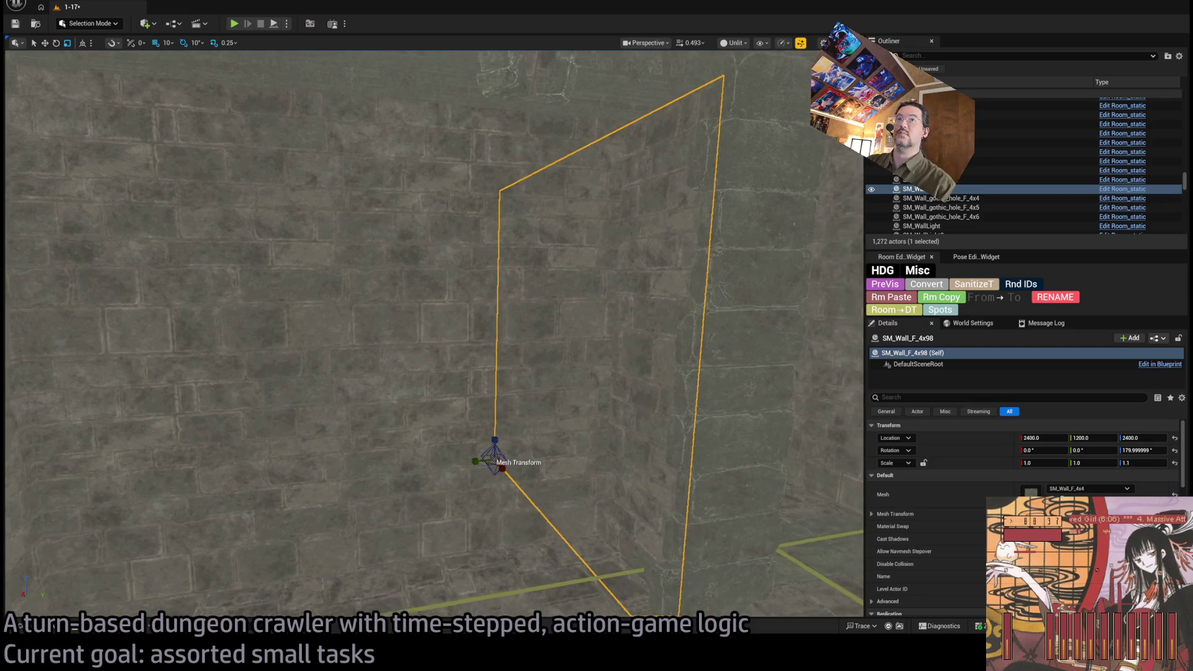
scroll(542, 493, down, 3)
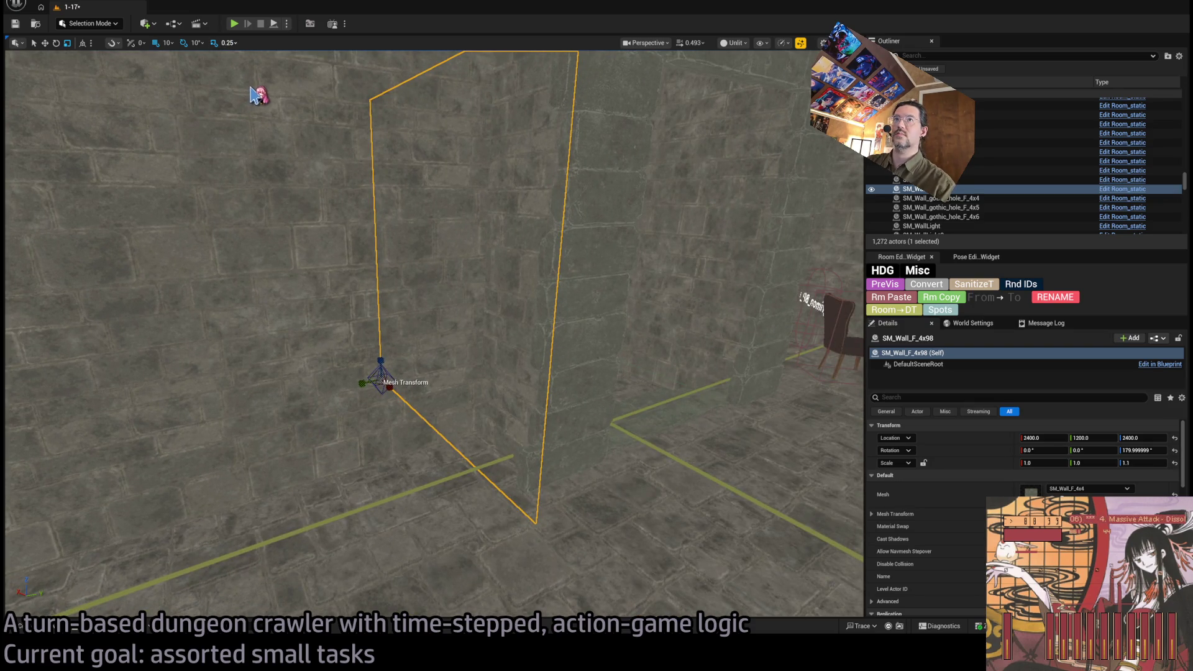
key(f)
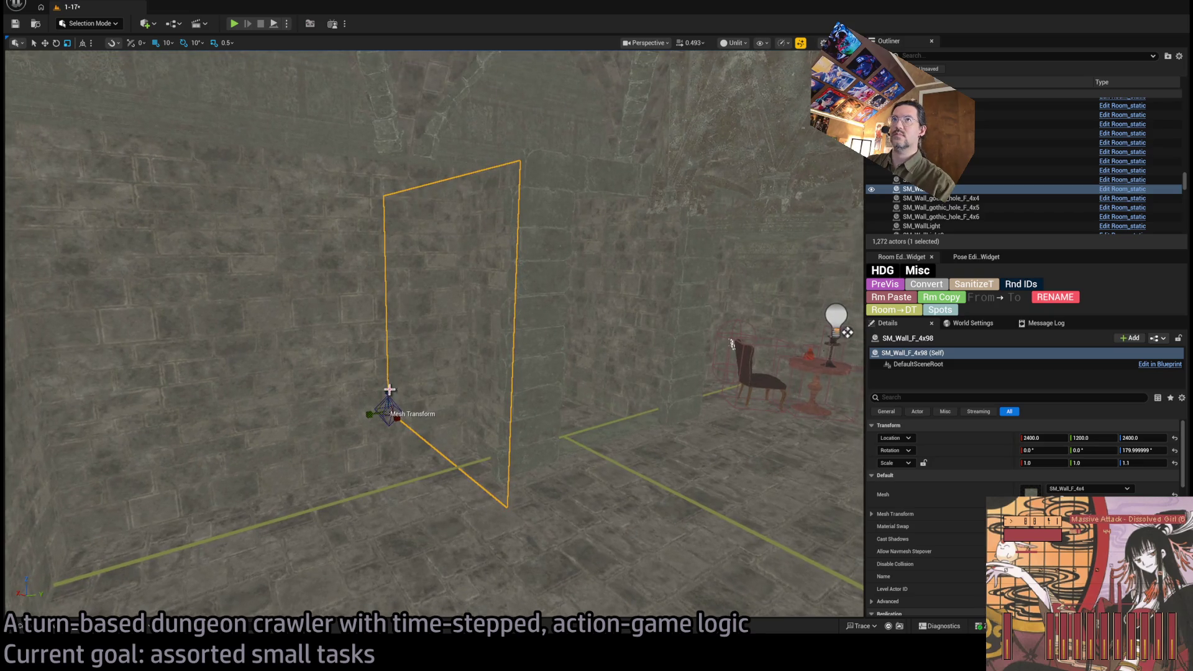
mouse_move(387, 390)
mouse_down()
mouse_move(387, 298)
mouse_move(365, 377)
mouse_up()
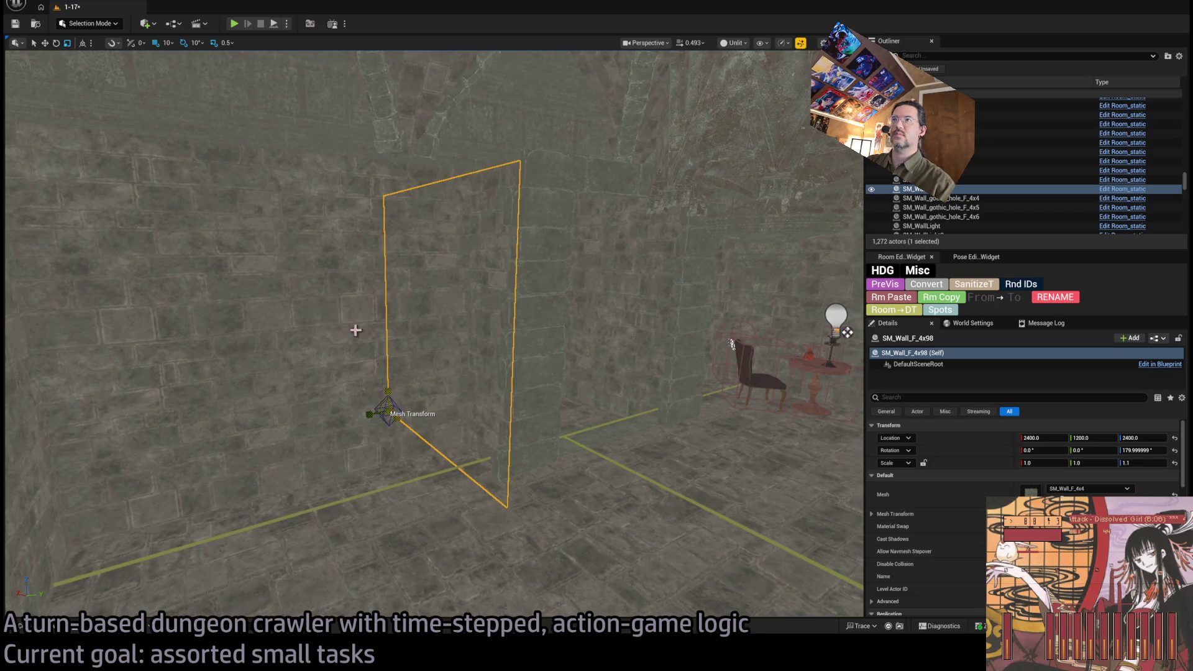
click(215, 45)
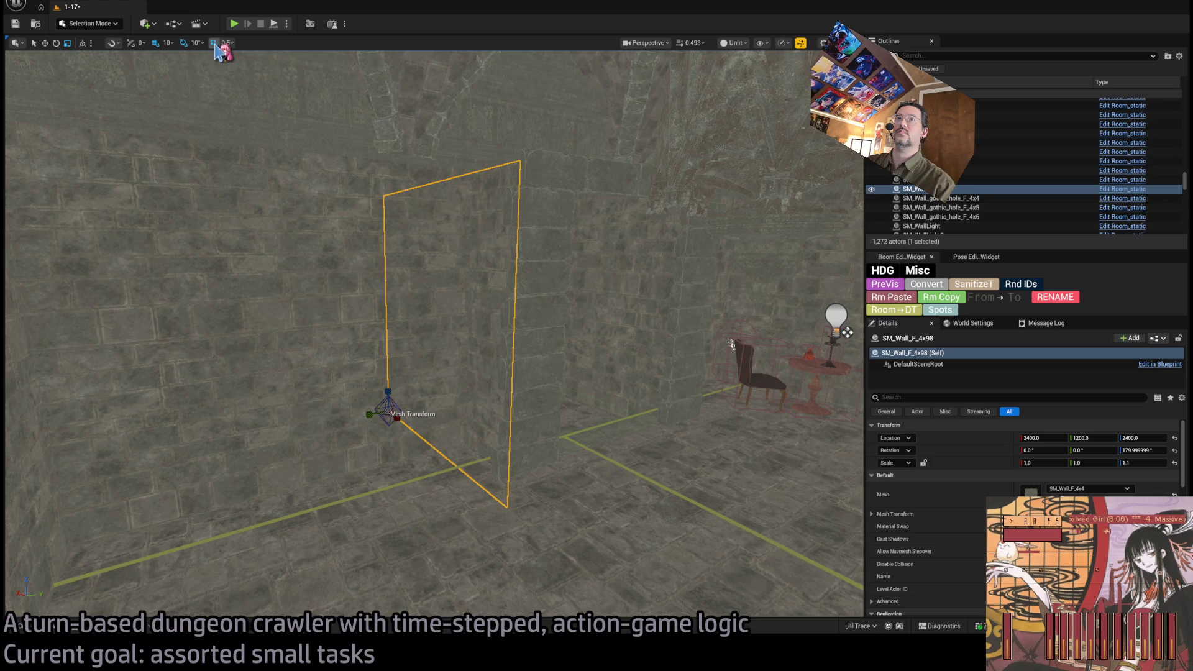
key(bracketleft)
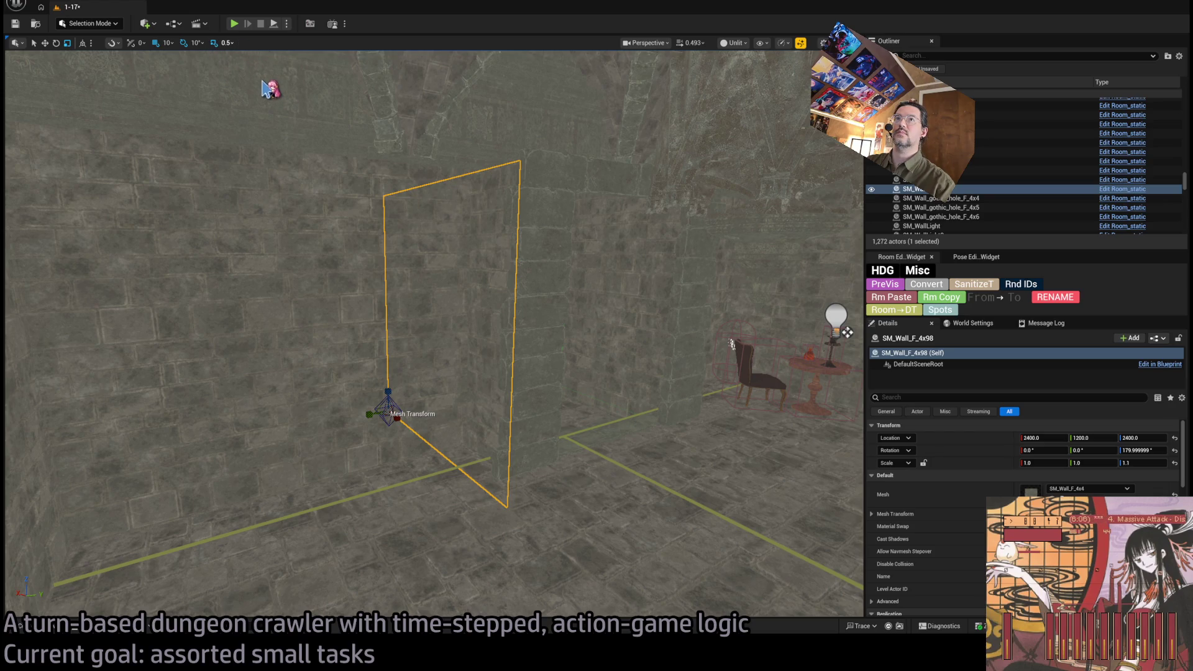
mouse_move(419, 394)
mouse_down()
mouse_move(438, 348)
mouse_move(425, 356)
mouse_up()
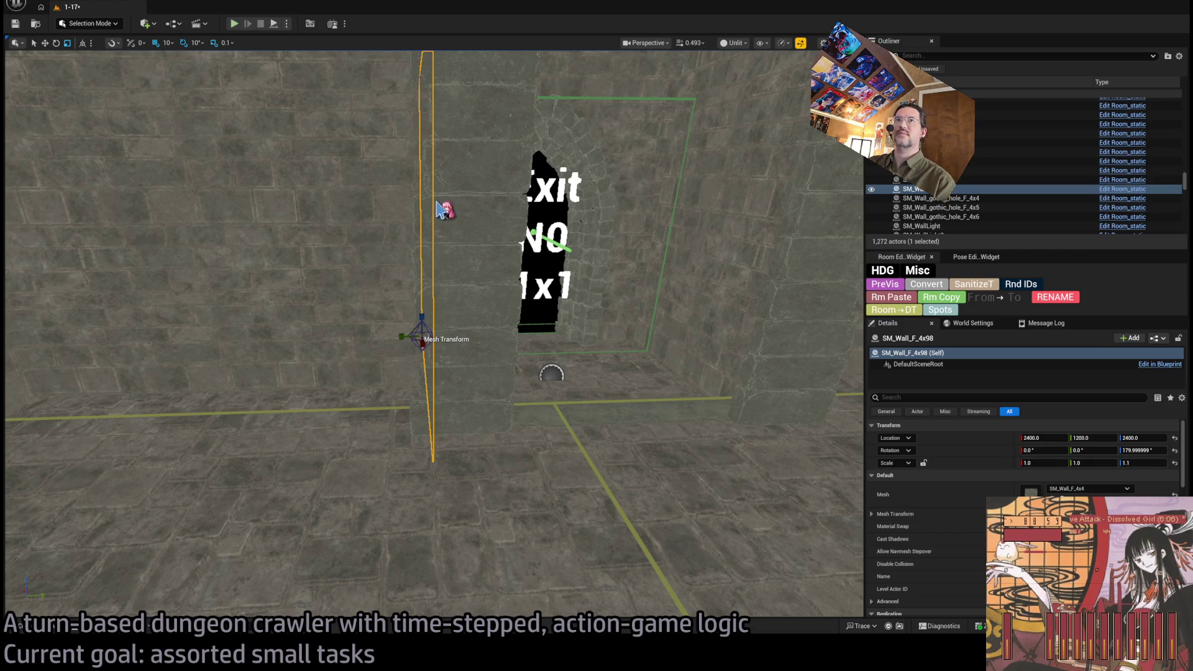
key(alt+p)
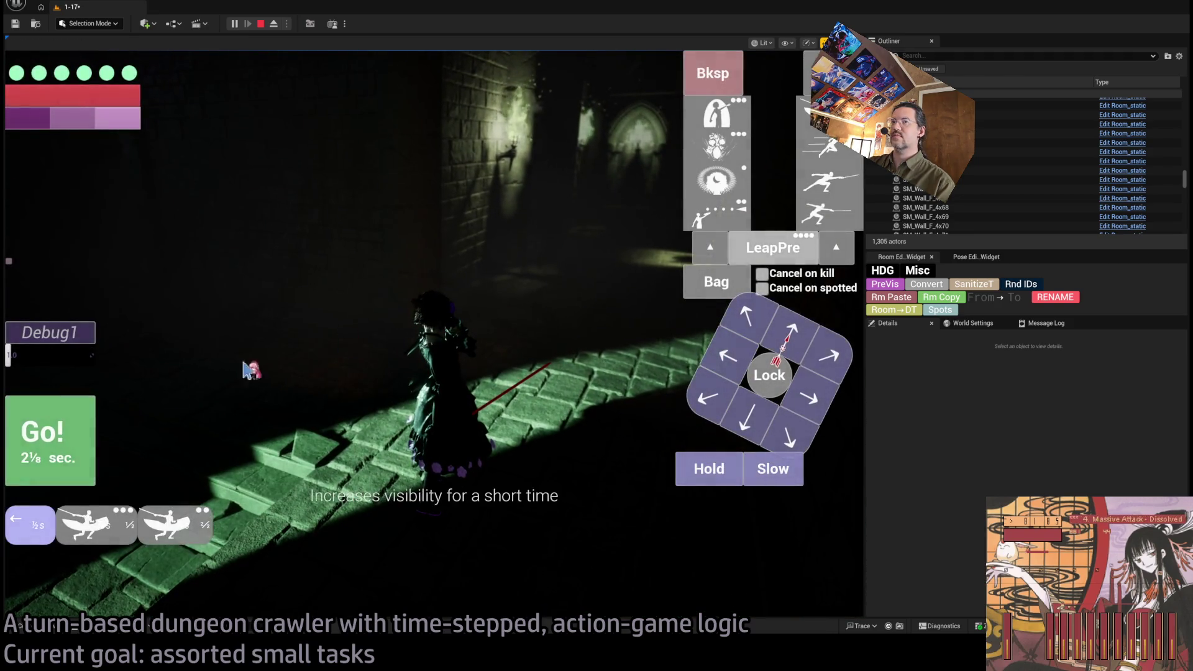
Step: Take three turns down the corridor, lock onto the cat enemy, then stop the playtest
click(287, 354)
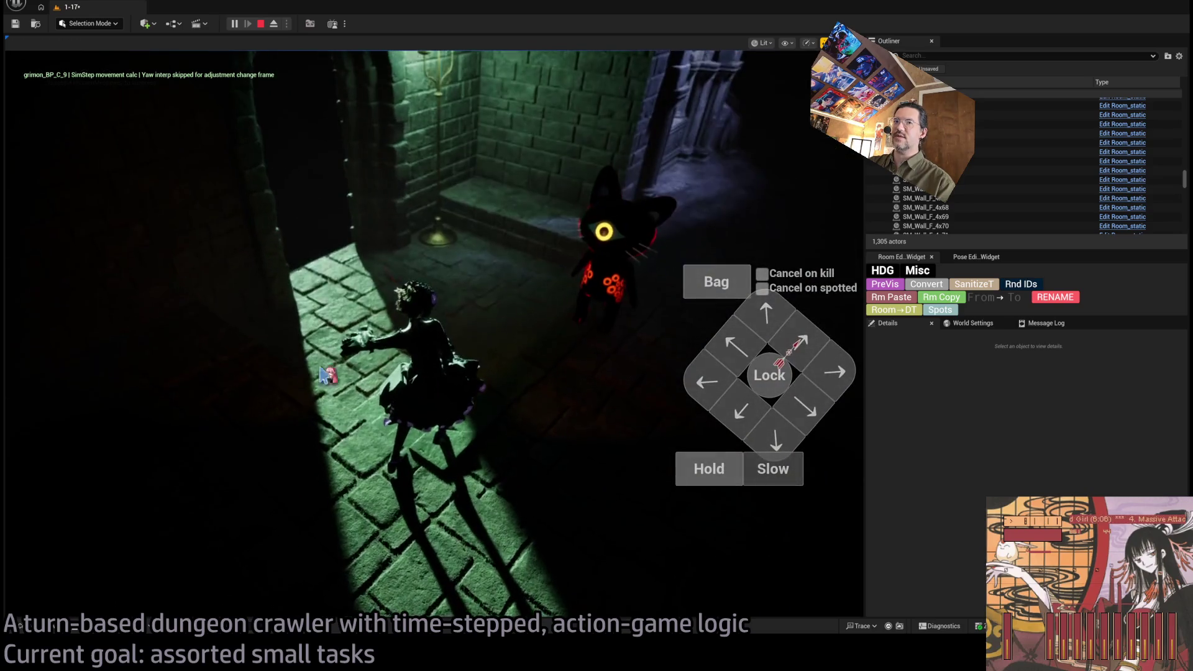
click(328, 373)
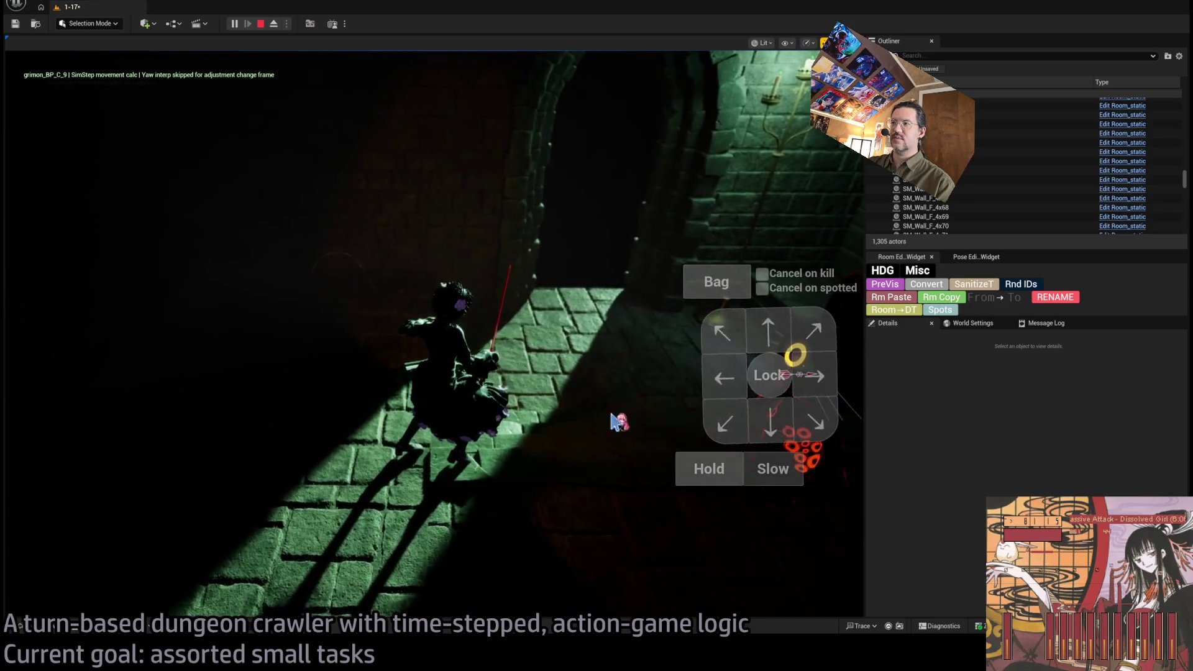
click(407, 461)
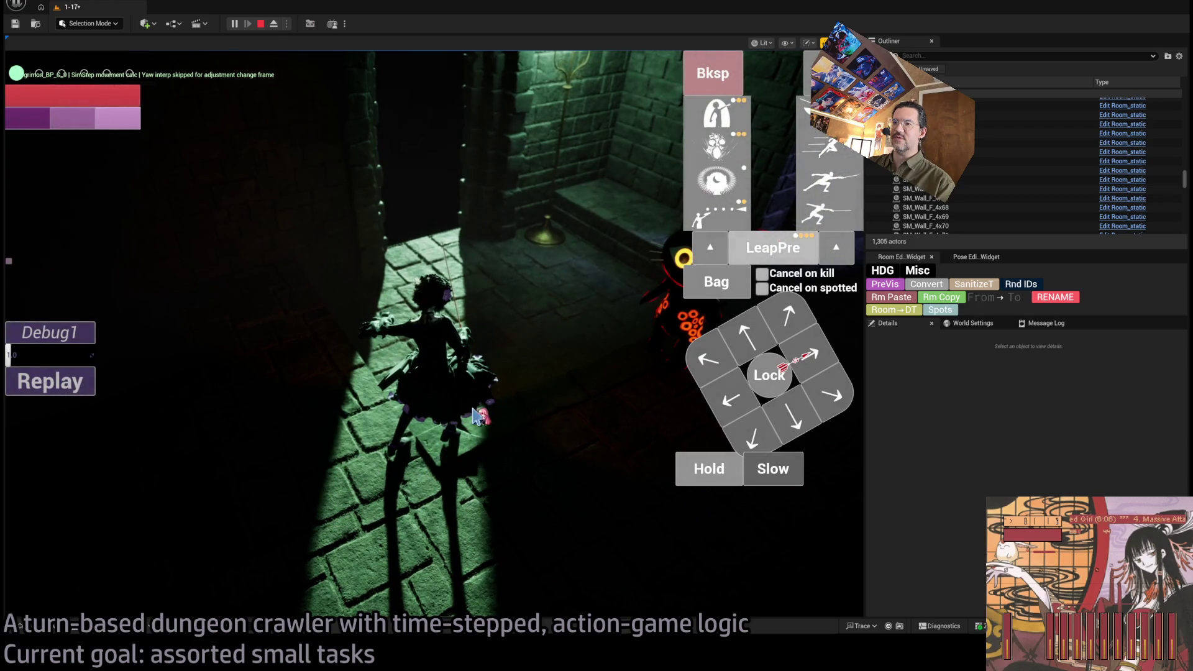
click(758, 379)
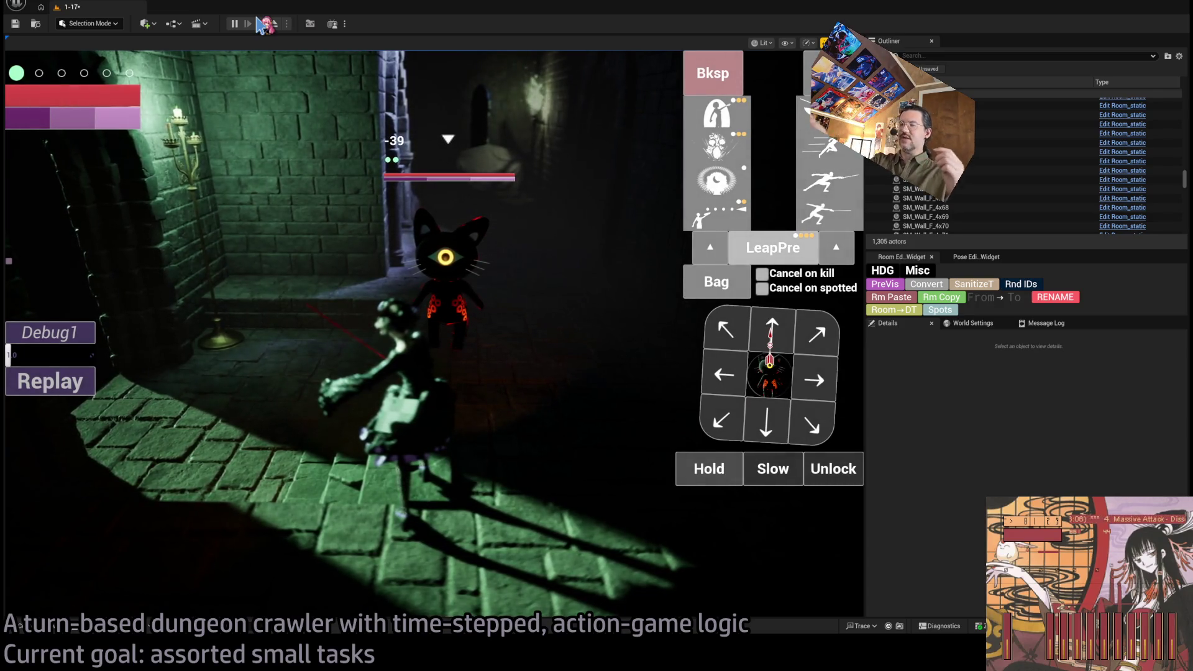
click(260, 25)
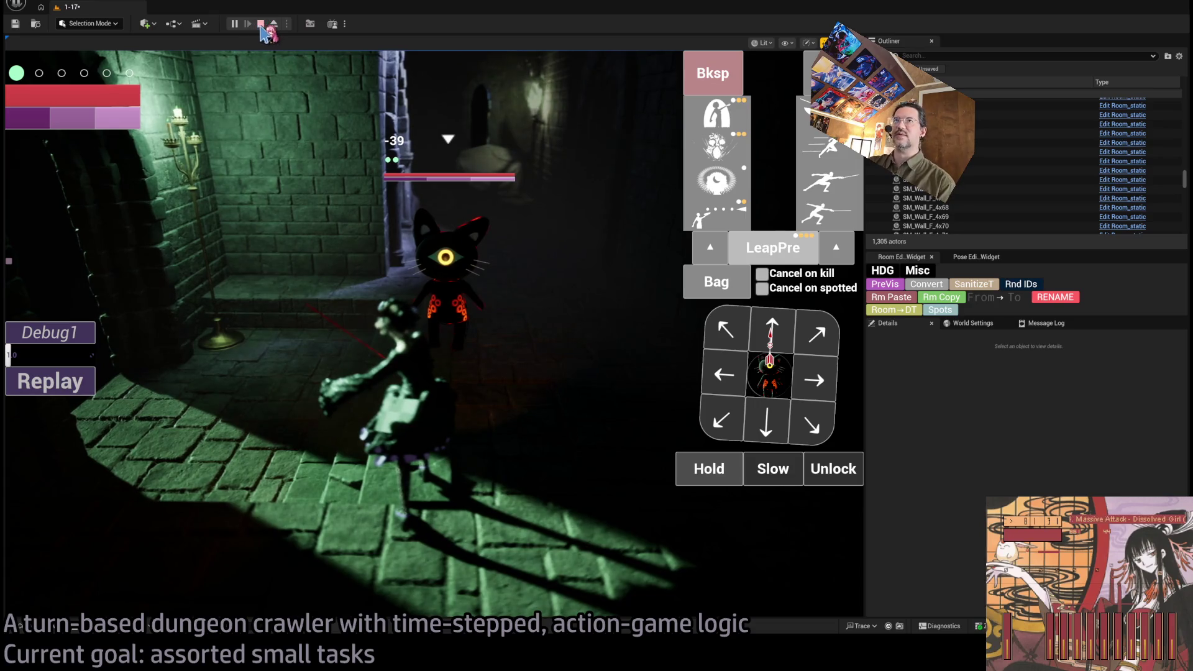
Step: Frame the wall and Alt-drag its rotate gizmo to create a copy lying flat
key(f)
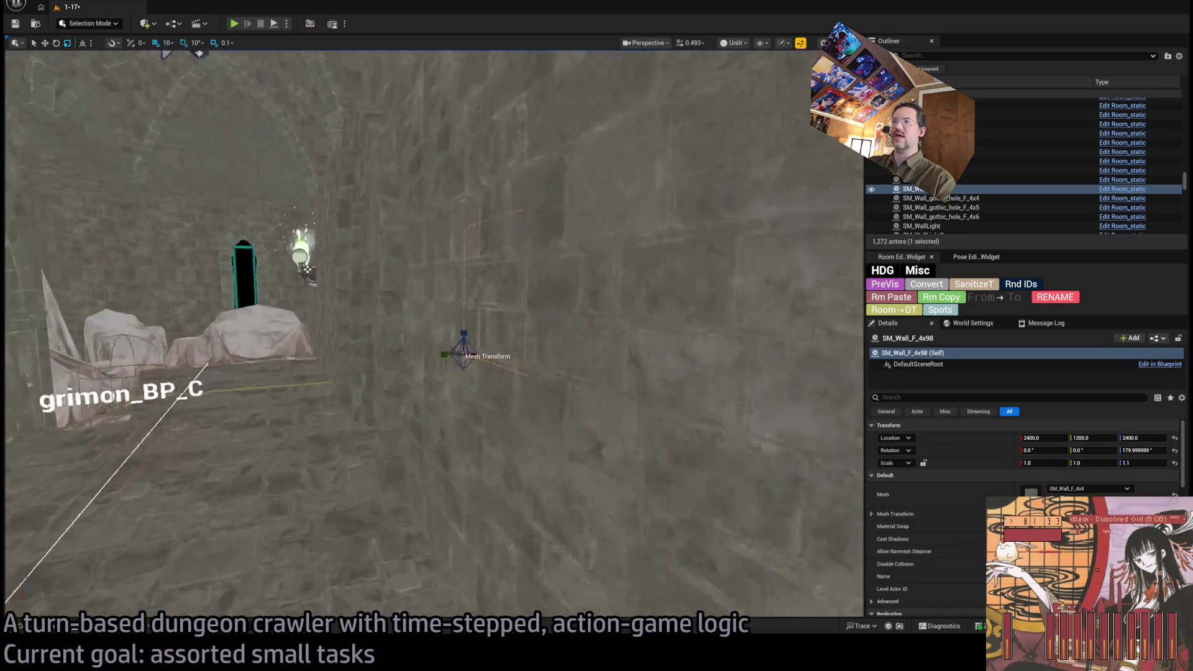
mouse_move(435, 311)
mouse_down()
mouse_move(435, 385)
mouse_move(496, 373)
mouse_move(495, 345)
mouse_move(495, 397)
mouse_move(493, 371)
mouse_up()
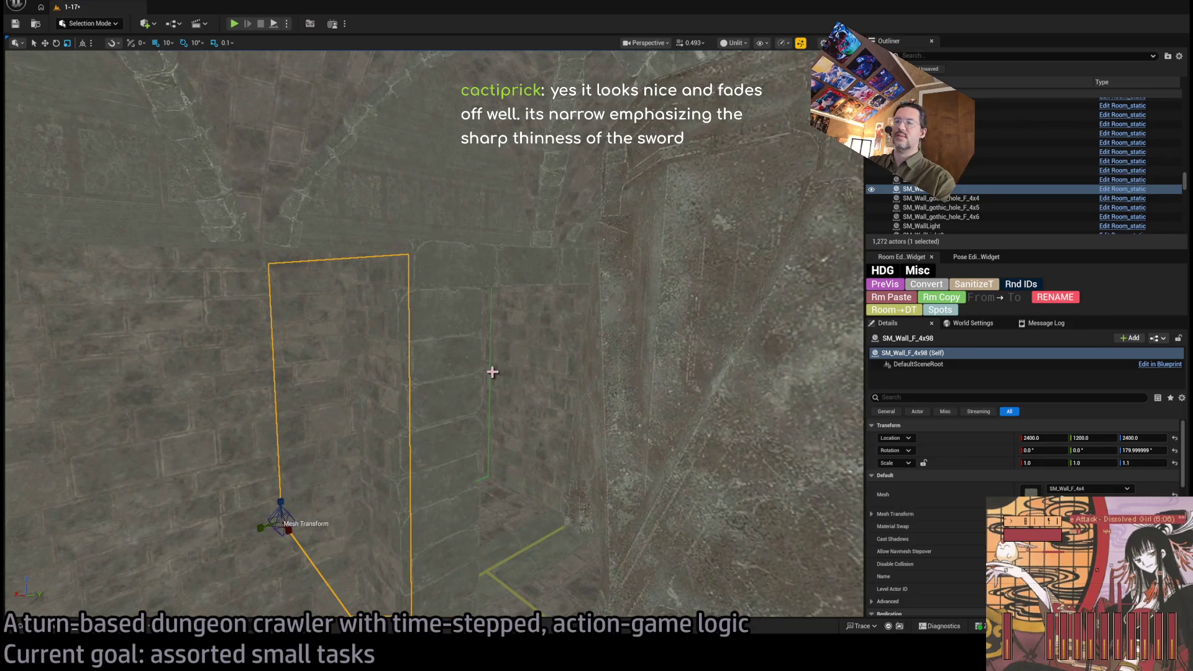
mouse_move(270, 504)
mouse_down()
mouse_move(298, 496)
mouse_move(310, 506)
mouse_up()
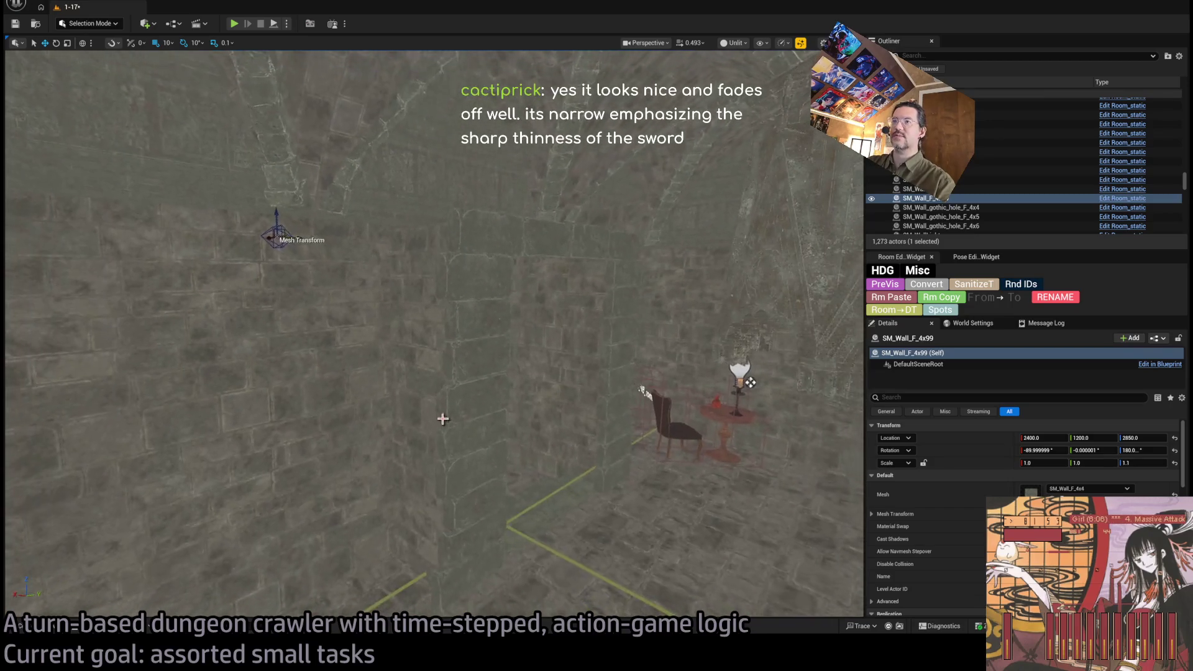
Step: Select the original wall SM_Wall_F_4x98 and duplicate it again as a rotated copy
click(440, 425)
key(f)
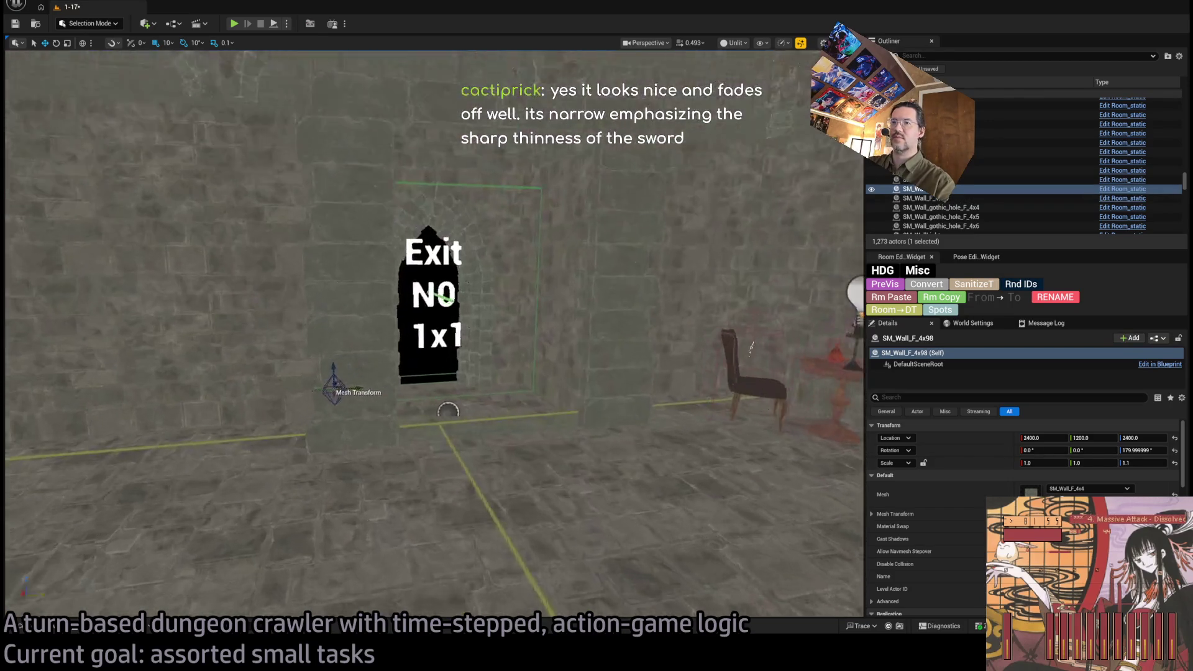
key(e)
mouse_move(371, 413)
mouse_down()
mouse_move(385, 410)
mouse_move(373, 404)
mouse_up()
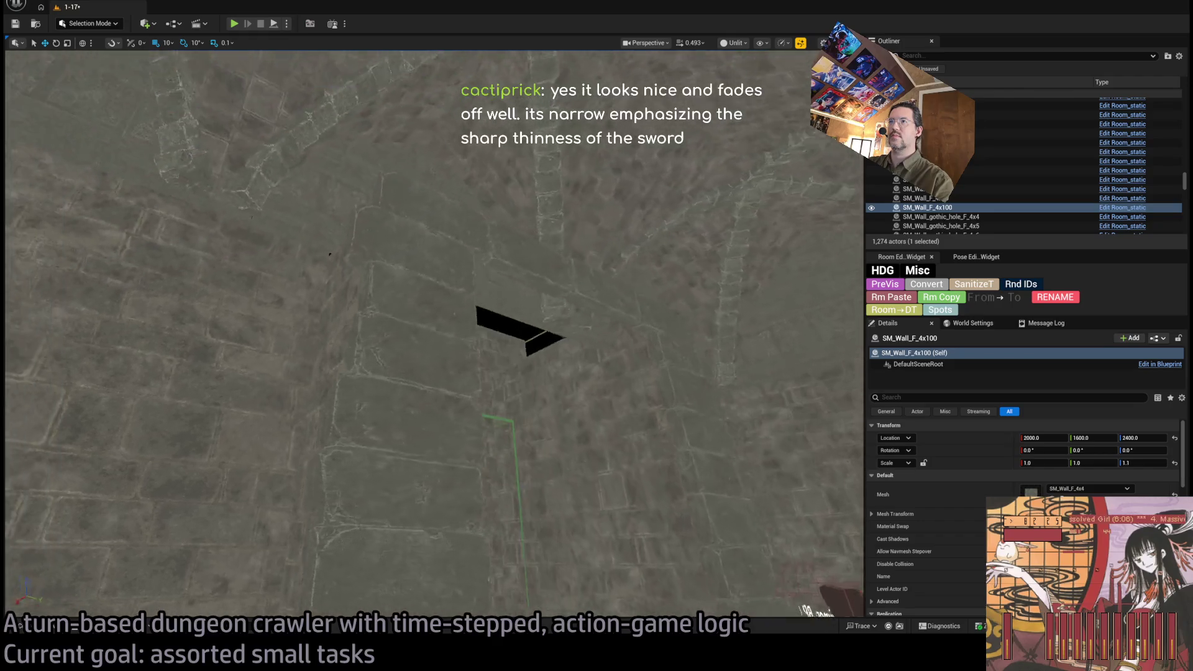
Step: Focus on the Exit arch wall and start another Play In Editor session
key(f)
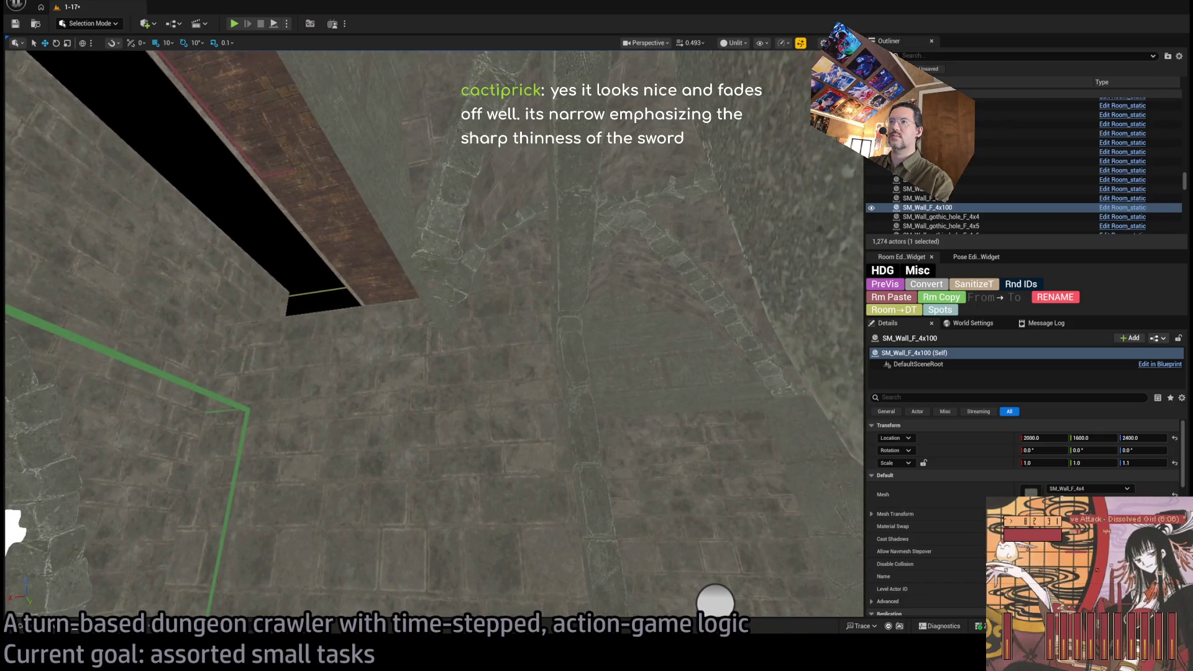
scroll(749, 444, down, 8)
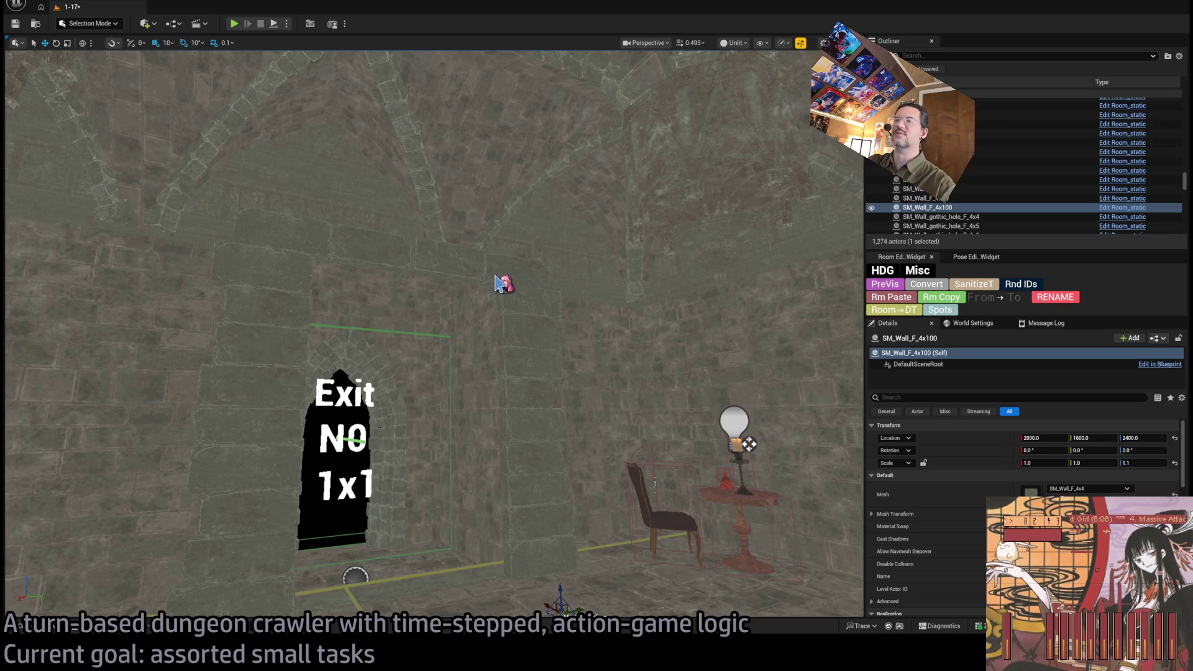
key(alt+p)
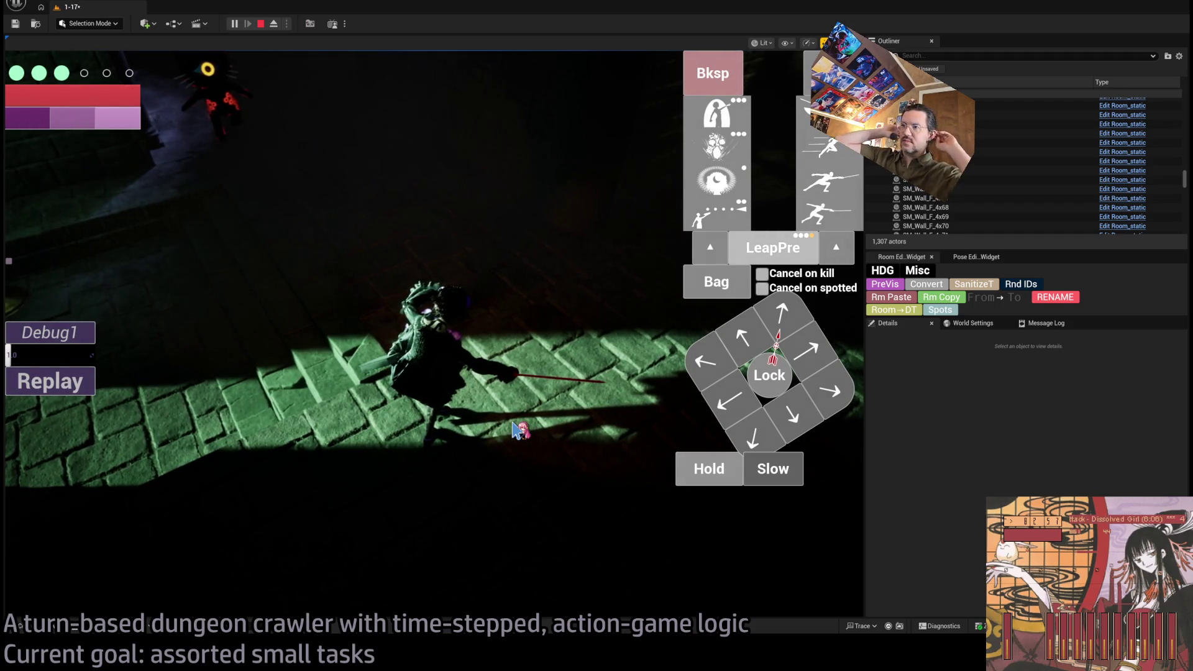
Step: Attack, move into the next corridor room, replay the run twice, then stop the playtest
click(514, 428)
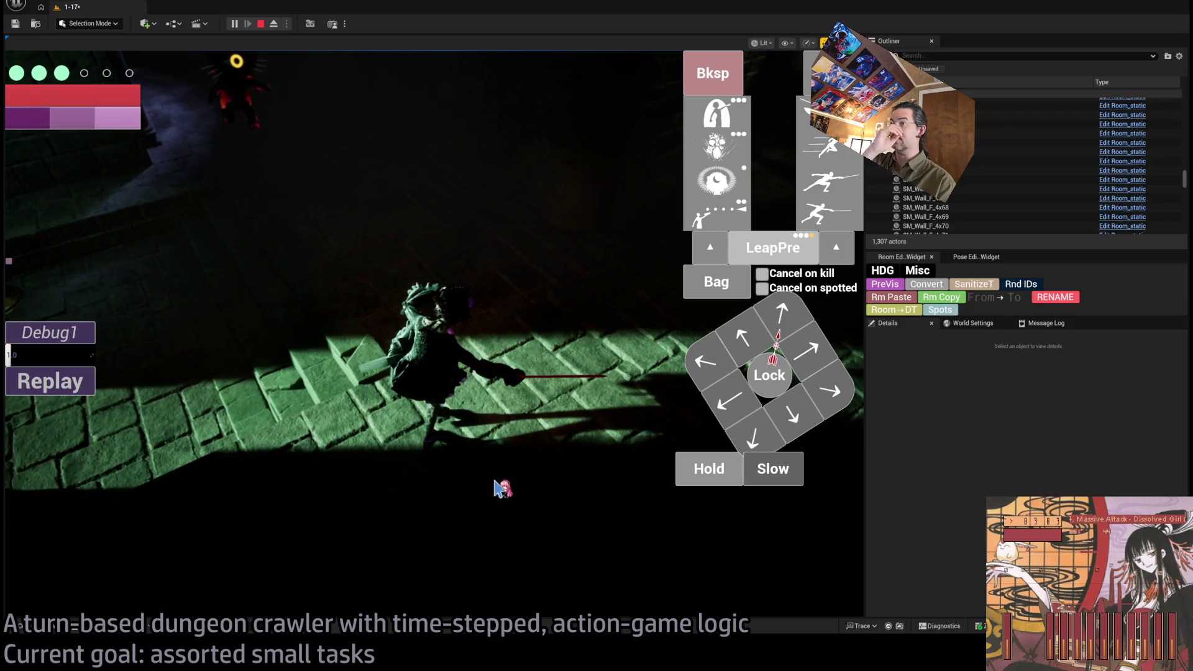
click(506, 434)
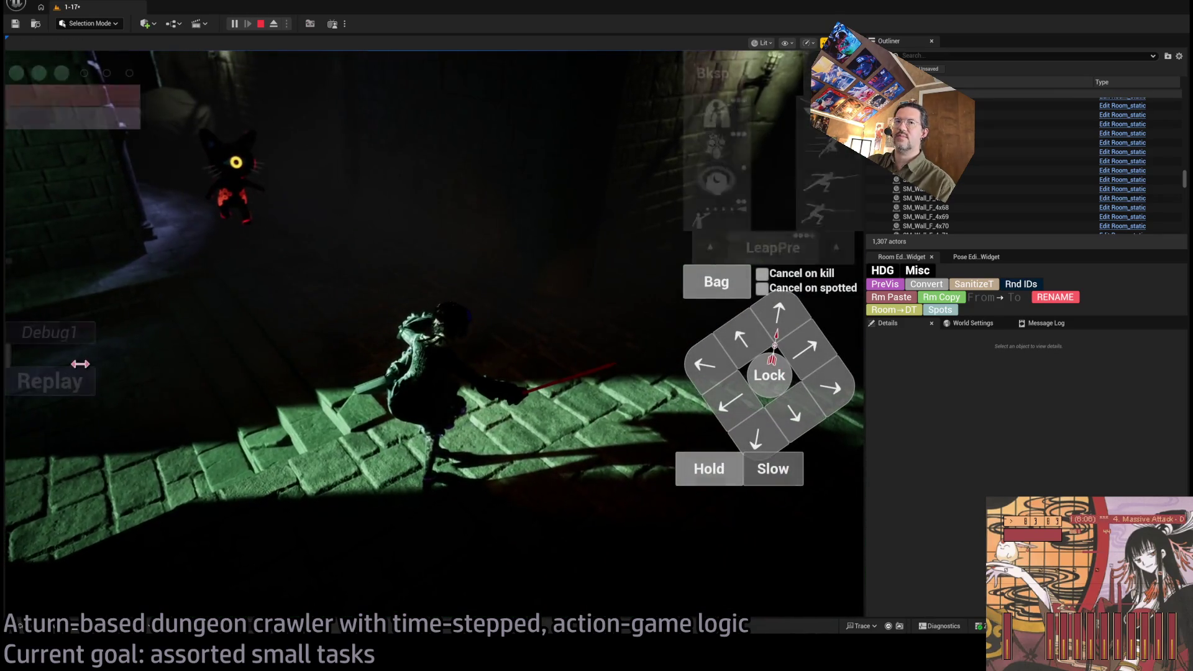
click(78, 391)
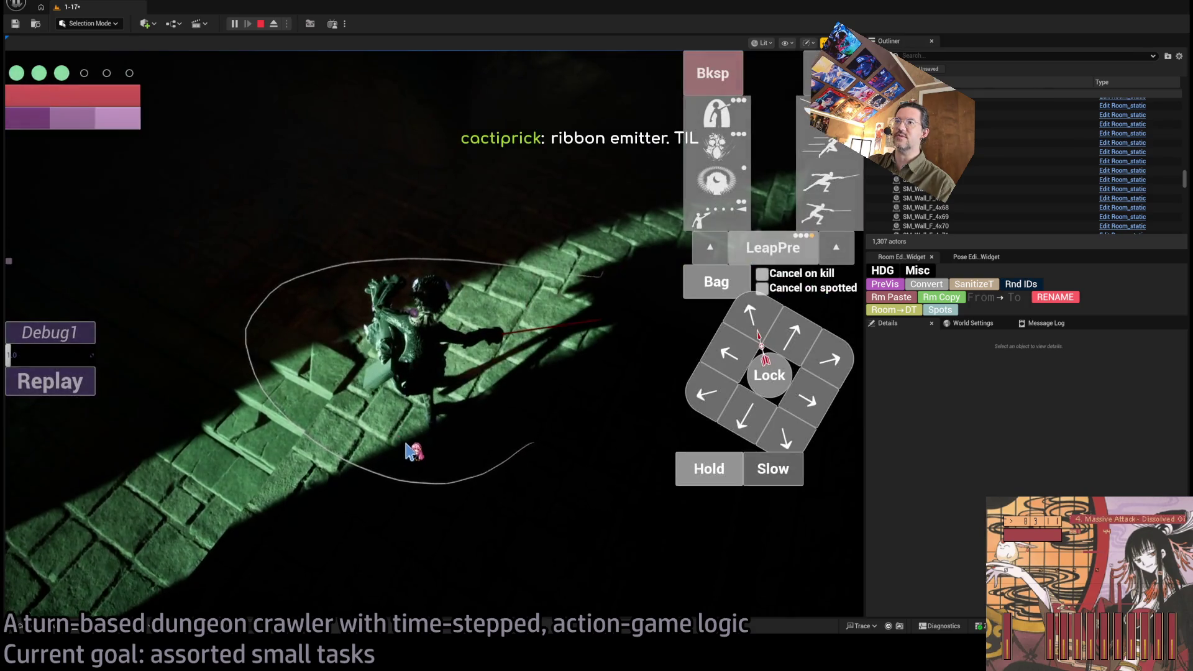
click(41, 381)
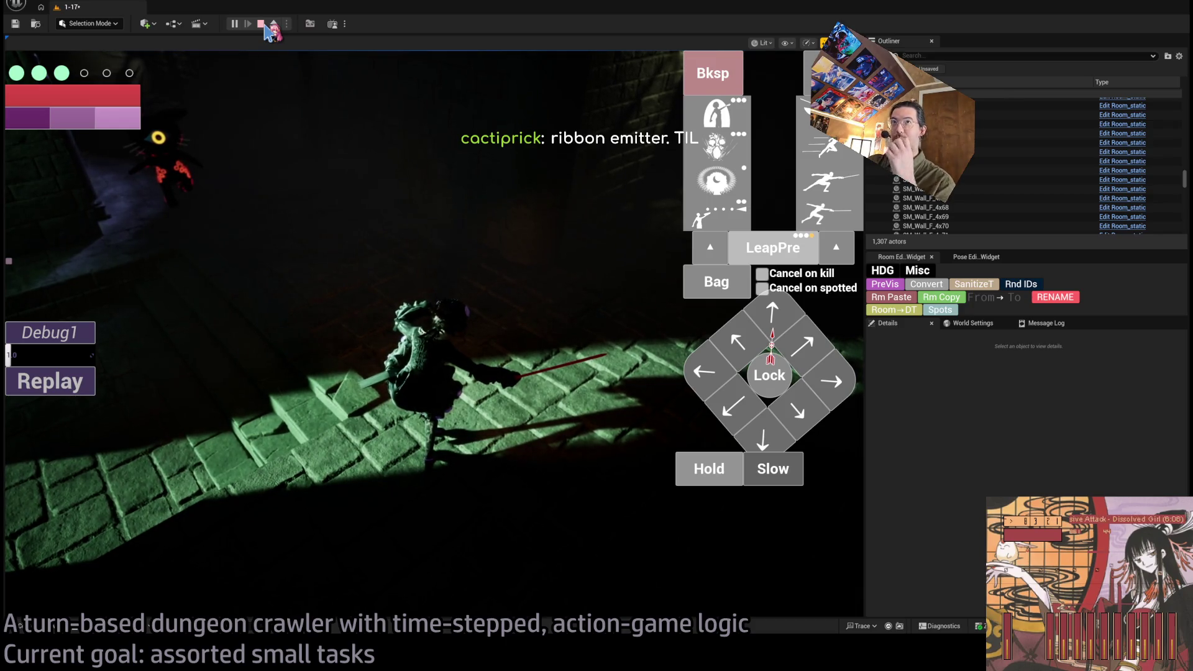
click(261, 24)
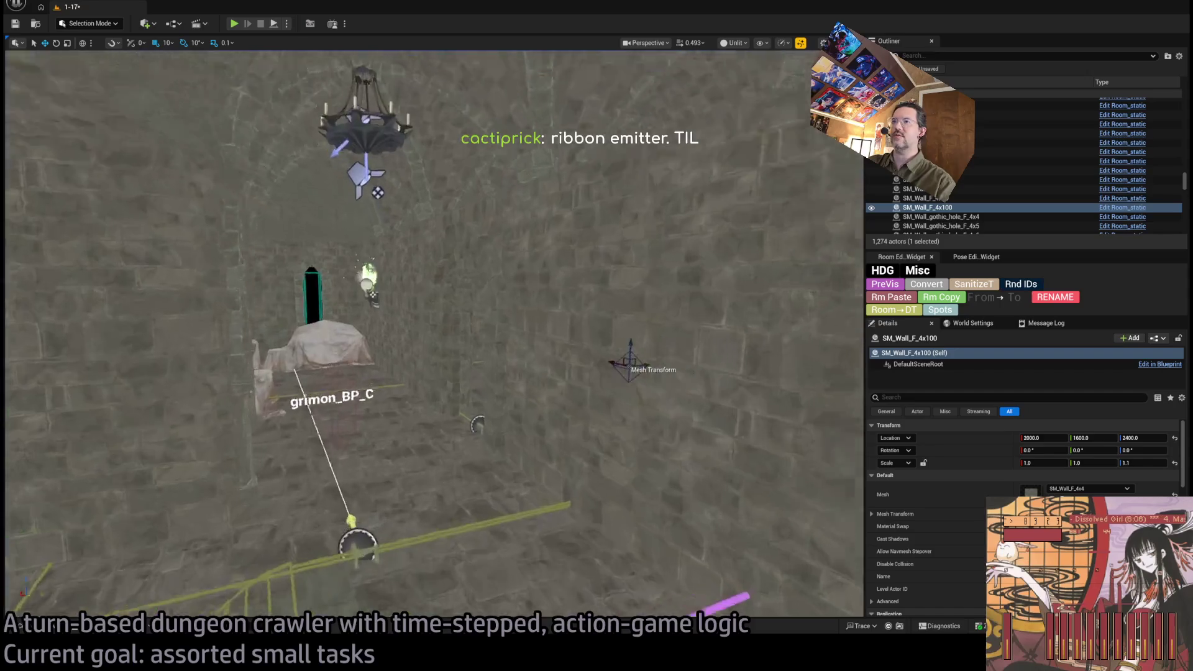
Step: Set Scale Z to 1.125 on walls SM_Wall_F_4x98 and SM_Wall_F_4x100
drag(435, 336, 435, 335)
drag(491, 287, 491, 287)
click(435, 497)
drag(336, 419, 318, 423)
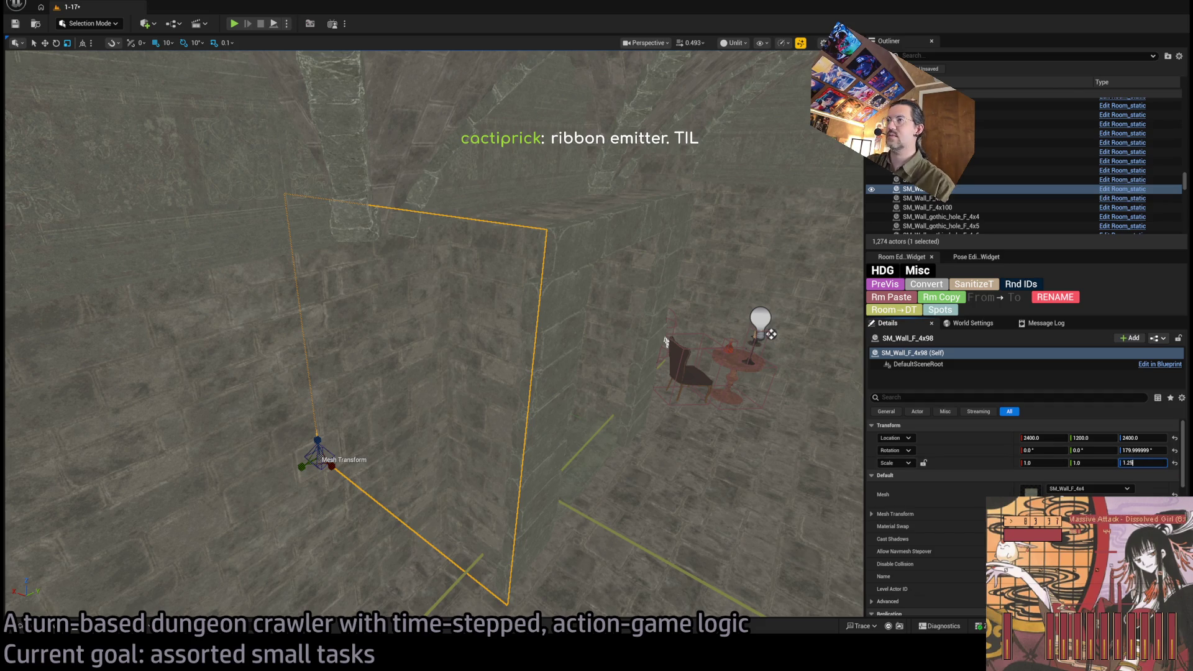
key(Return)
drag(435, 336, 410, 345)
drag(534, 261, 532, 261)
click(538, 264)
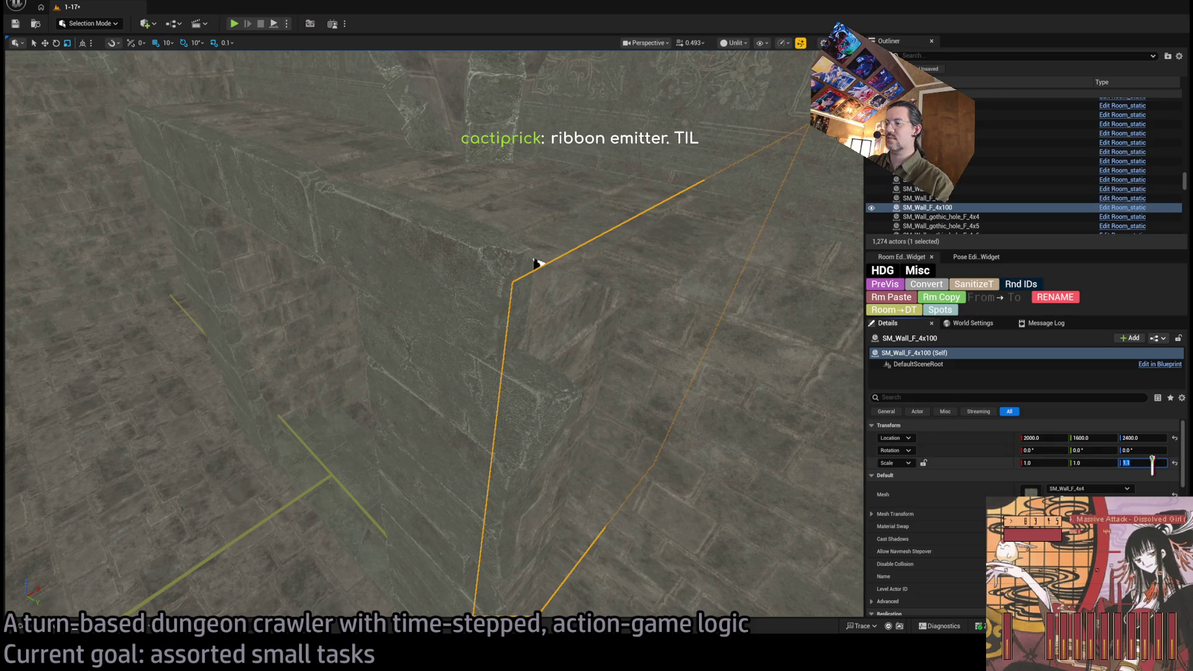
text(25)
key(Return)
Step: Select walls SM_Wall_F_4x99, 4x97 and 4x96, then Alt-drag to duplicate and rotate the Exit wall
click(519, 195)
drag(519, 195, 360, 224)
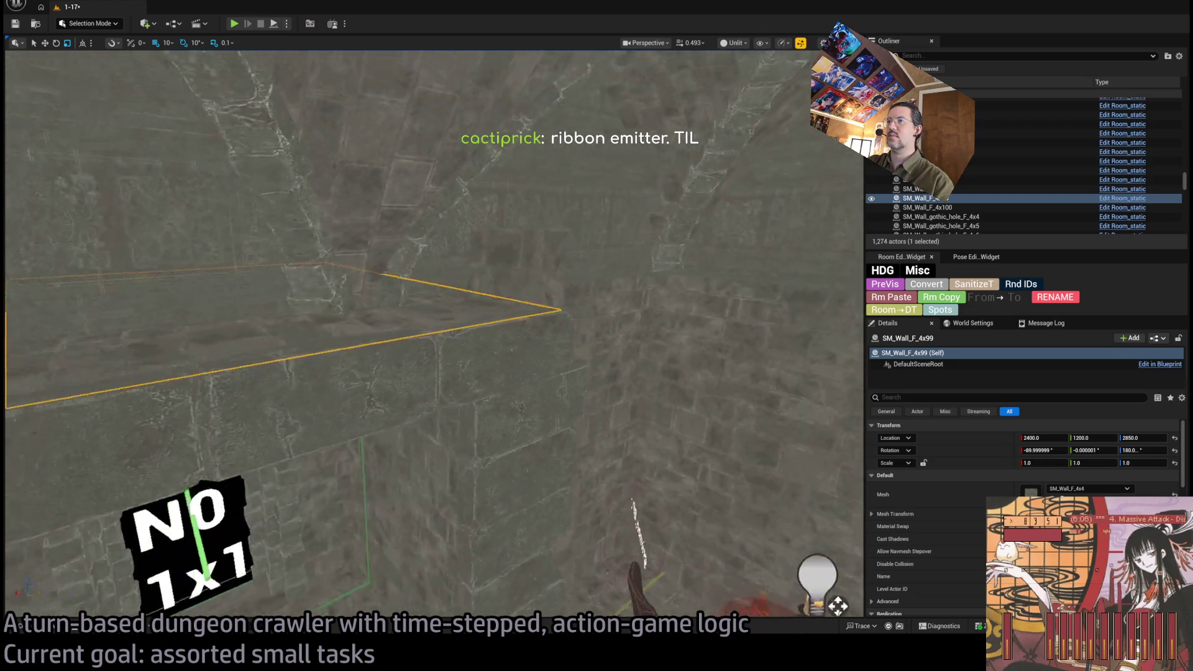
click(464, 400)
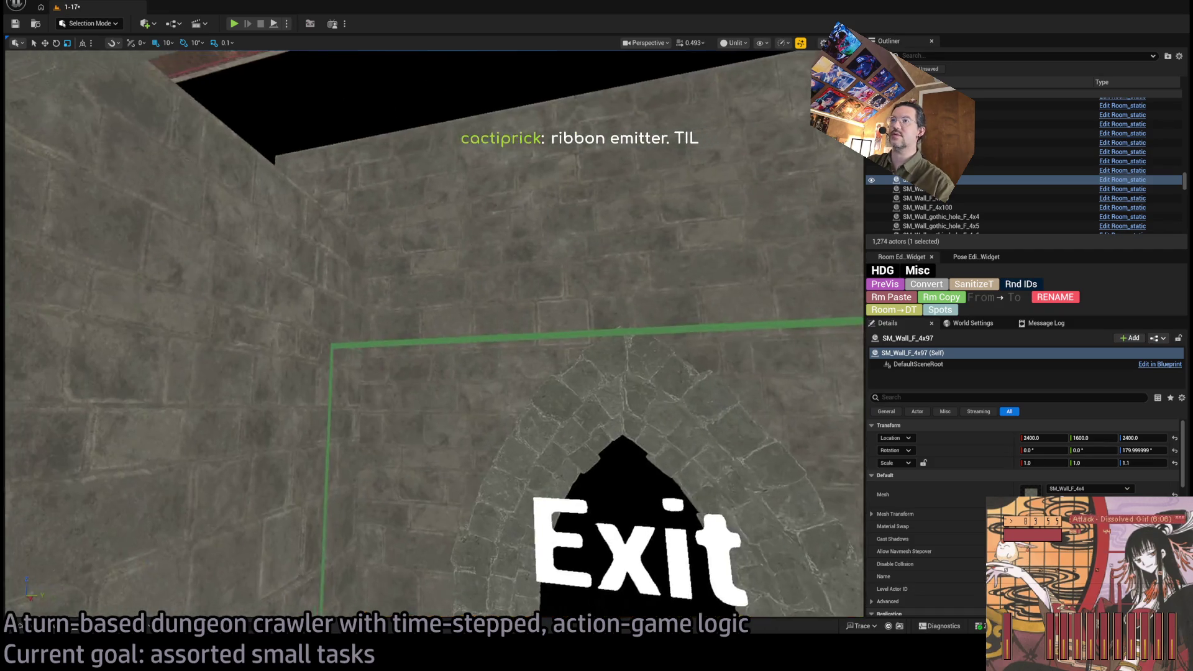
click(249, 310)
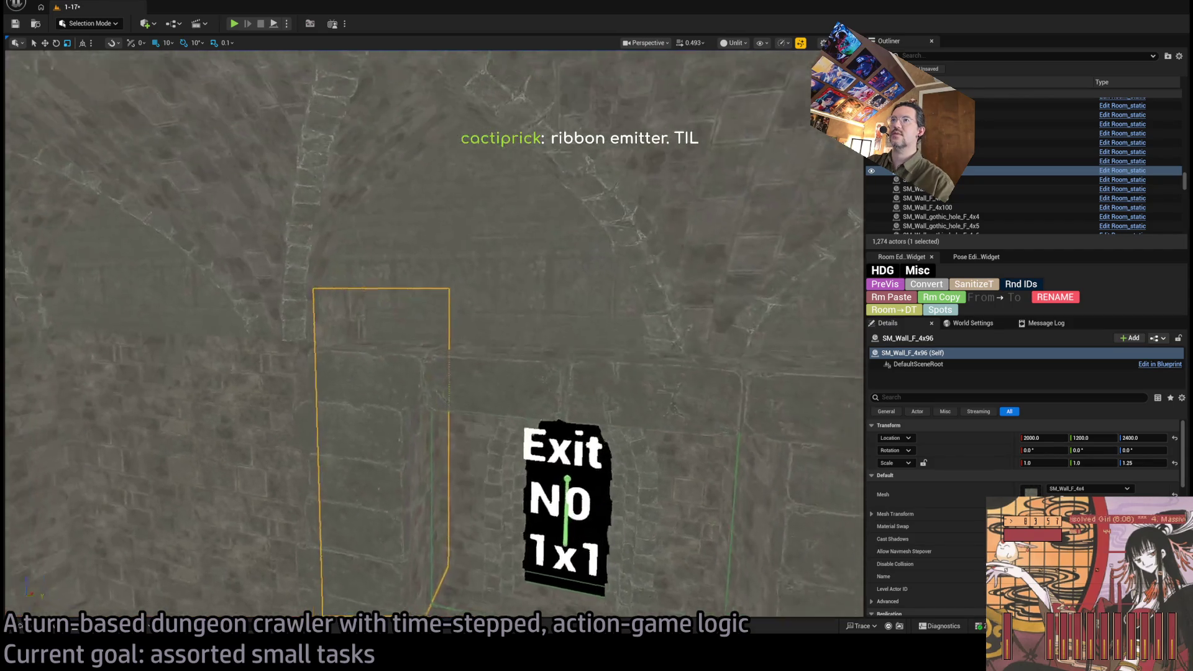
drag(434, 336, 422, 449)
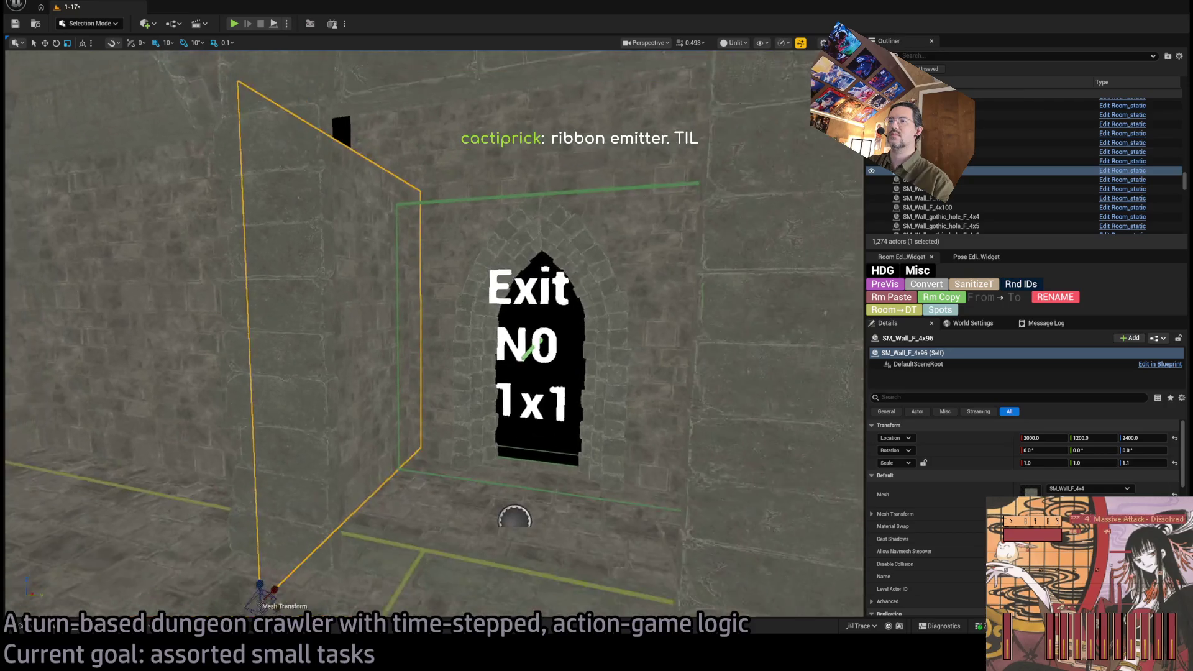
drag(262, 580, 276, 590)
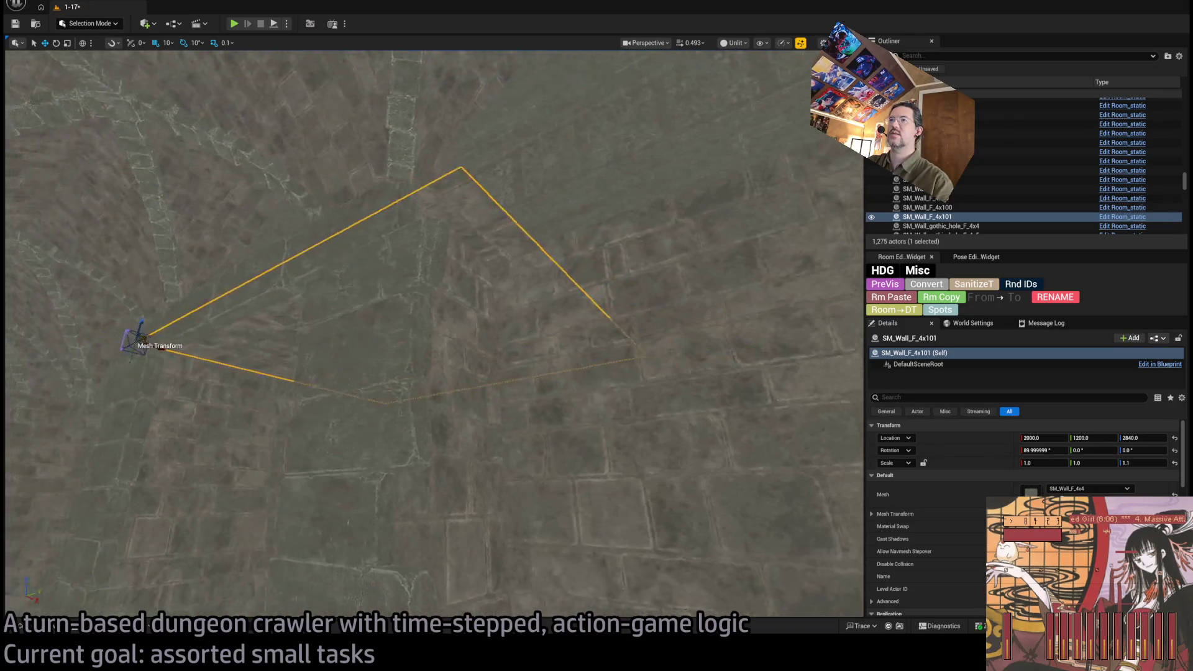
Step: Switch to the rotate gizmo, view the new wall copy from floor level, and start a playtest
key(e)
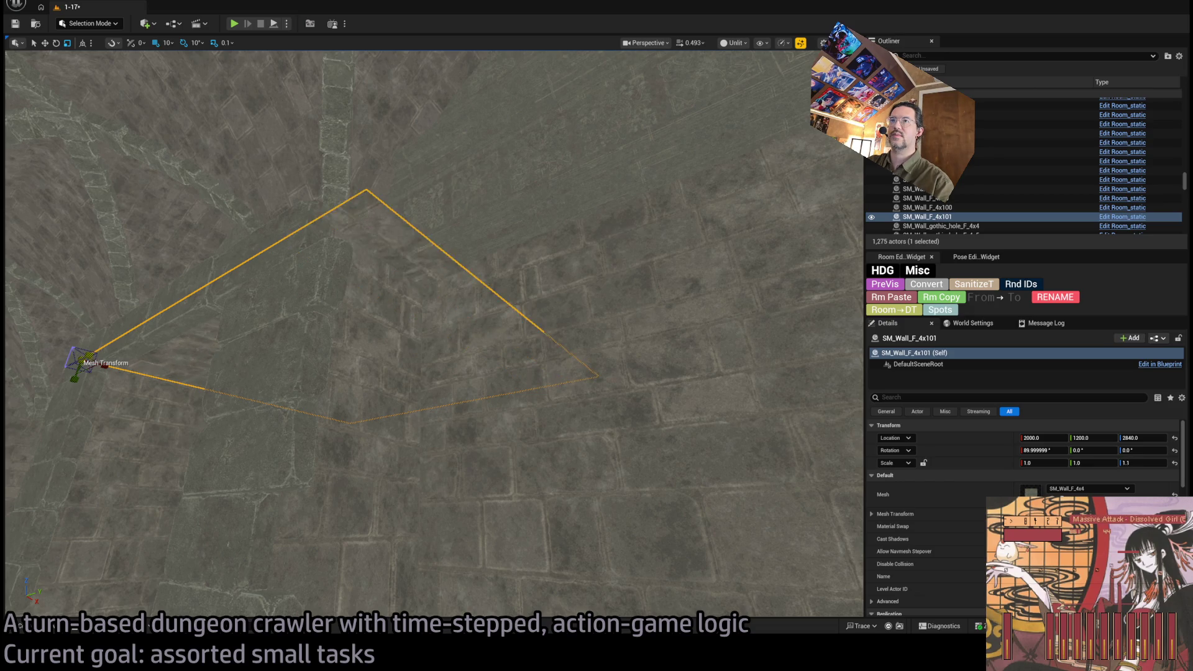
mouse_move(435, 336)
mouse_down()
mouse_move(434, 224)
mouse_move(186, 351)
mouse_up()
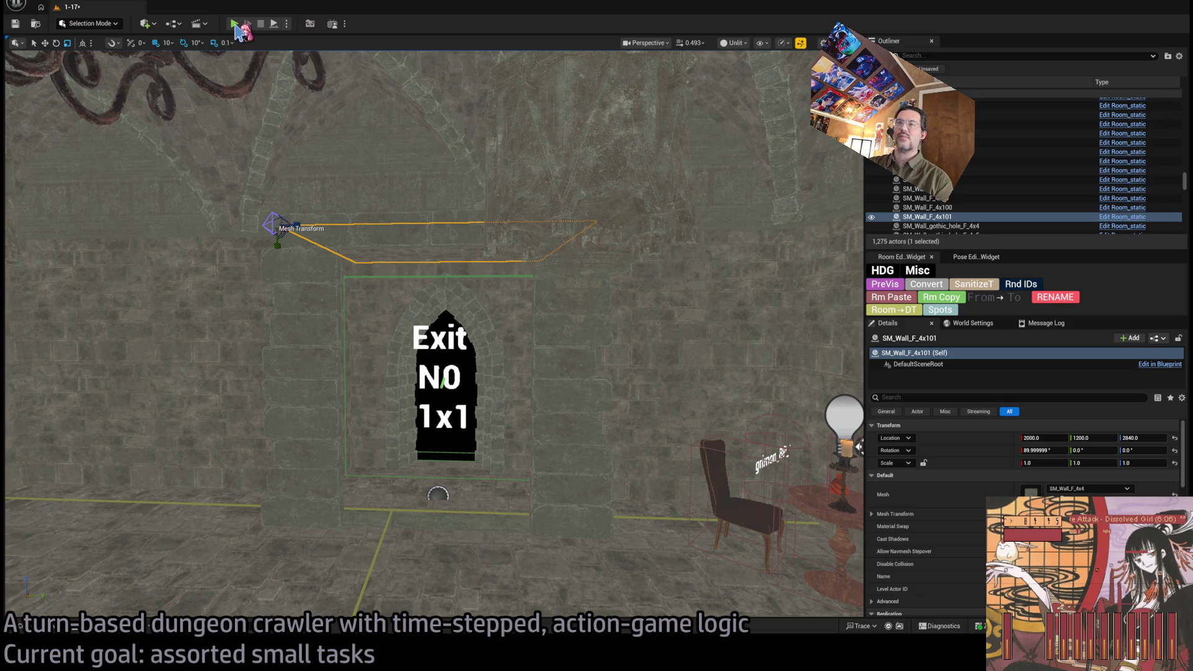
key(alt+p)
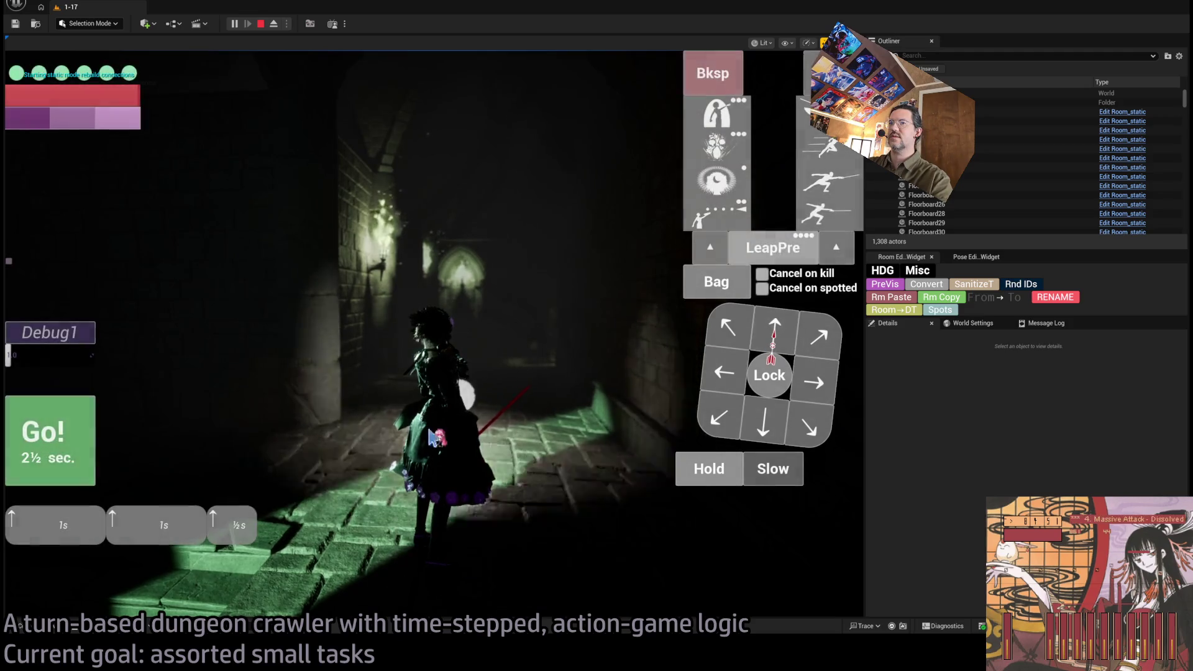
Step: Run five turns with rightward moves queued, leap toward a wall target, then eject to a free camera
click(81, 448)
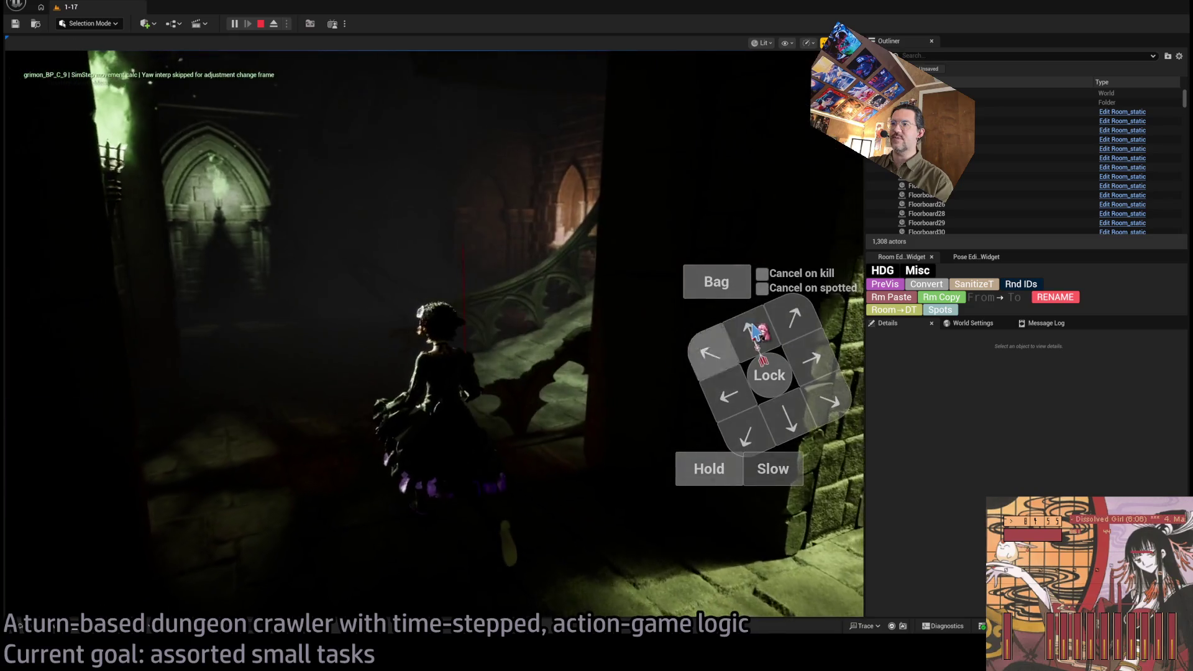
key(Right)
key(Right)
key(Right)
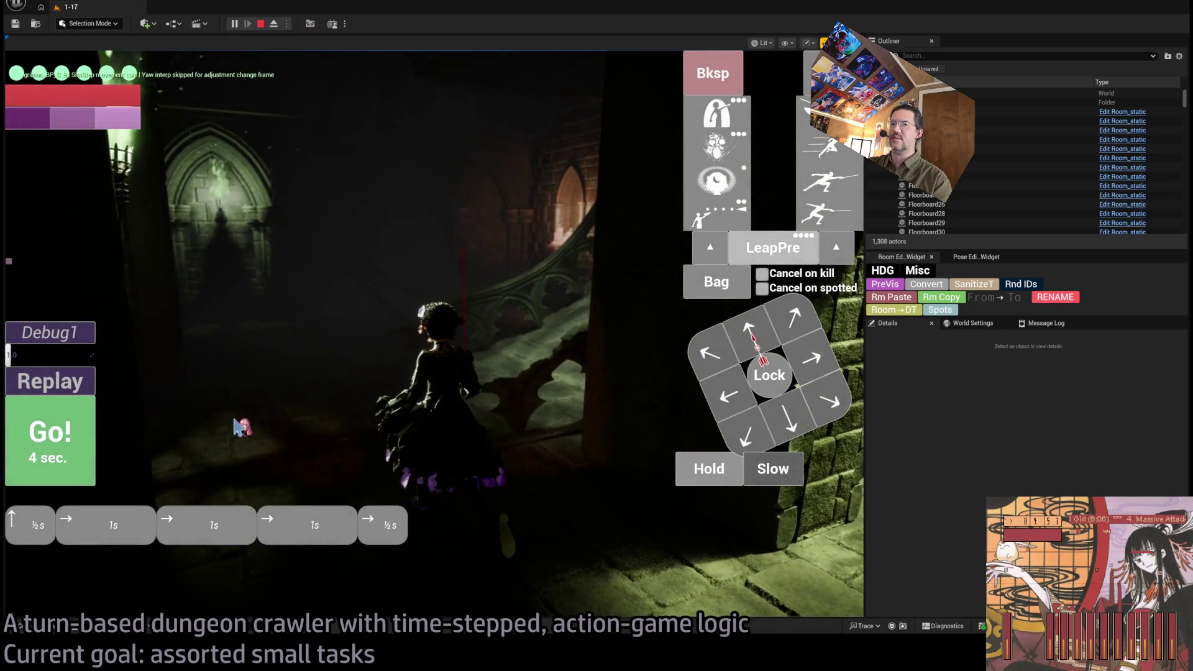
key(Return)
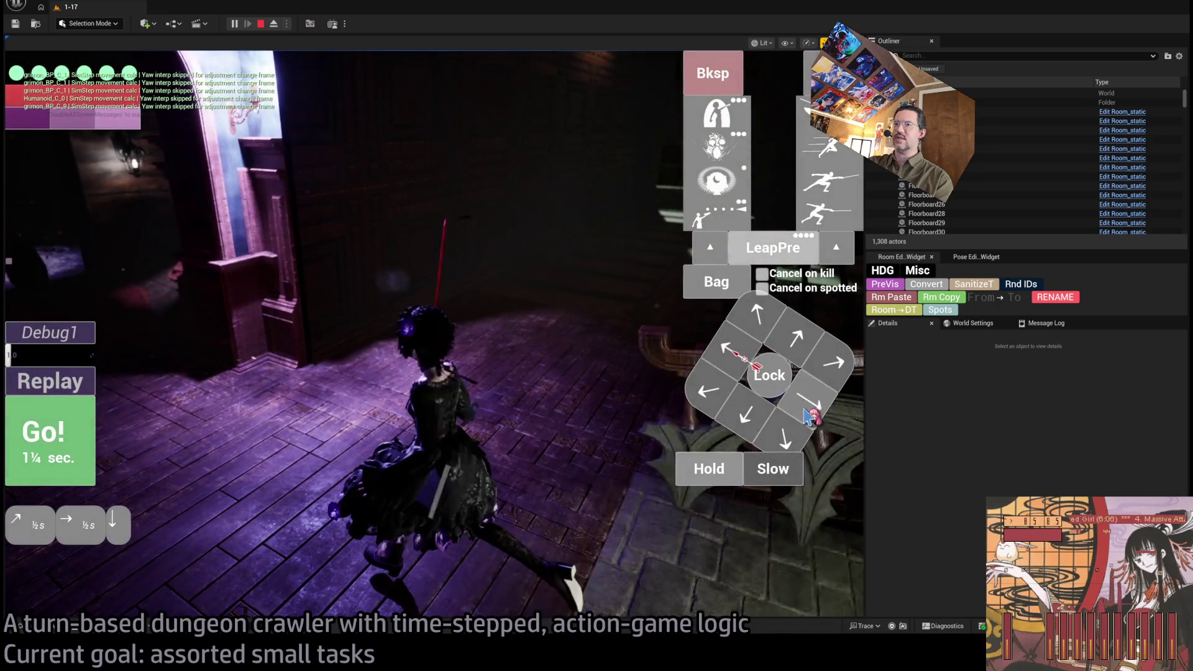
click(87, 440)
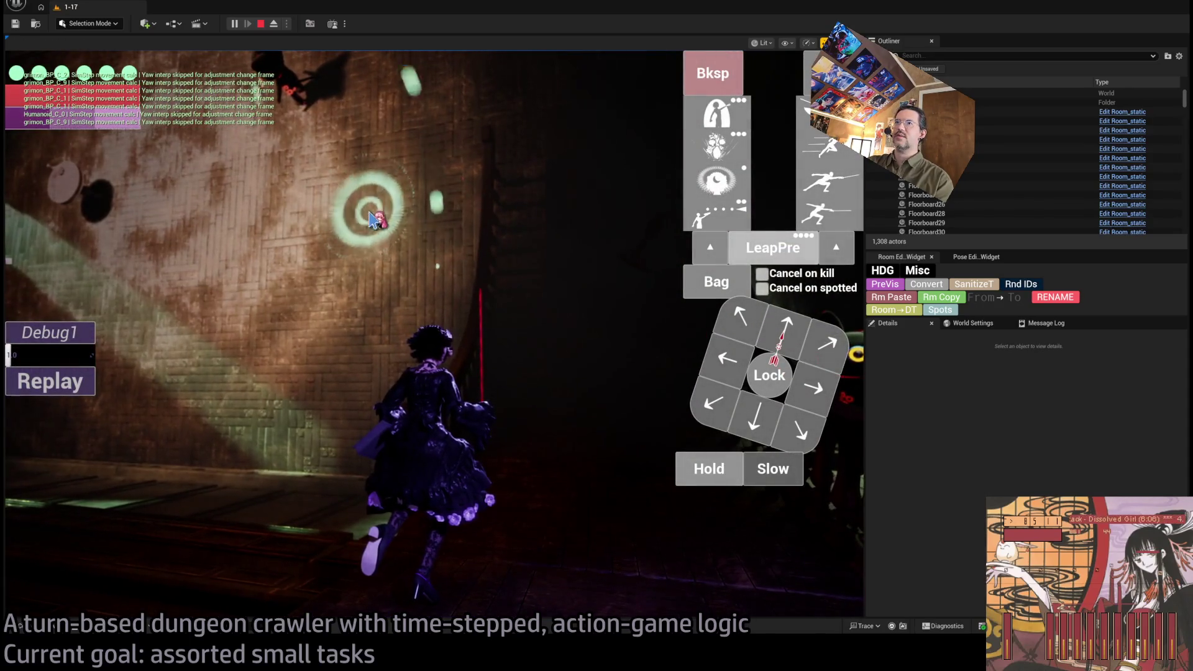
click(87, 442)
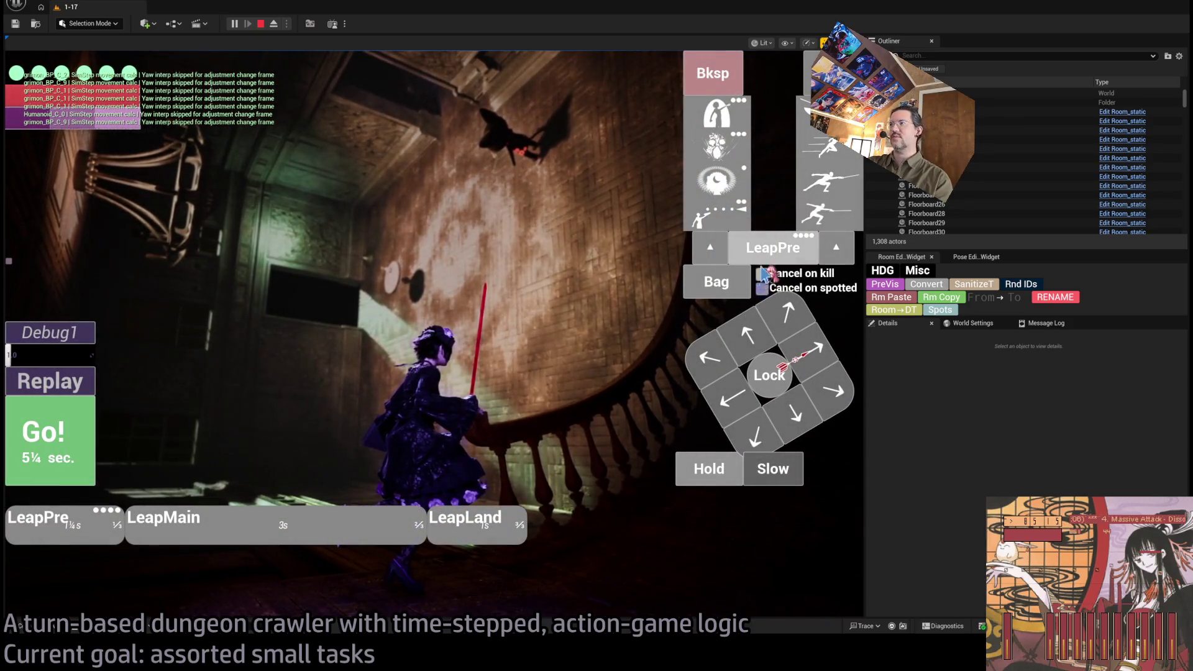
click(87, 396)
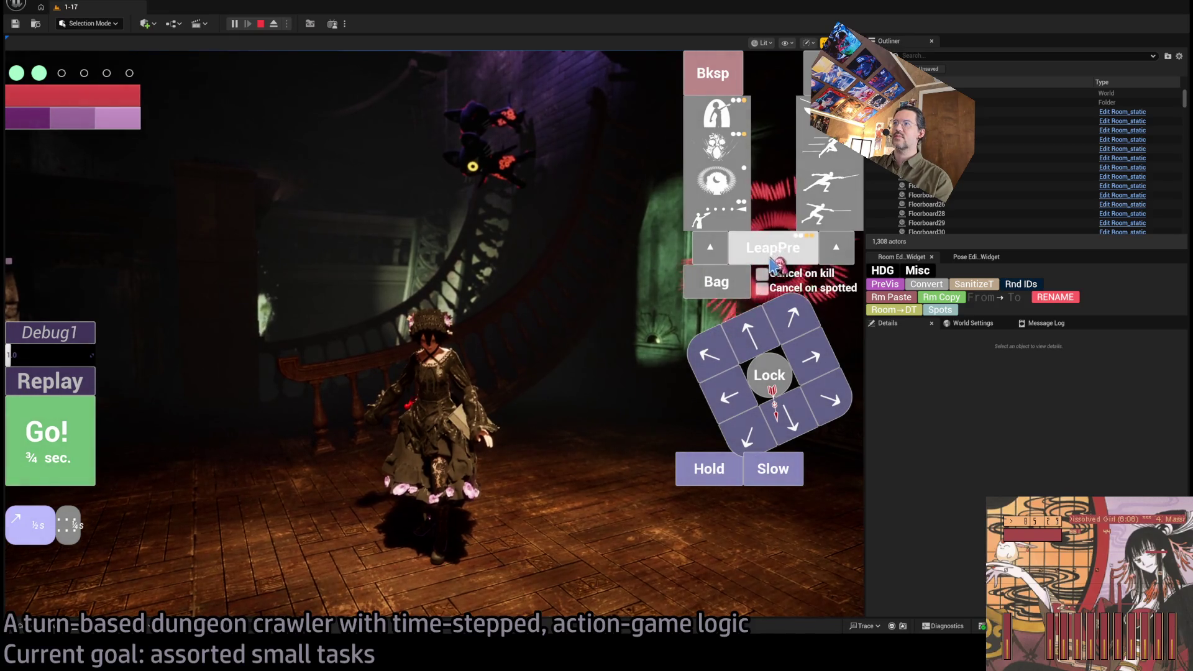
click(95, 463)
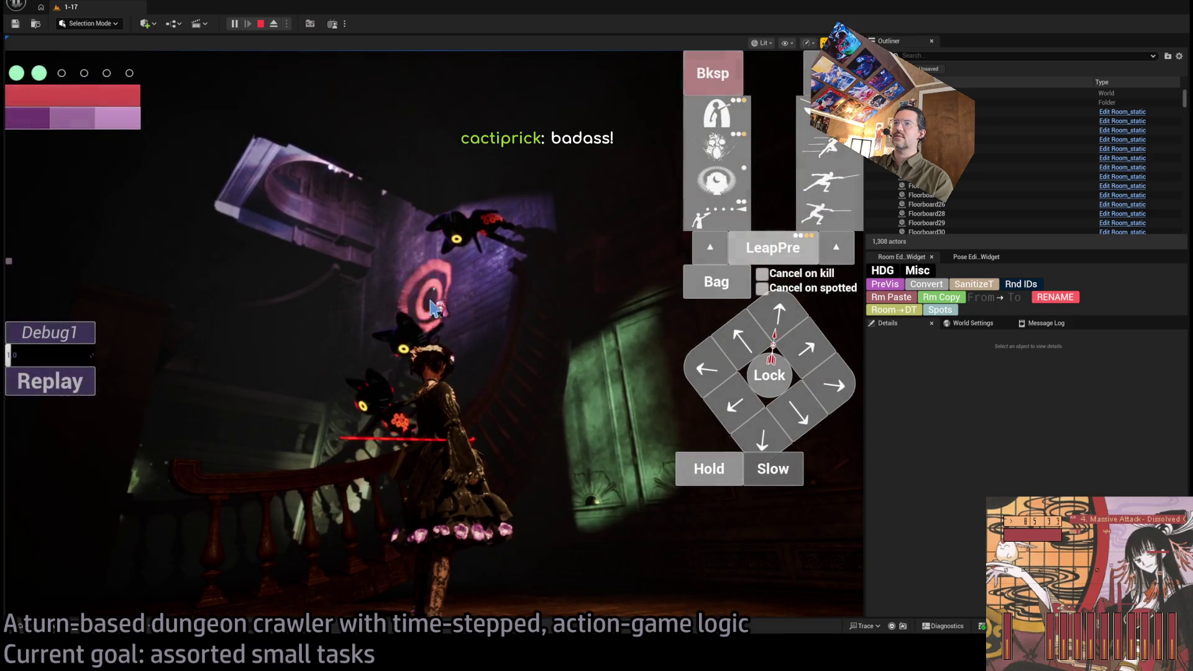
click(463, 294)
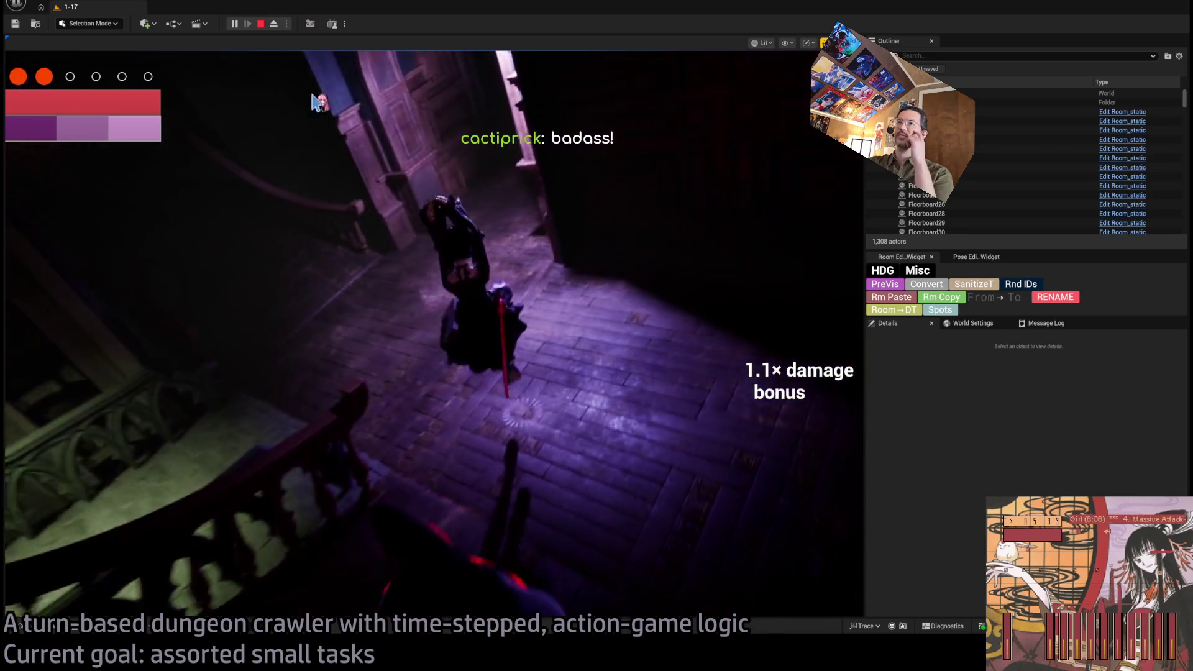
click(273, 24)
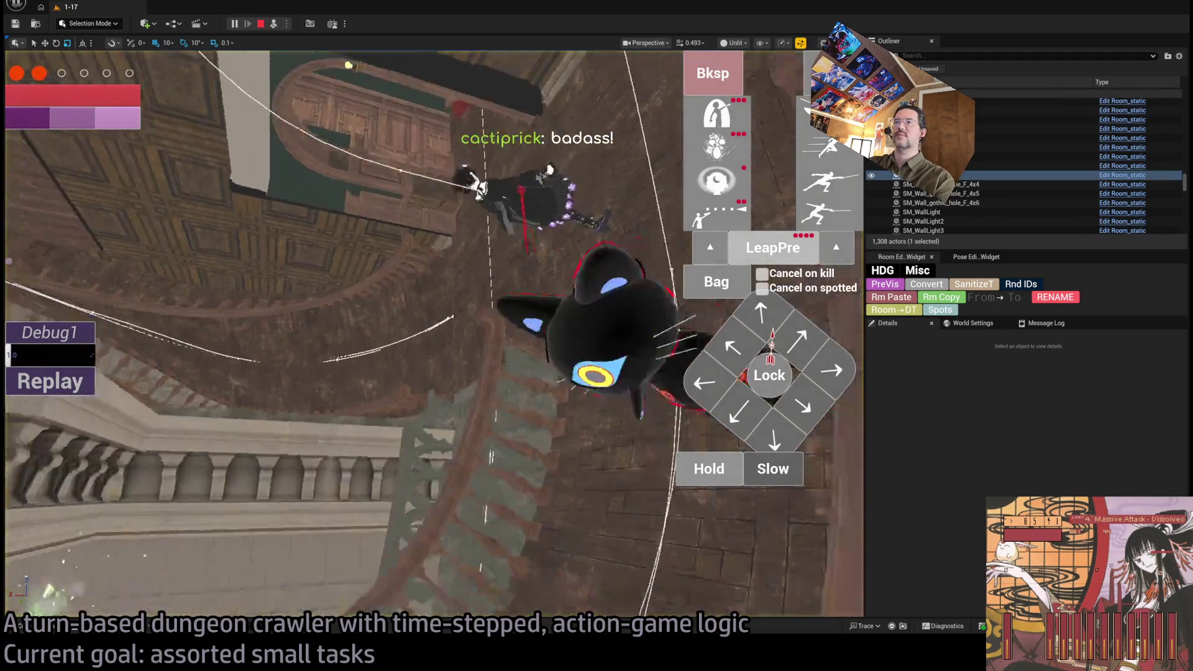
Step: Switch the ejected view to Lit, return to the player, replay the last turn, and restart the playtest
drag(621, 434, 651, 450)
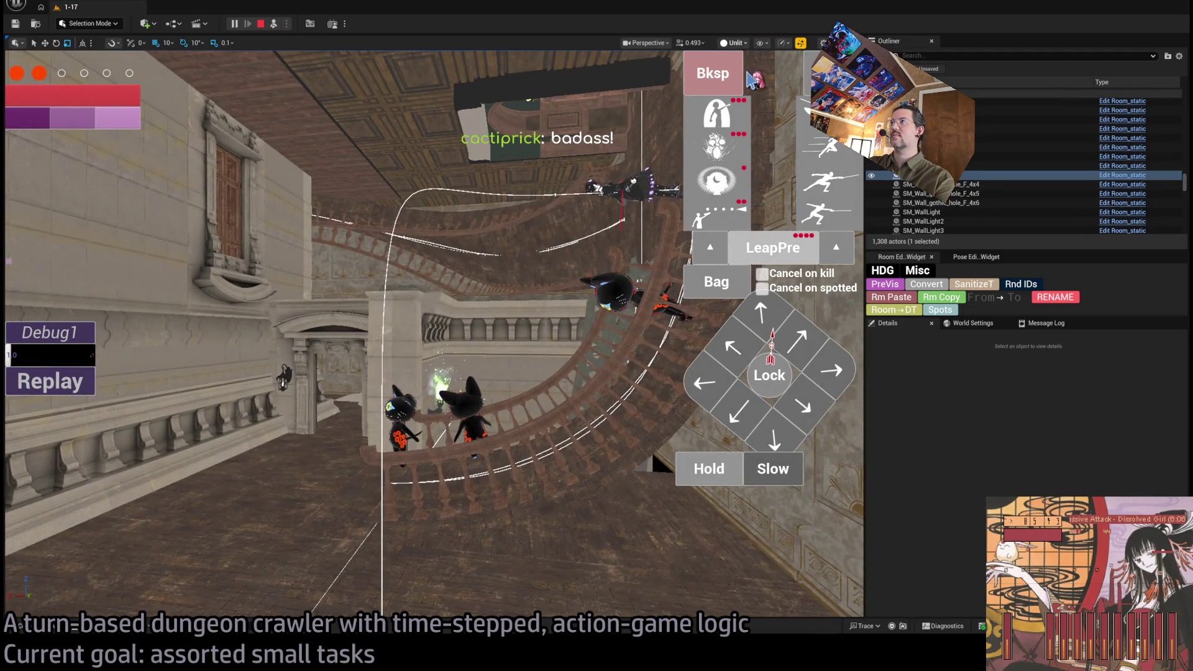
key(alt+4)
key(F8)
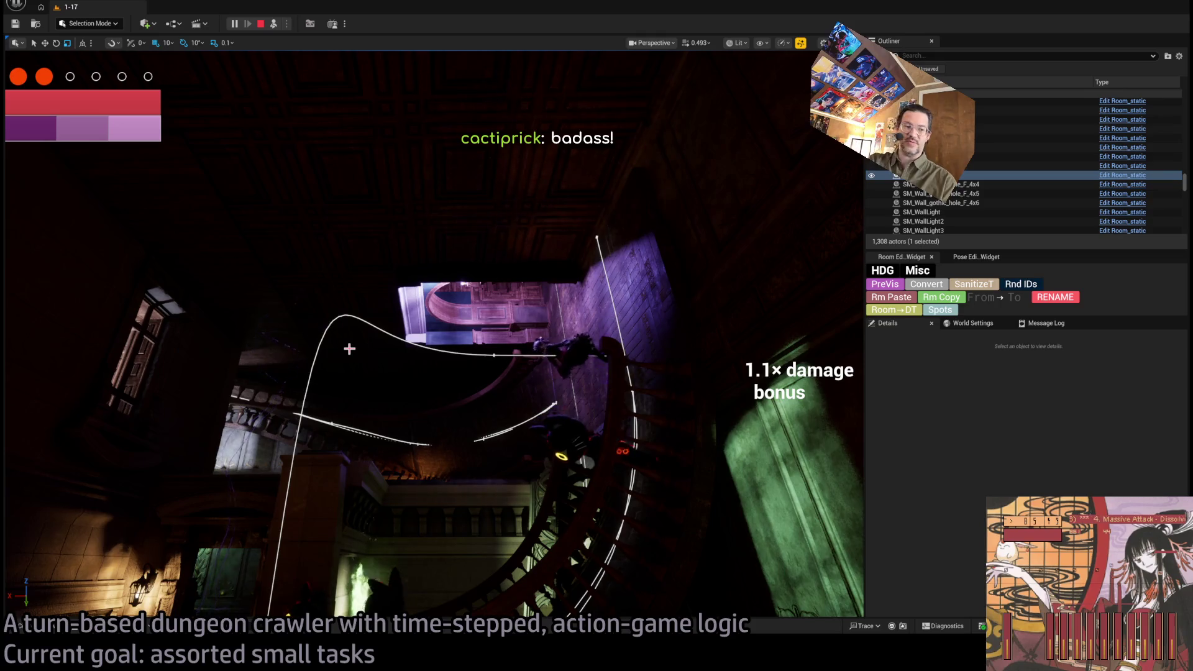
key(F8)
key(F8)
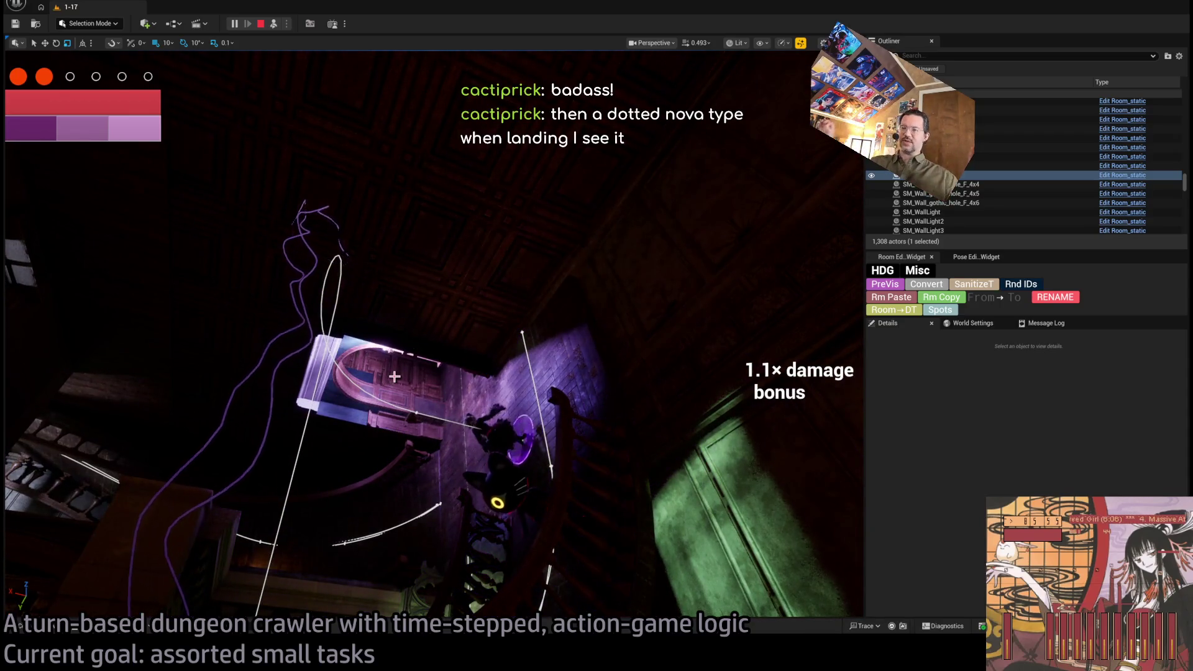
key(F8)
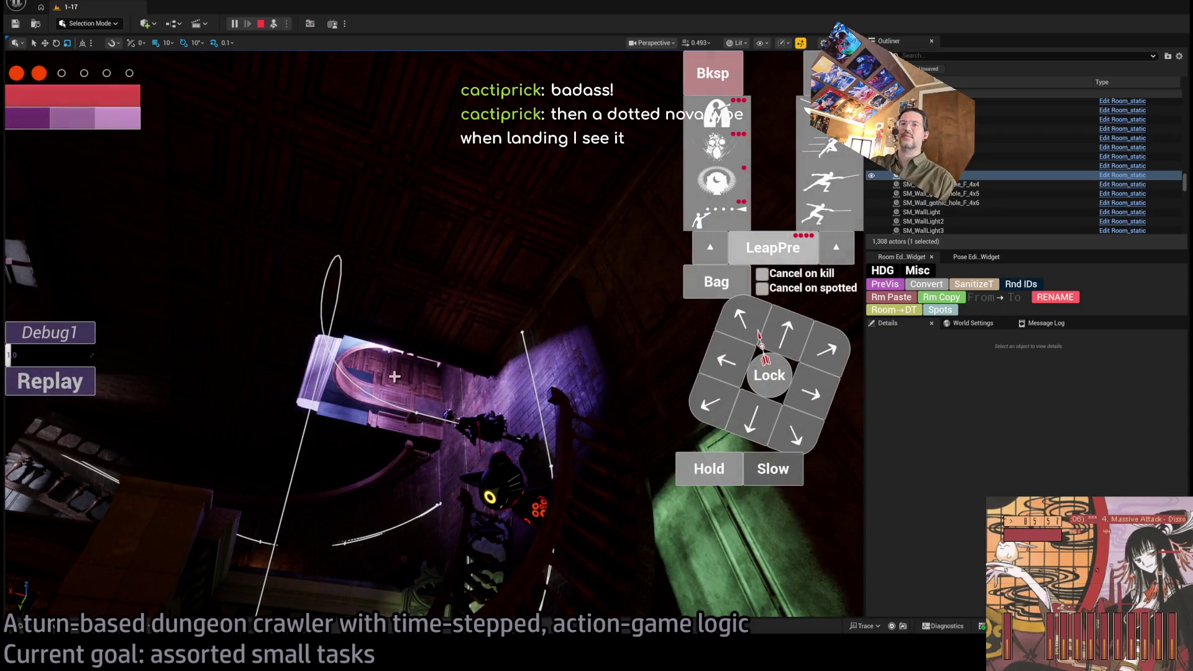
click(51, 389)
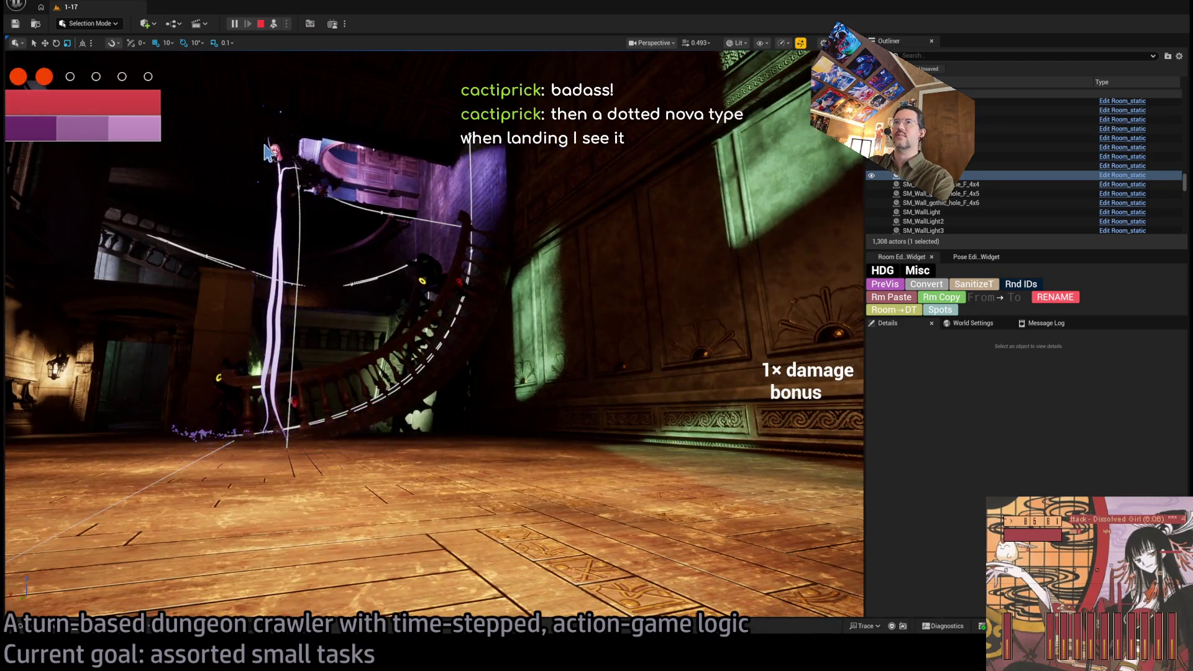
key(Escape)
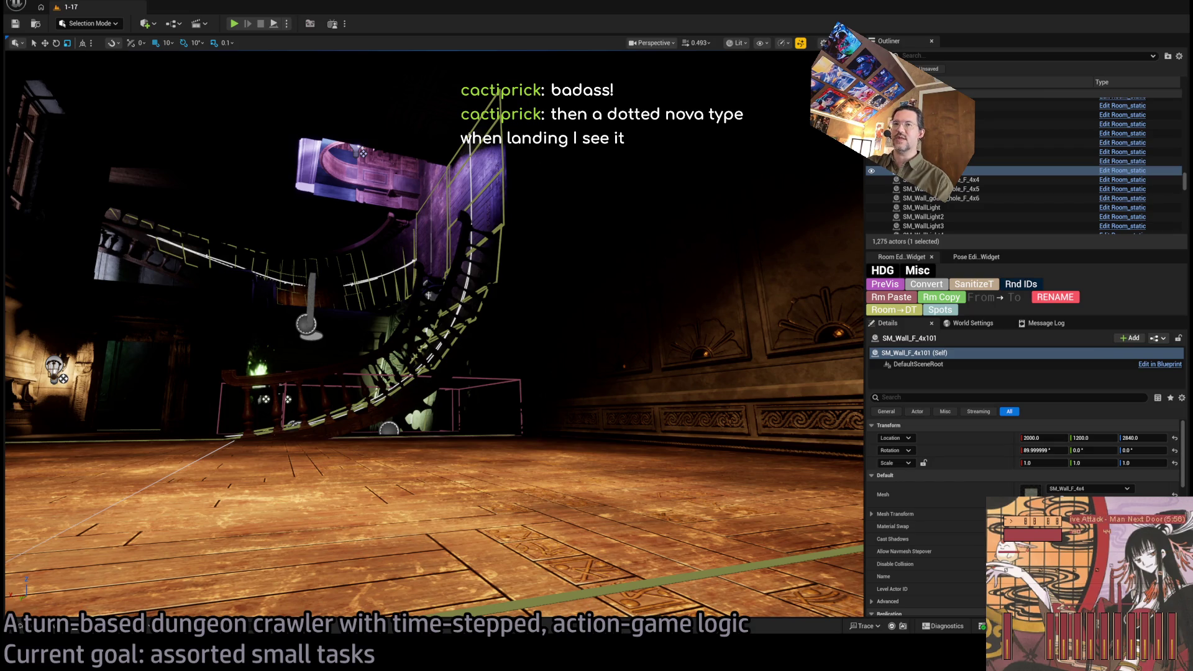
key(alt+p)
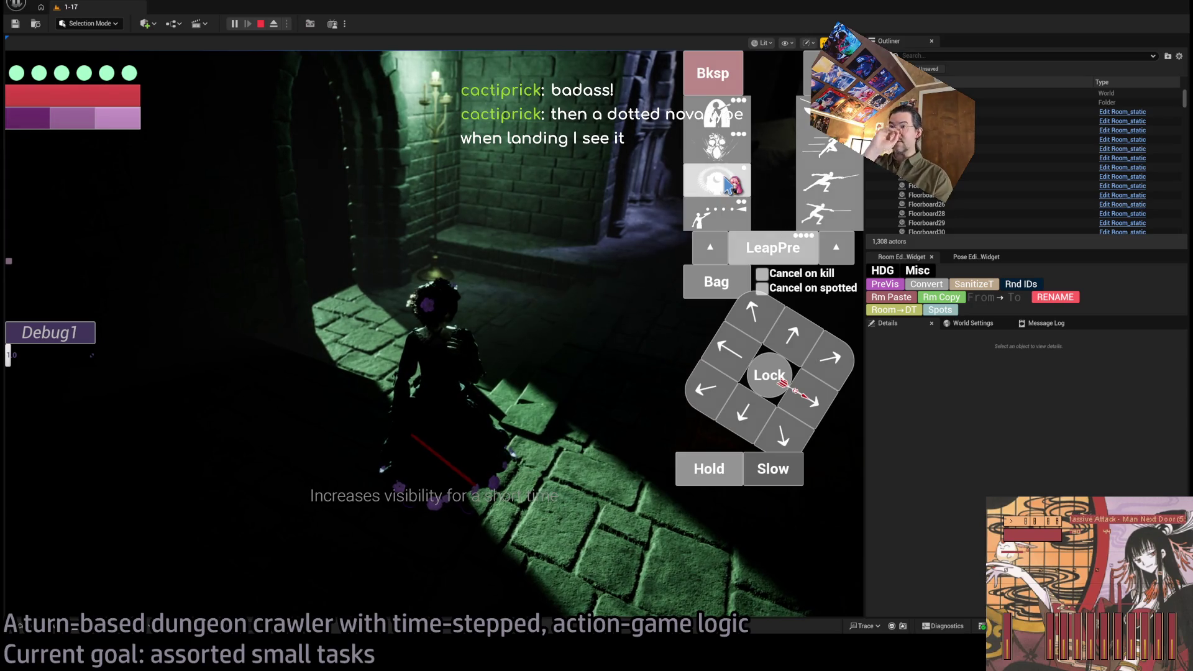
Step: Use the visibility-boosting skill, then run two attack turns against the enemy
click(728, 184)
click(84, 425)
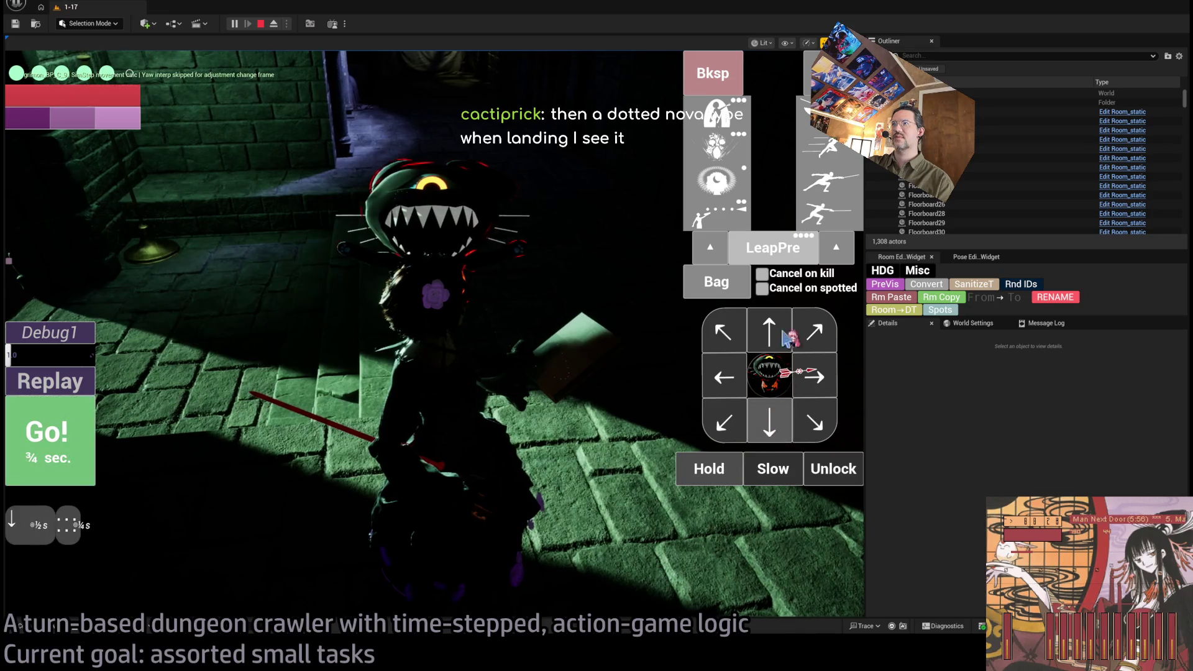
click(81, 466)
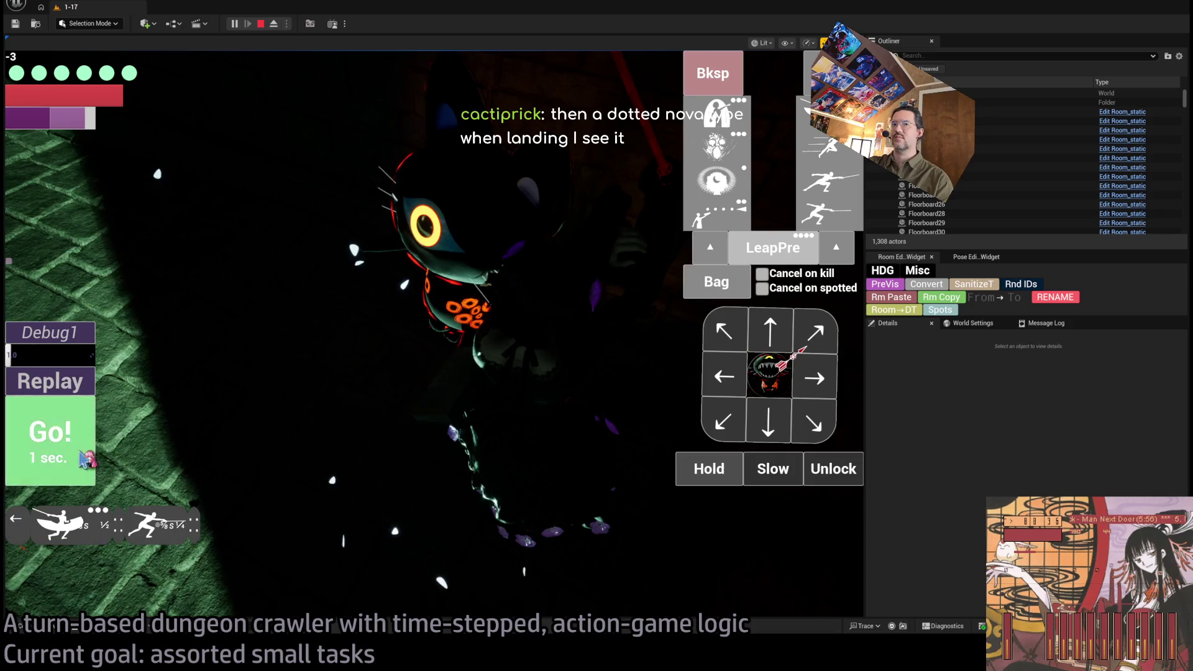
click(84, 460)
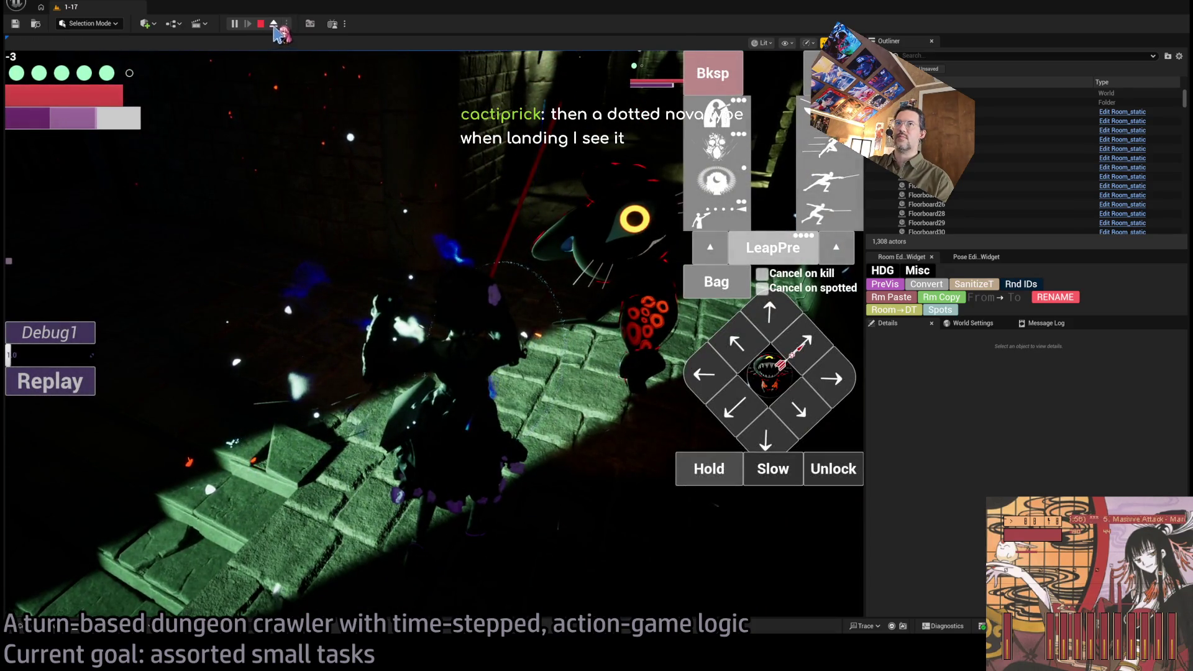
Step: Eject, replay the last attack turn, re-possess the player, replay again, then stop the playtest
click(273, 25)
click(49, 381)
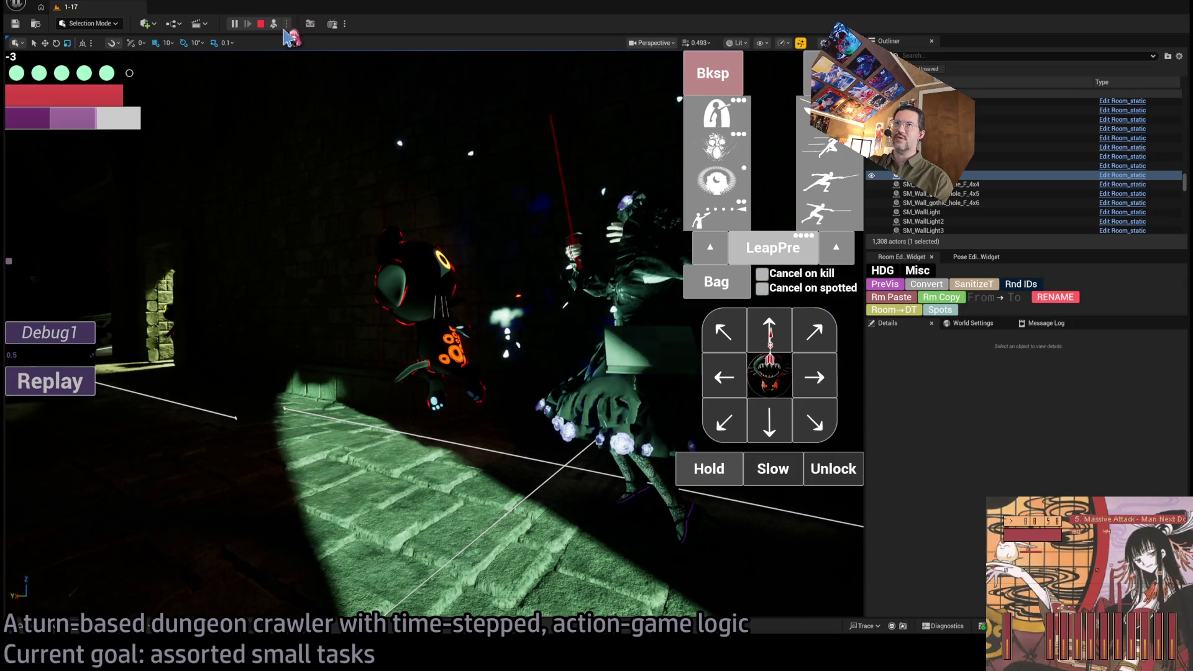
click(274, 25)
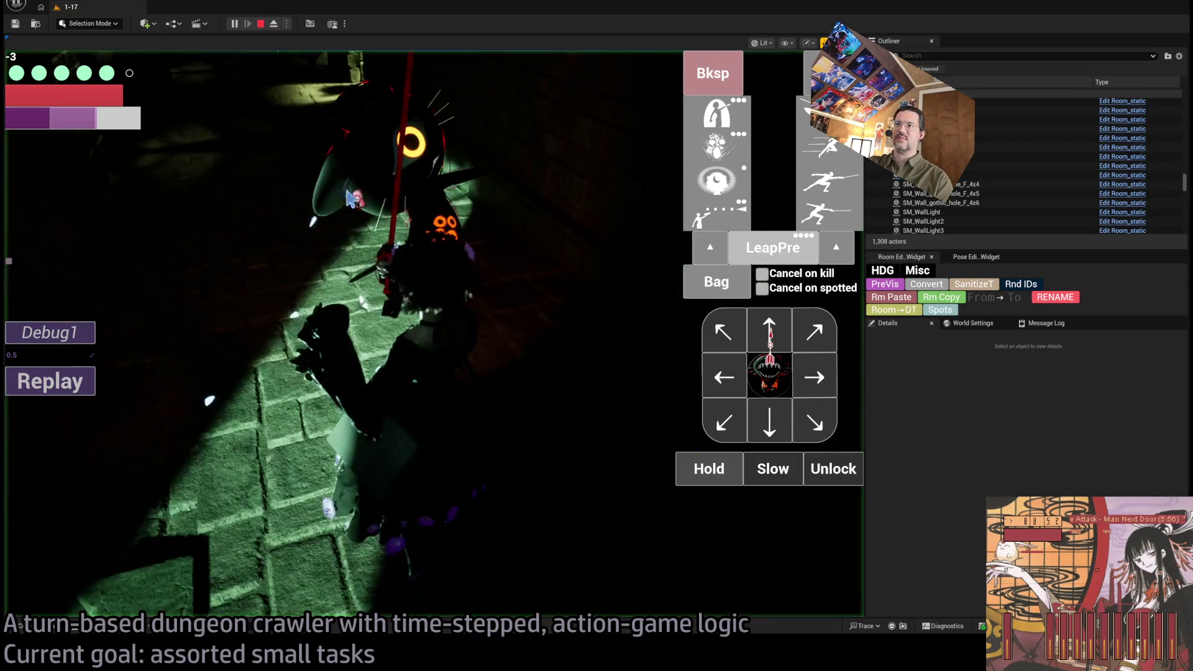
click(77, 391)
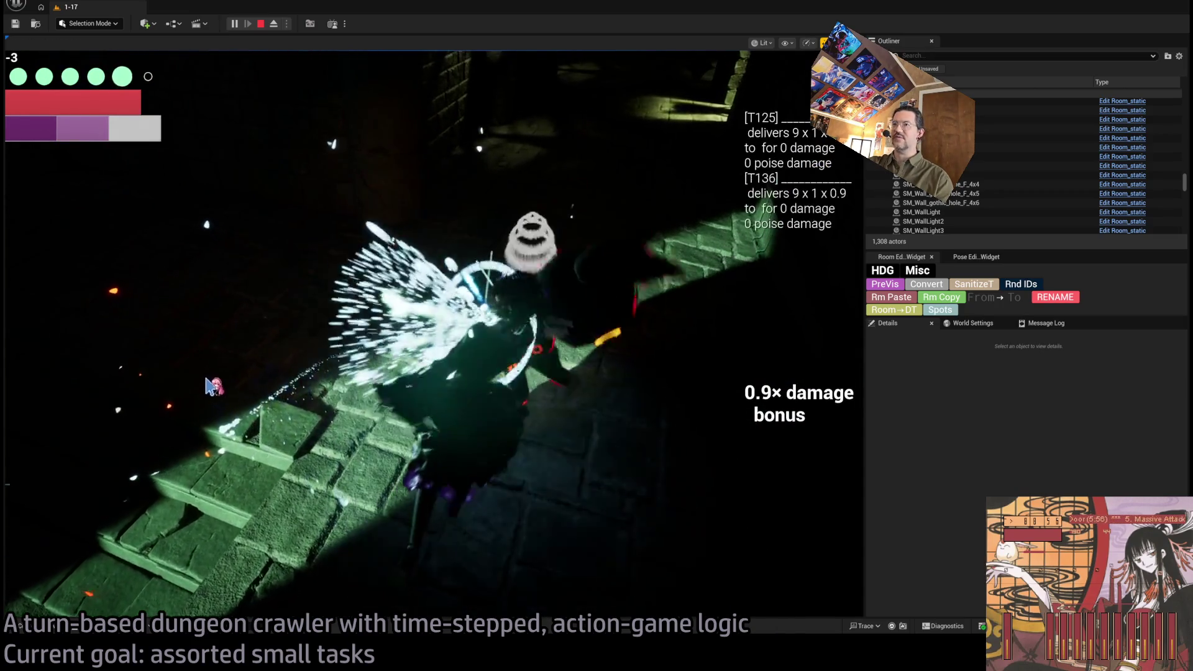
click(393, 388)
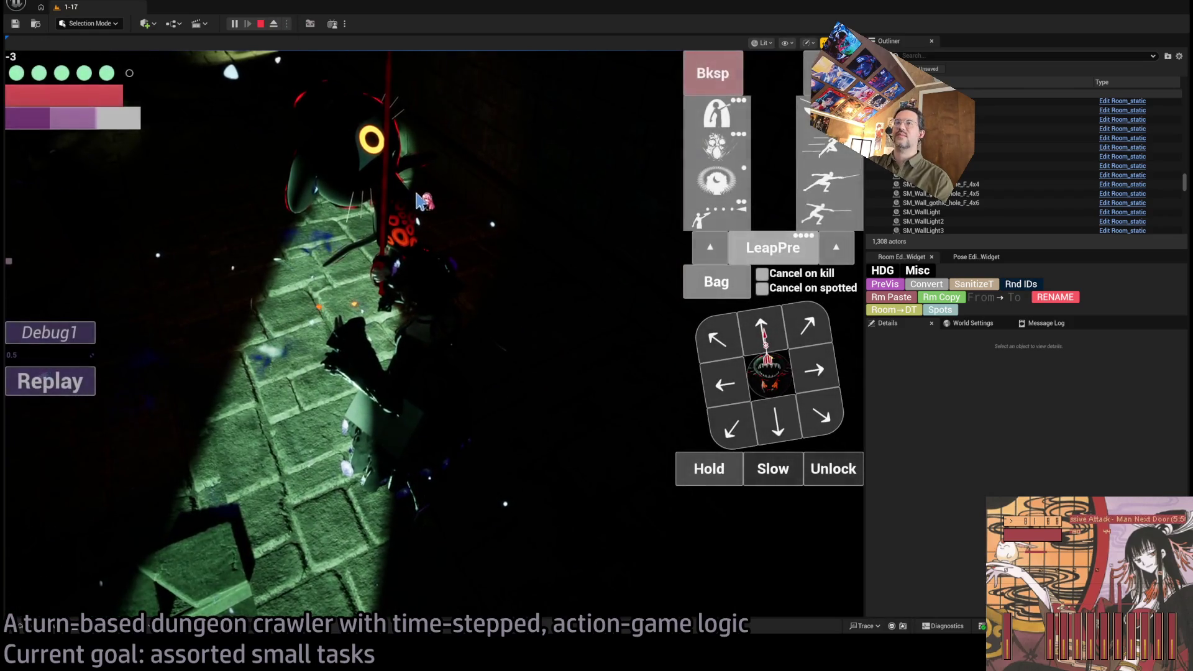
click(261, 25)
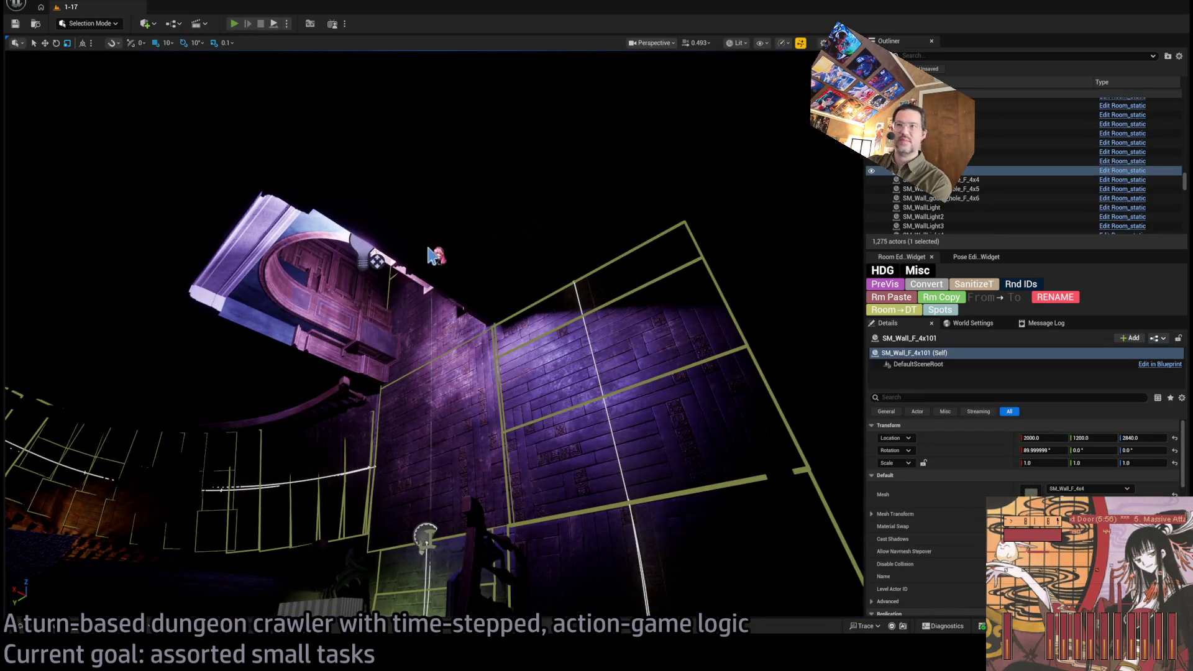
Step: Start a new playtest, queue a skill, a step and the lunge thrust, and execute the turn
key(alt+p)
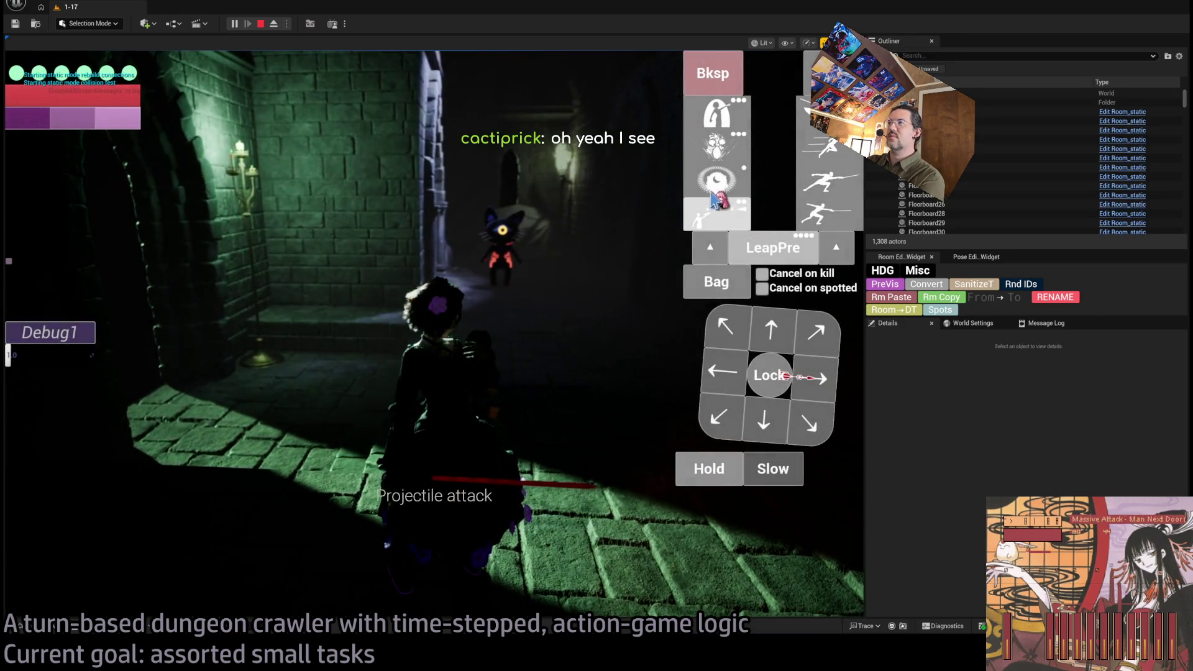
click(717, 199)
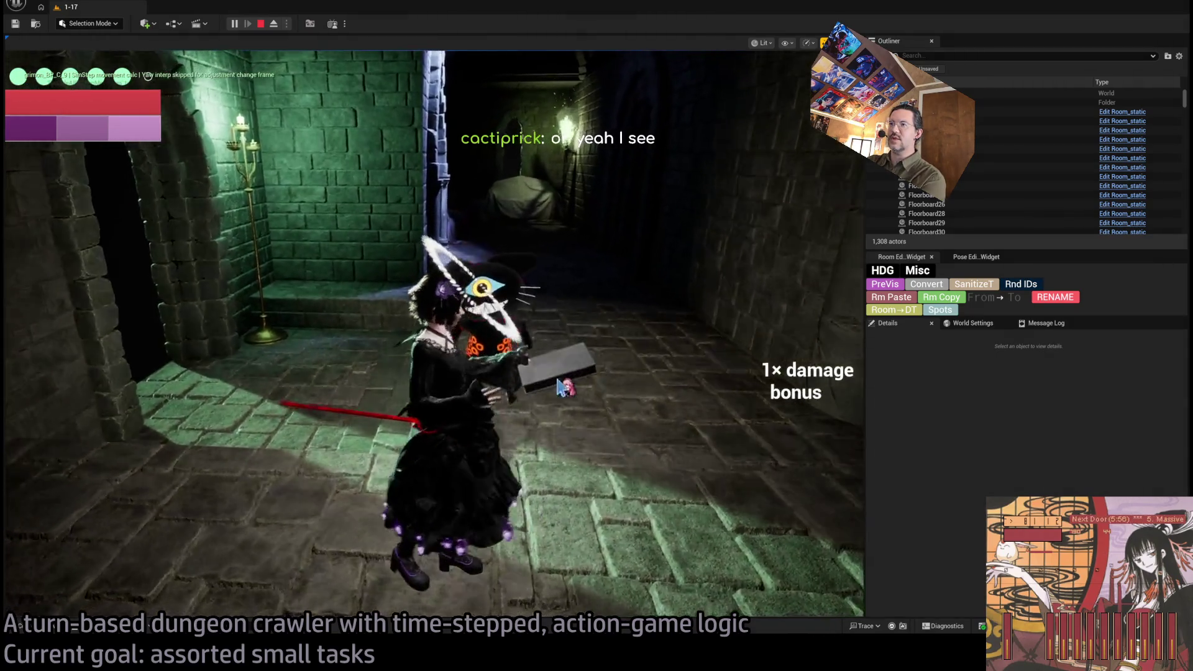
click(770, 423)
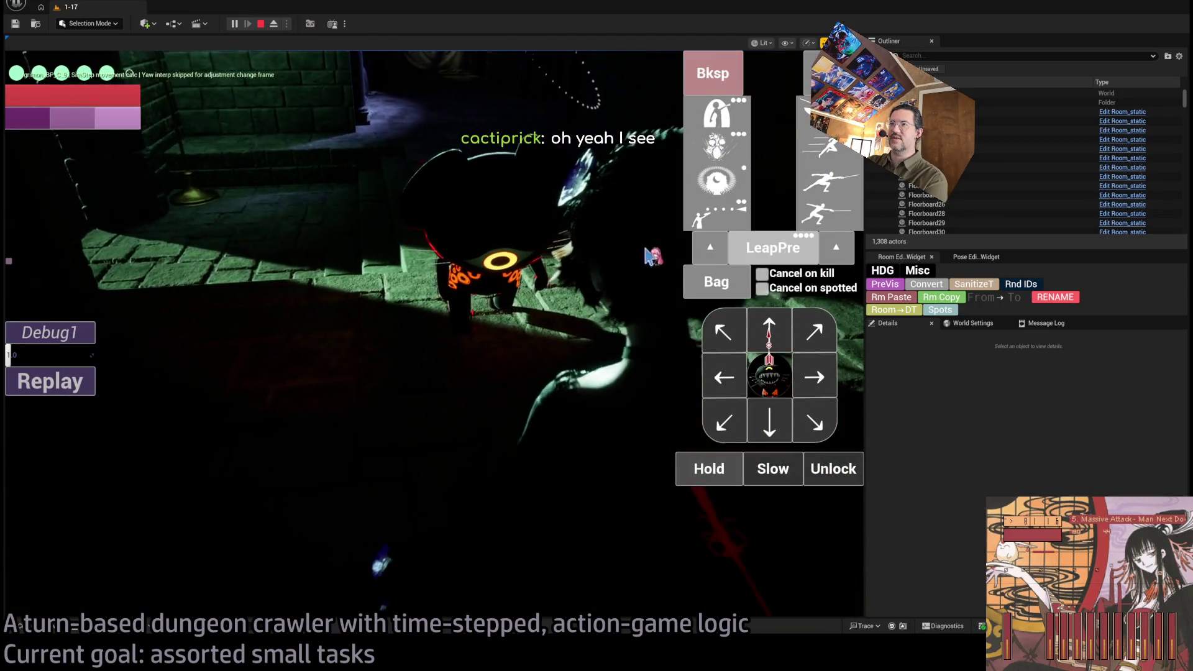
click(832, 187)
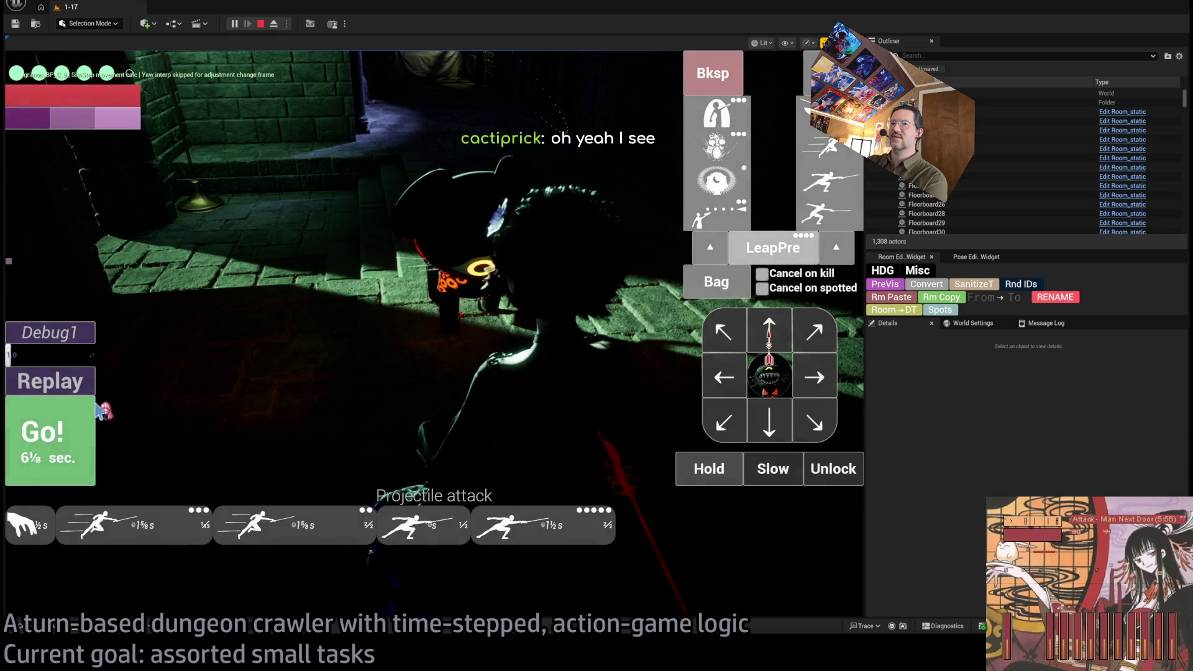
click(93, 410)
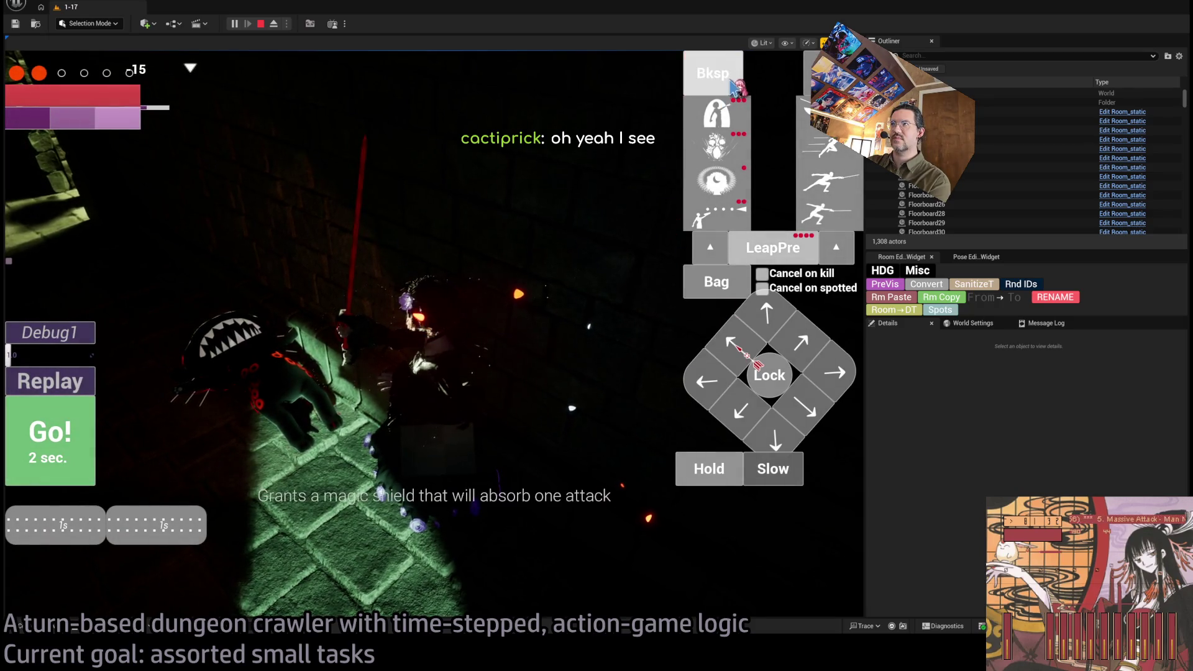
Step: Queue two more actions, execute the turn with Space, then stop the playtest with Esc
click(775, 474)
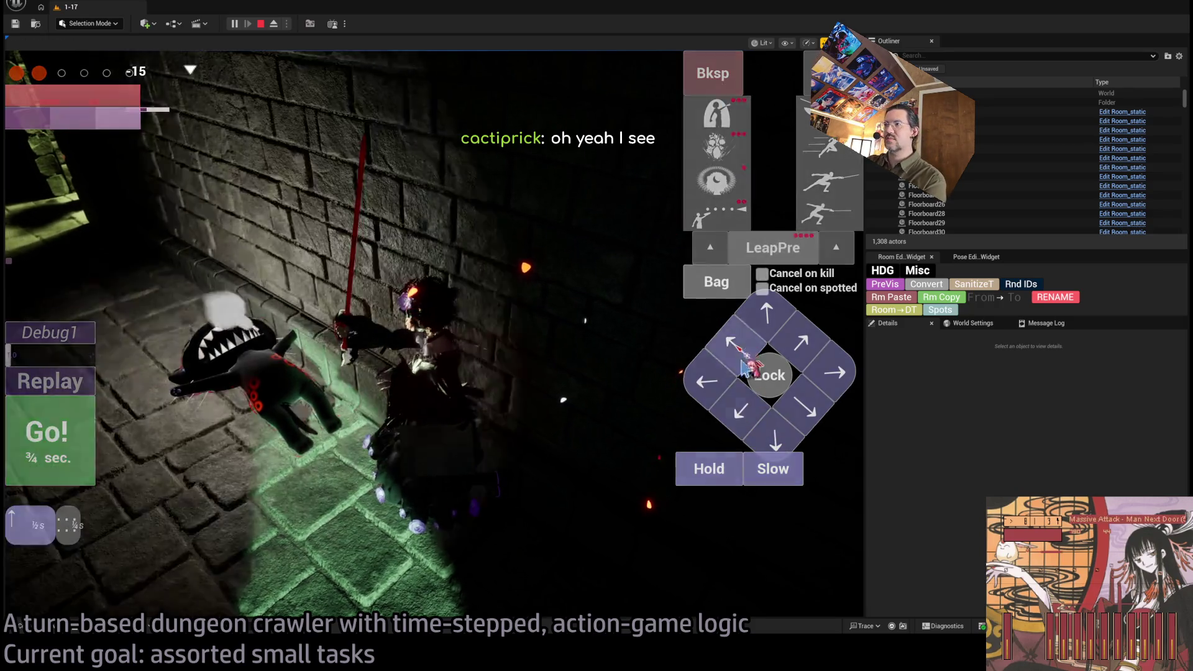
click(719, 477)
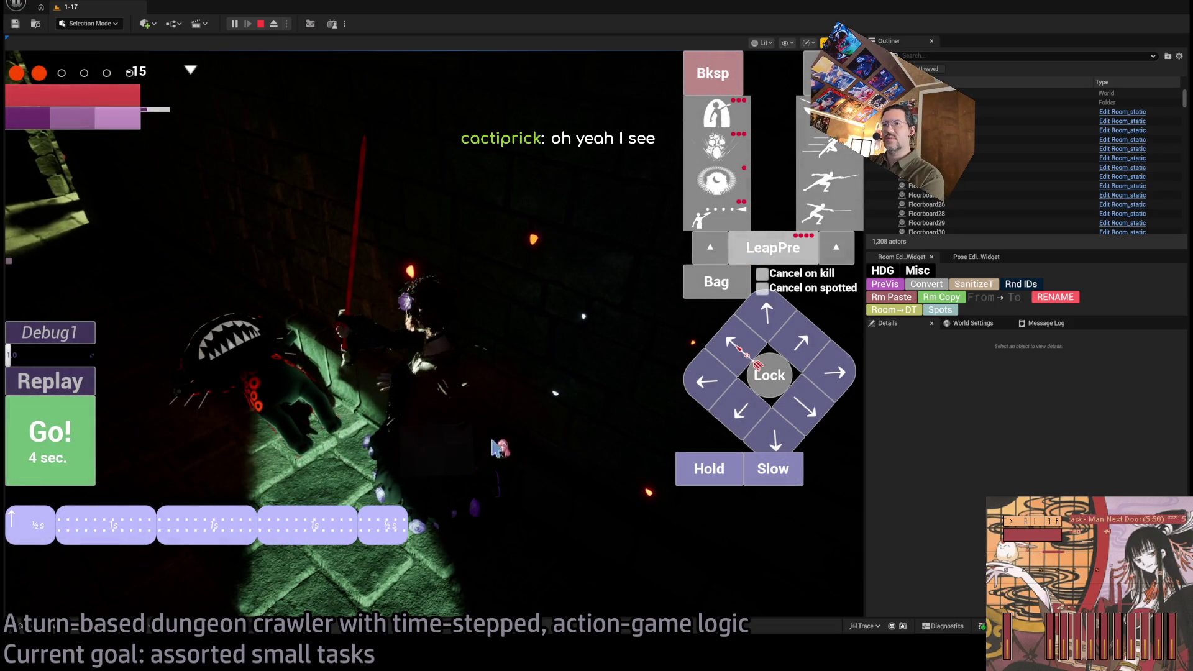
key(space)
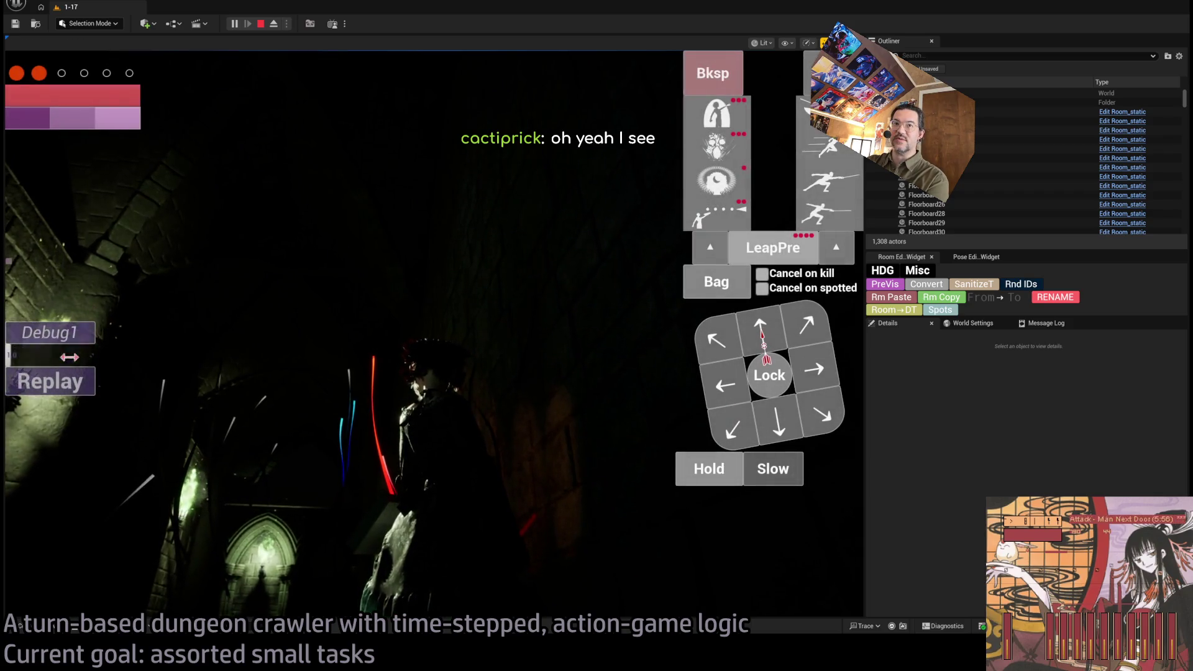
key(Escape)
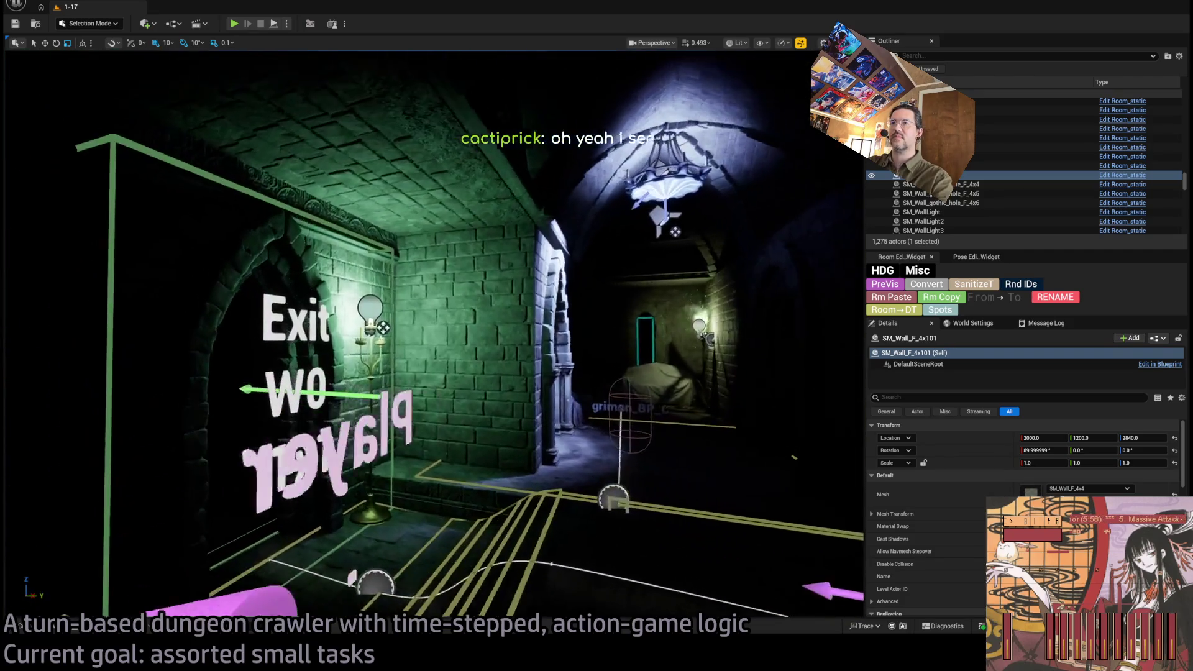
Step: Fly the view past the Exit W0 marker into the corridor, then start a new playtest
key(d)
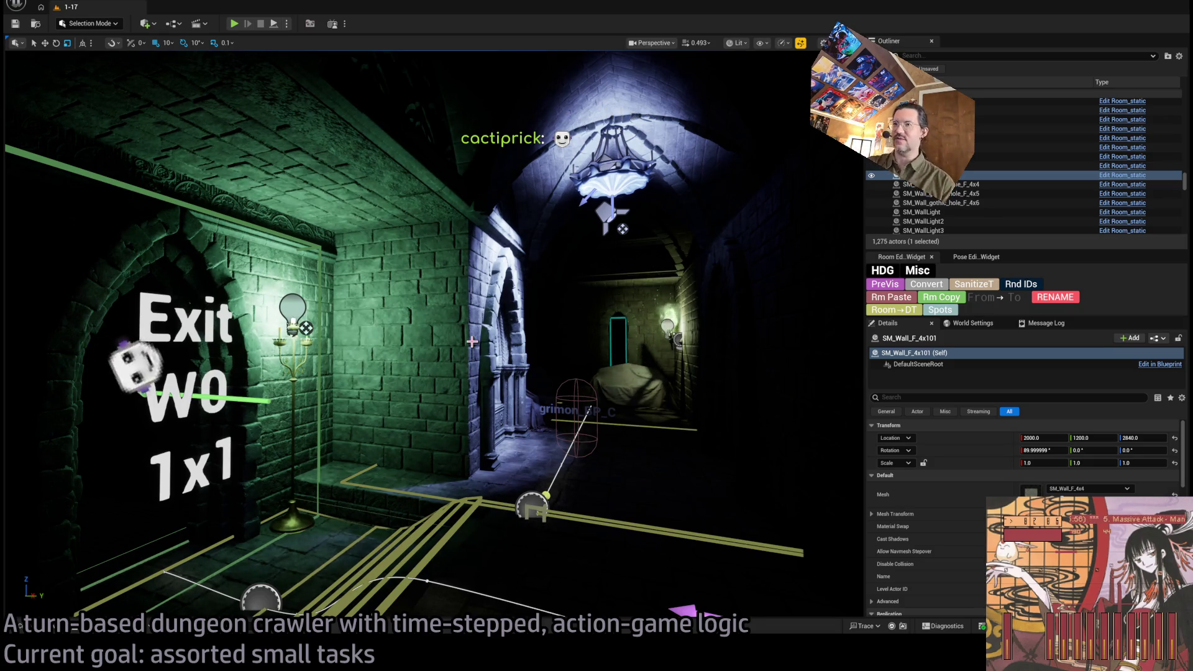
mouse_move(481, 312)
mouse_down()
mouse_move(469, 277)
mouse_move(360, 292)
mouse_up()
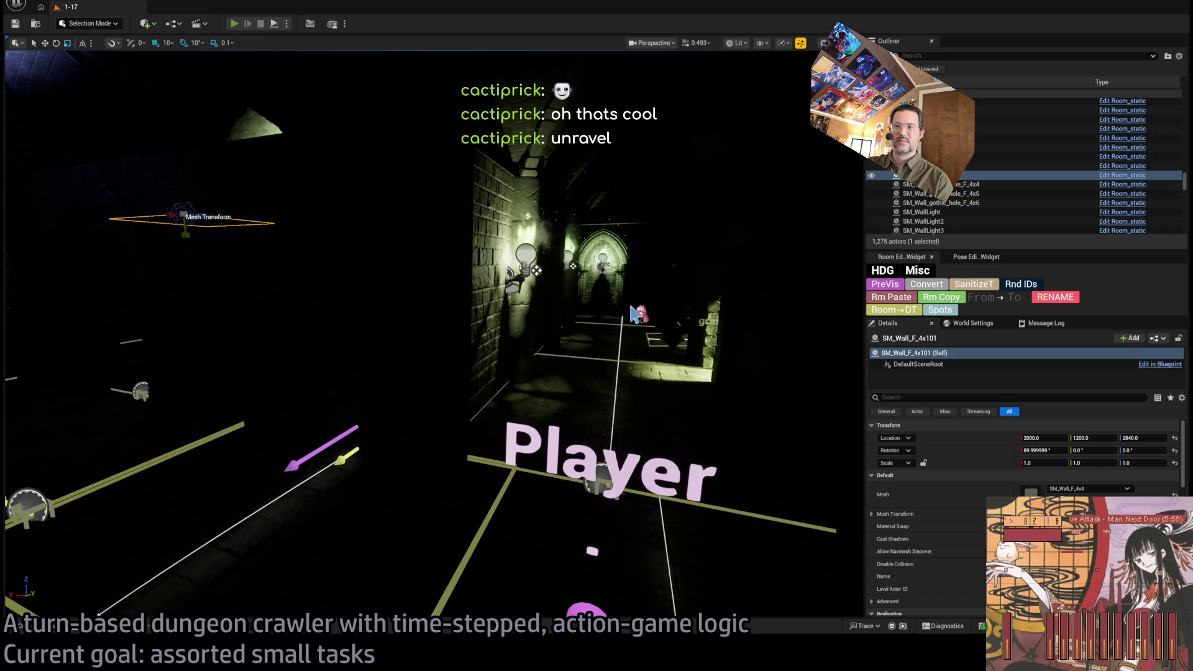
key(alt+p)
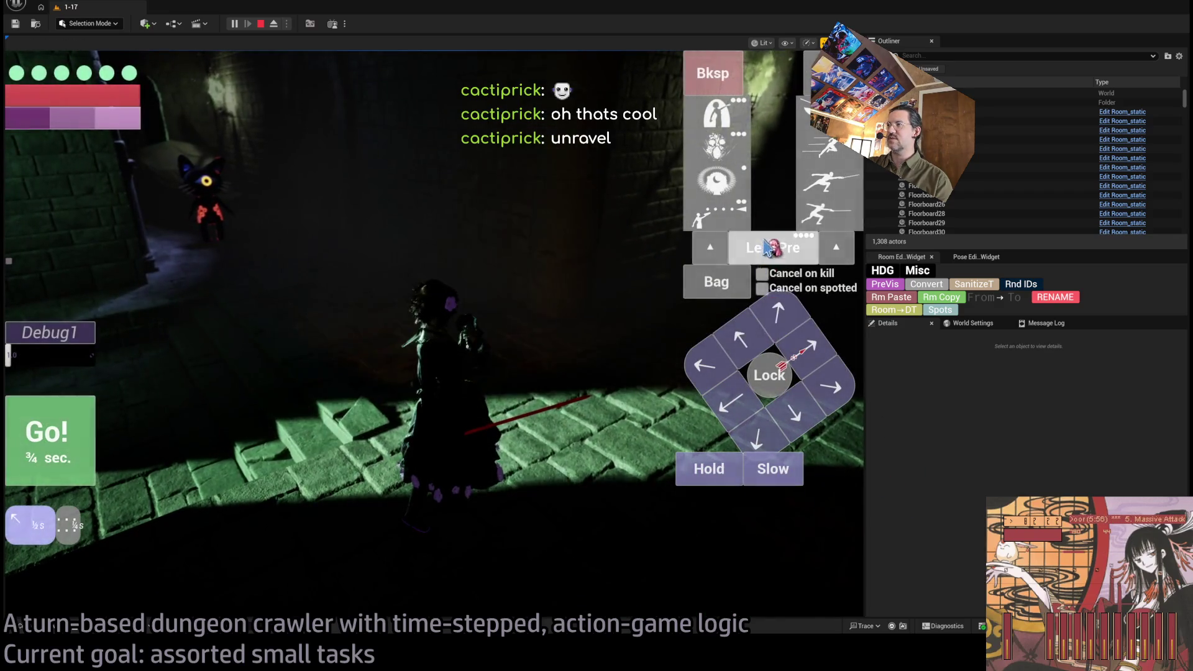
Step: Check the character's inventory in the Bag, then make the character leap forward
click(696, 291)
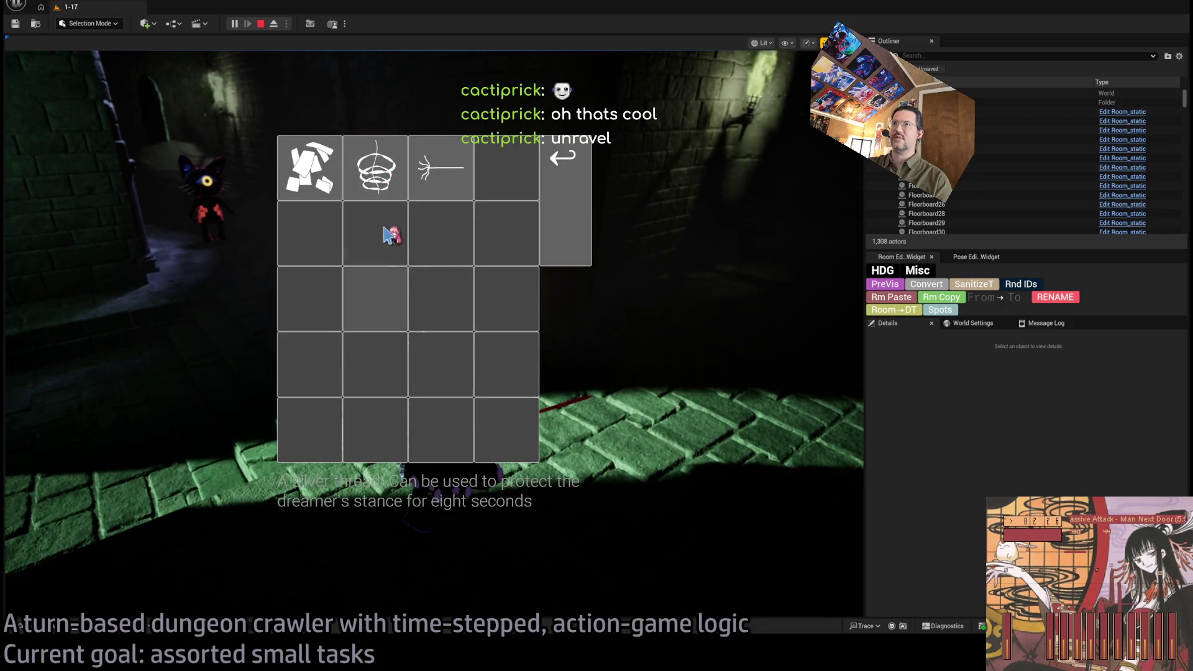
click(563, 221)
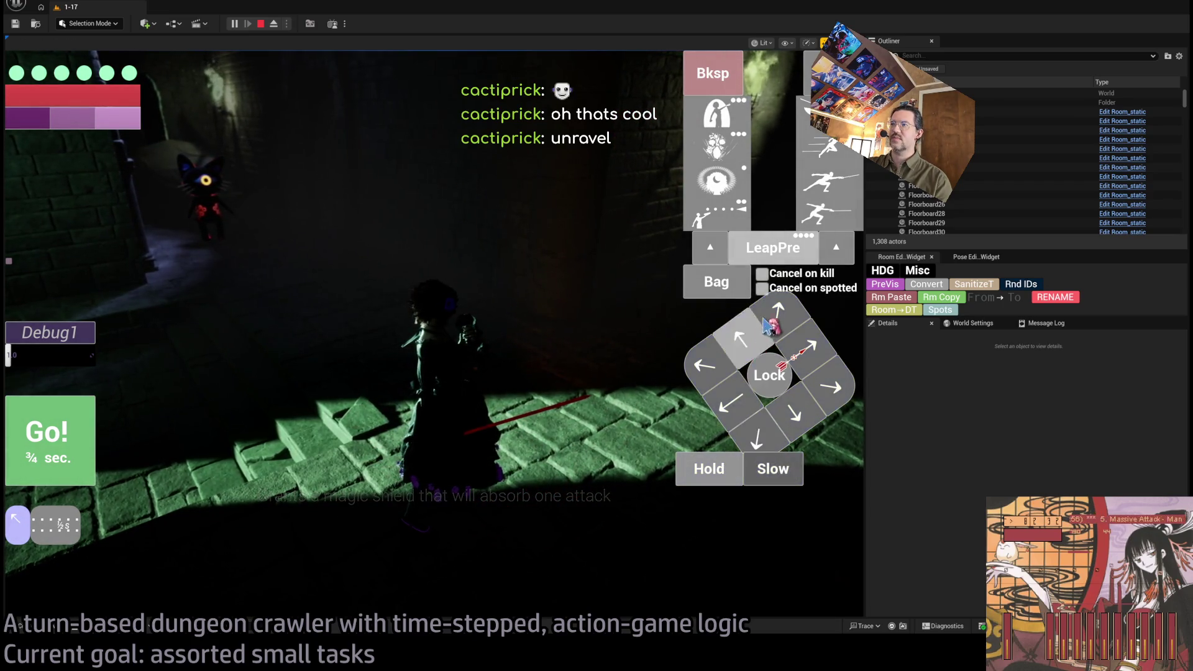
click(767, 329)
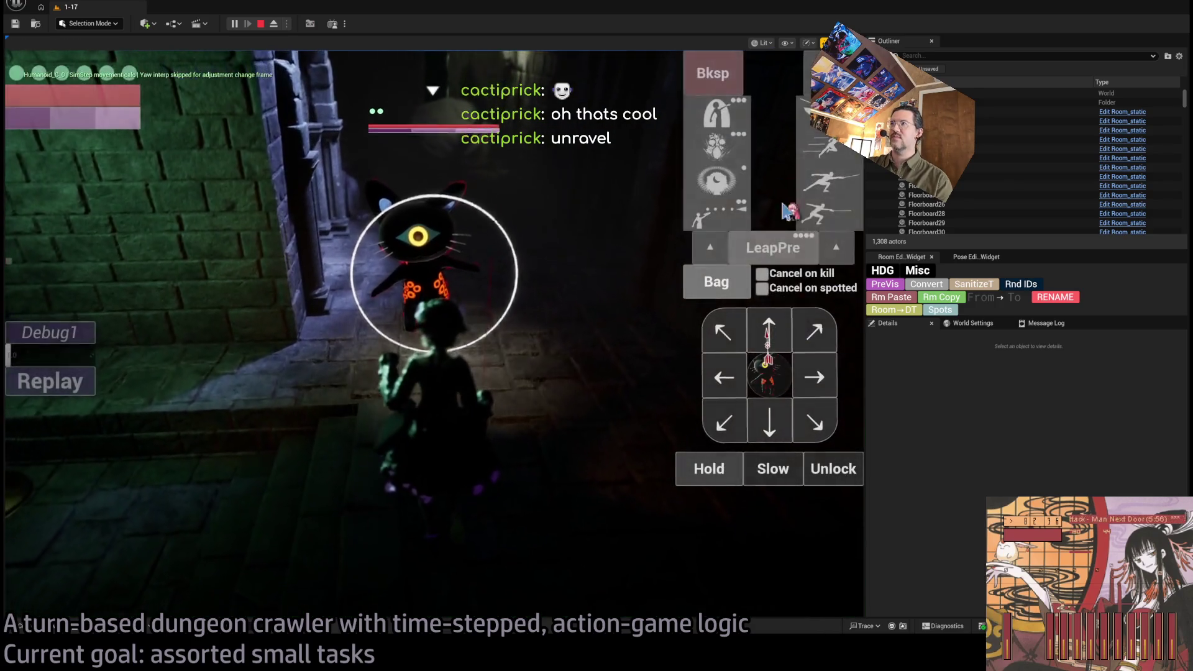
Step: Queue stance-breaker and thrust attacks, execute them against the cat, and end the playtest
click(826, 149)
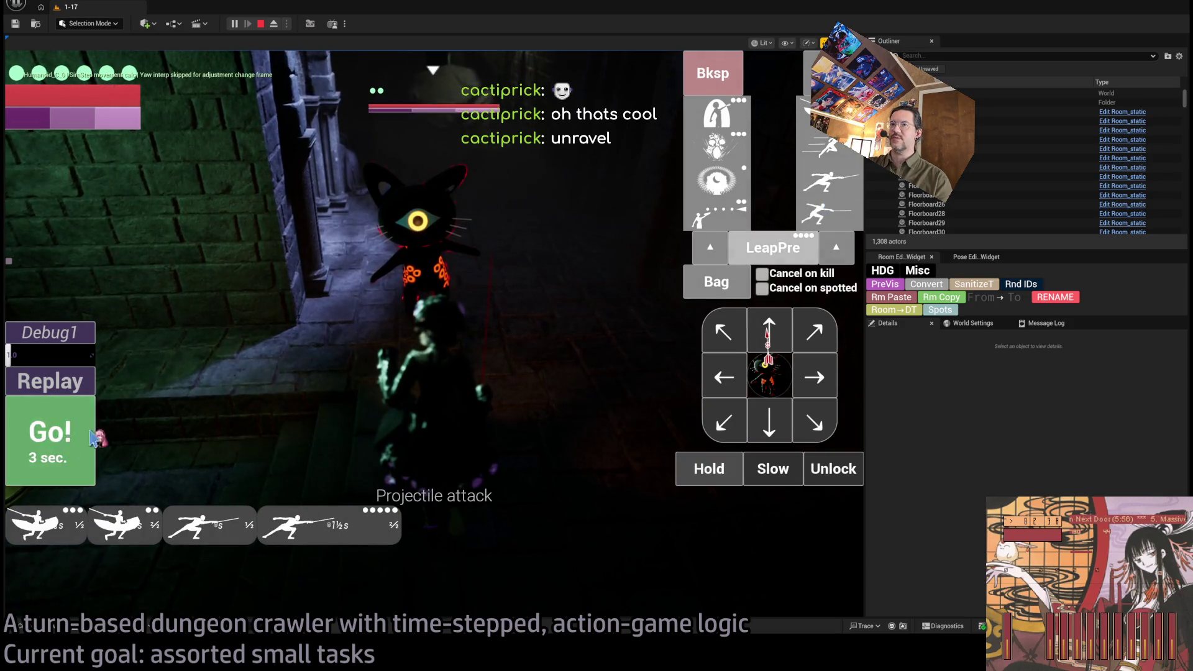
click(79, 443)
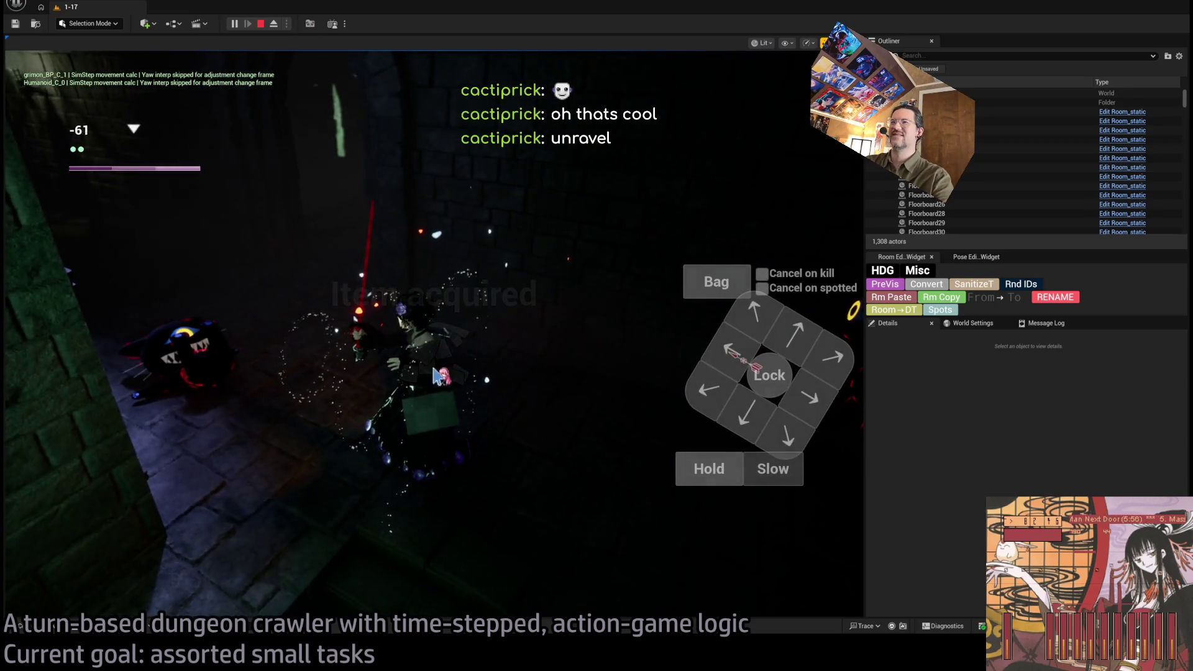
key(Escape)
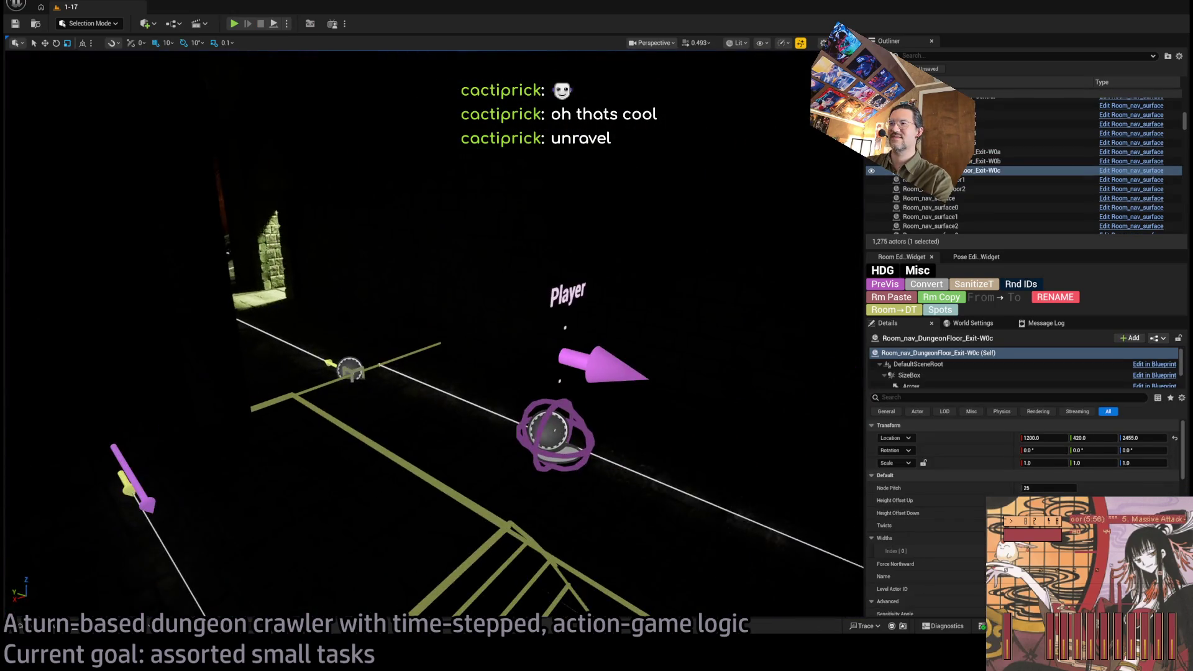
Step: Select and frame the player Spawn_marker, then start a playtest from it
click(568, 404)
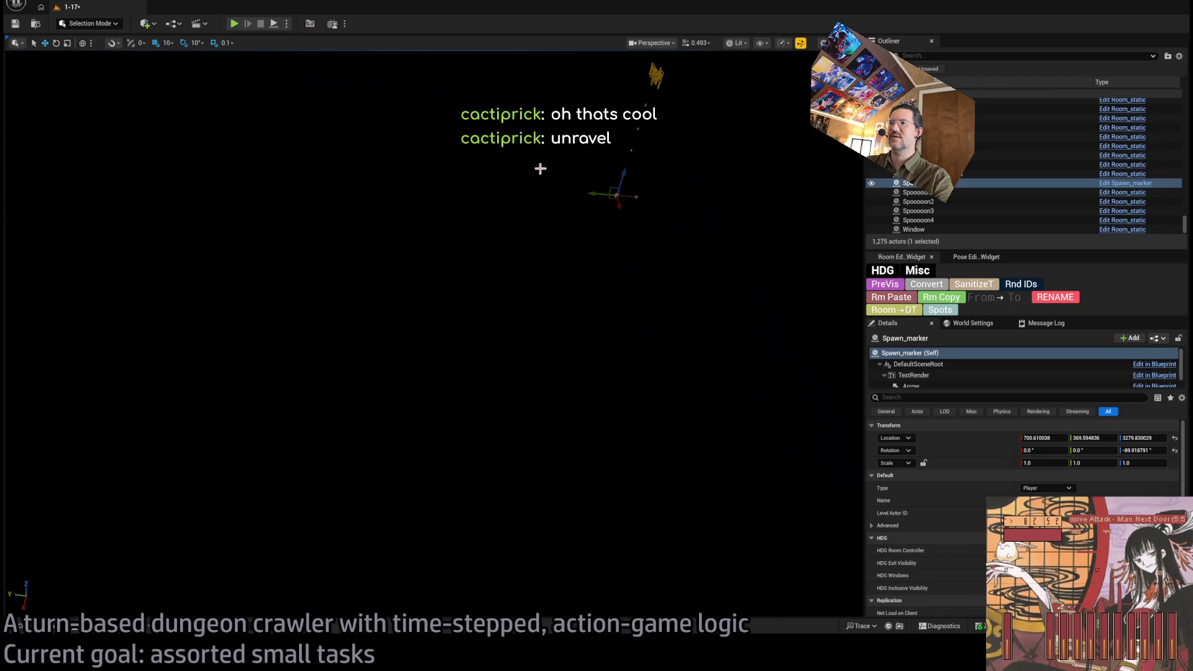
key(f)
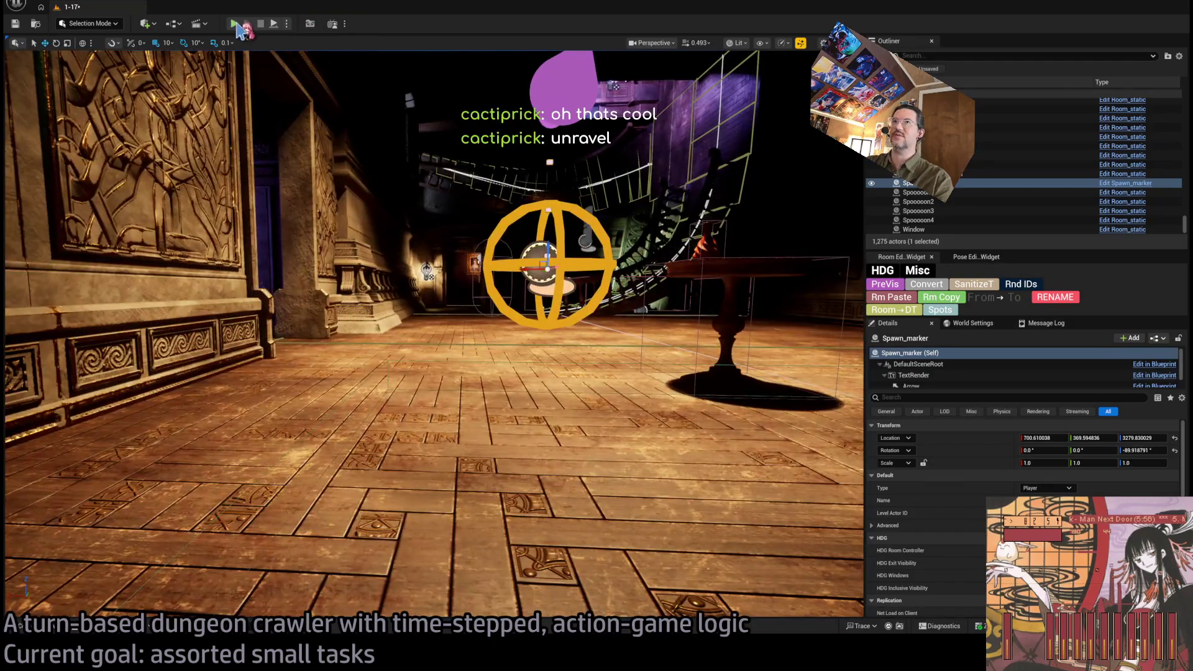
key(alt+p)
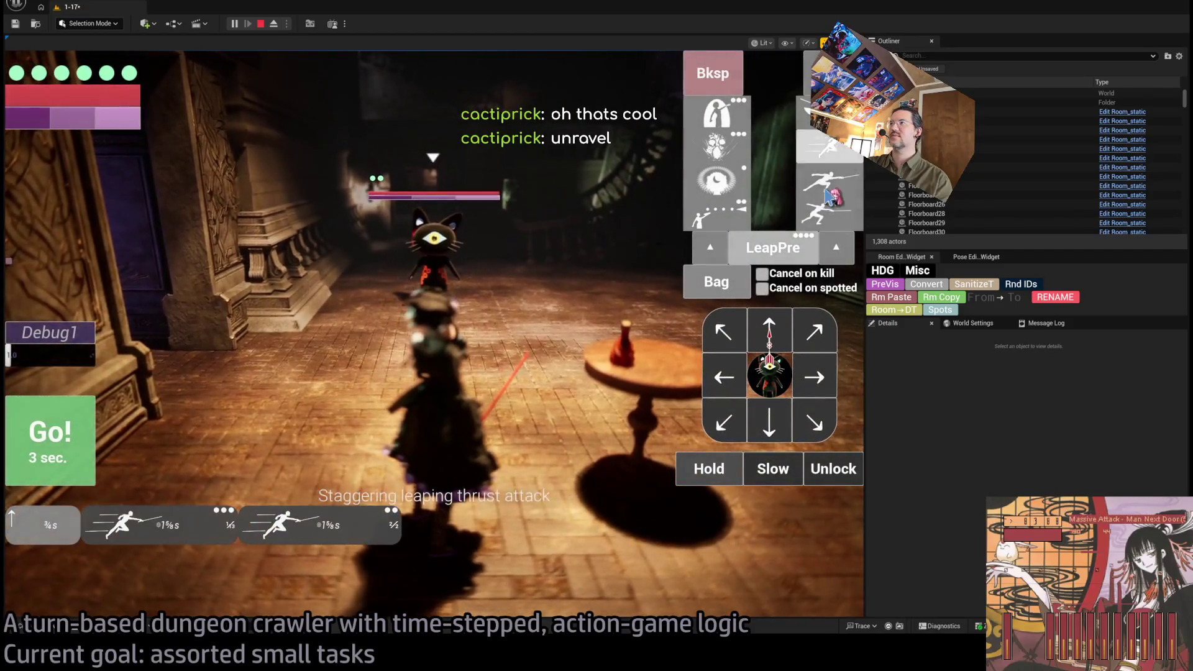
Step: Fight the enemy with stance-breaker and thrust attacks, check the inventory, then stop the playtest
click(828, 186)
click(93, 428)
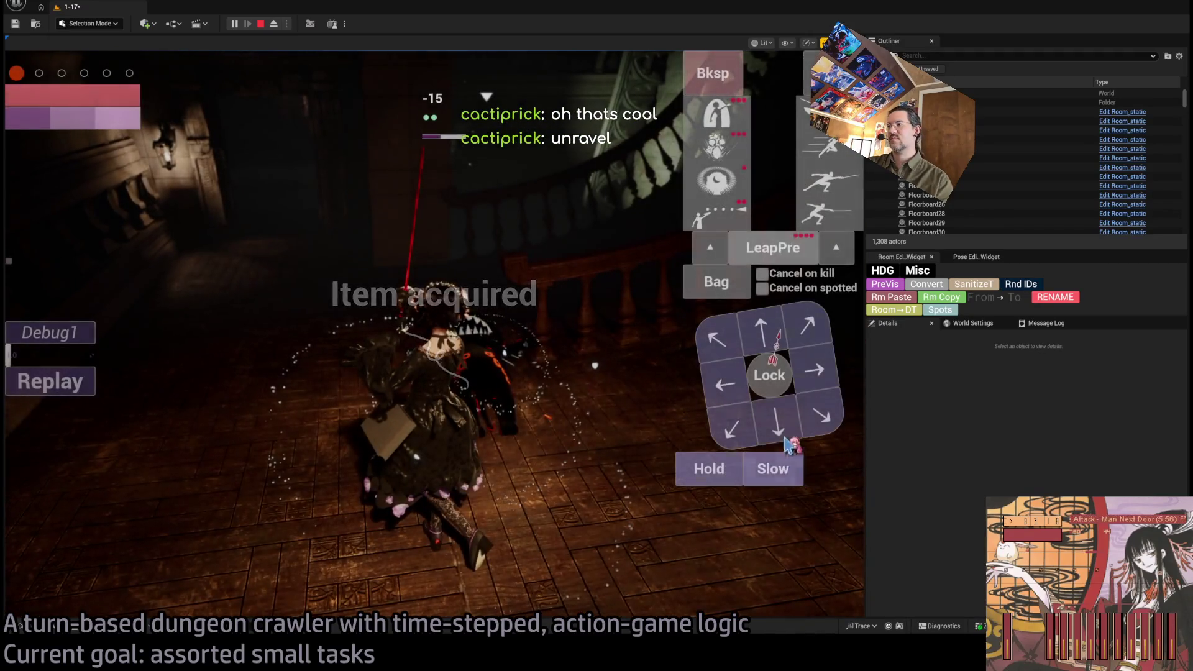
click(730, 281)
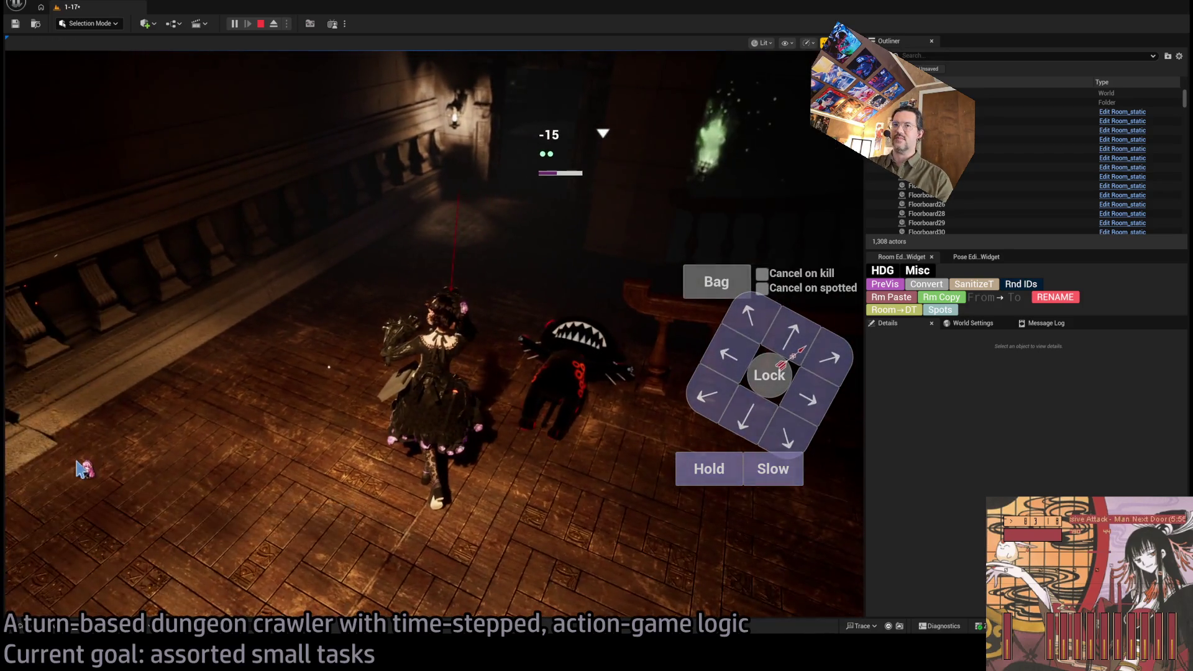
click(79, 469)
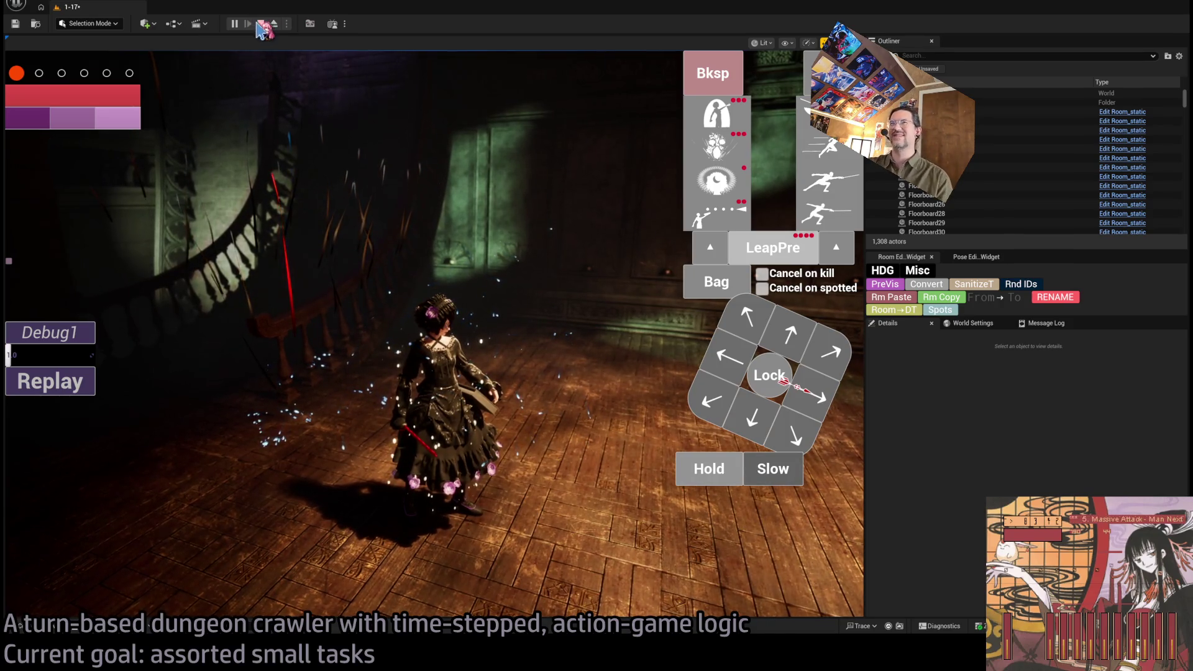
click(262, 25)
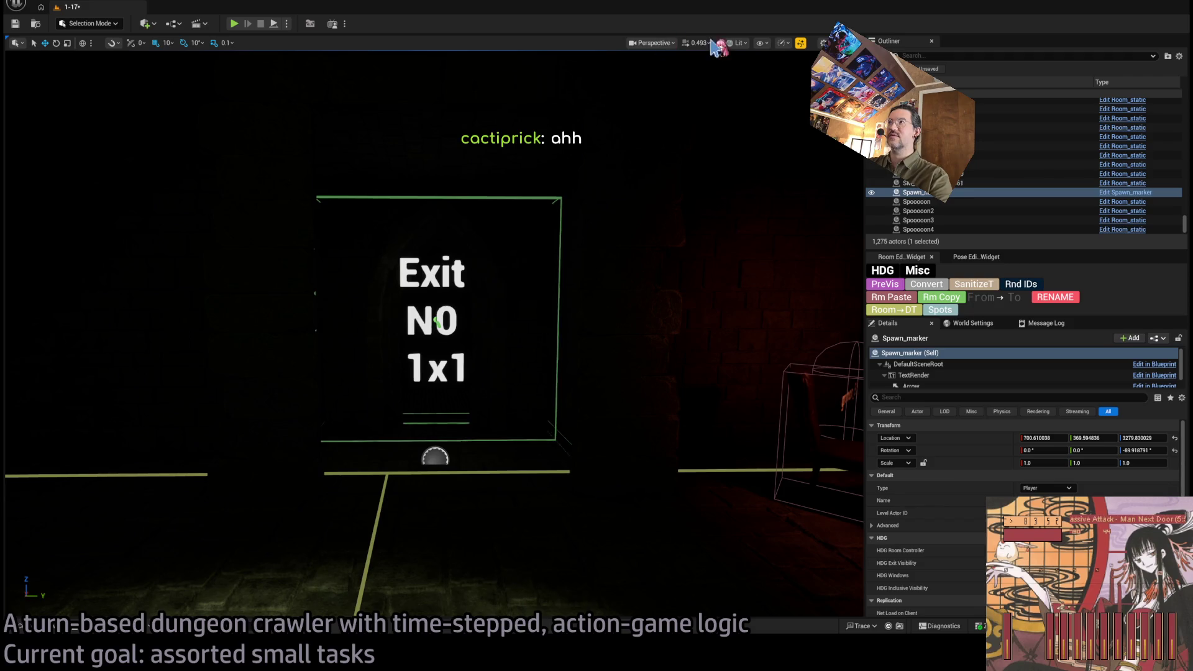
Step: Frame the Exit N0 sign in Unlit view, then return to Lit view
key(alt+3)
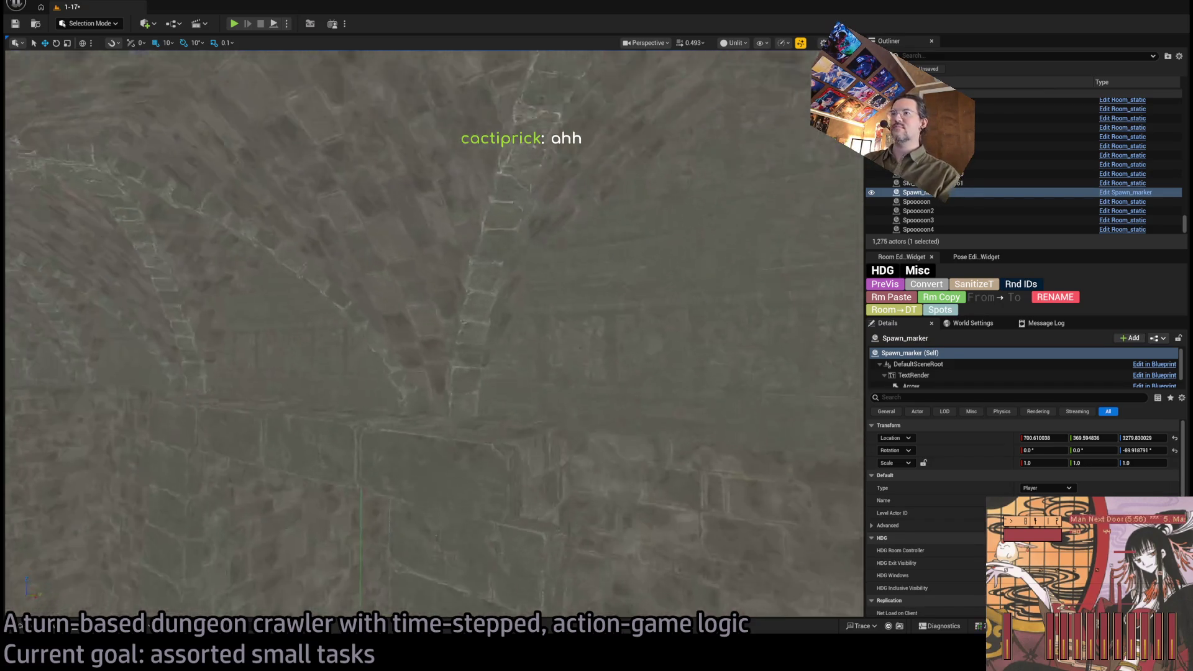
key(f)
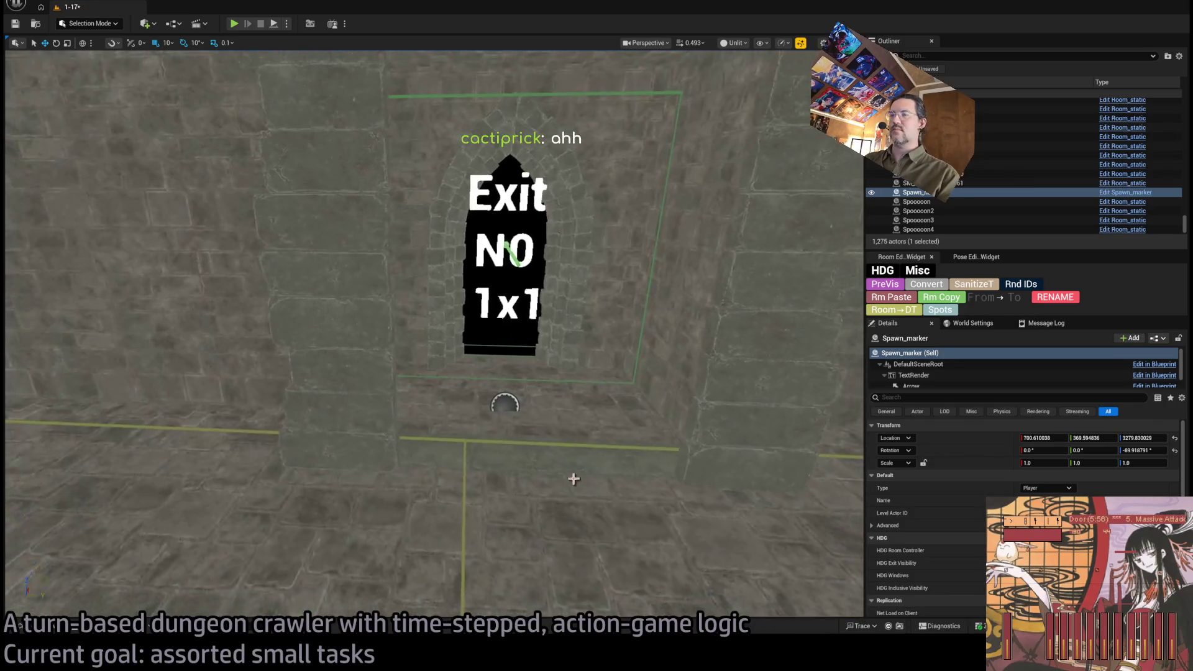
key(alt+4)
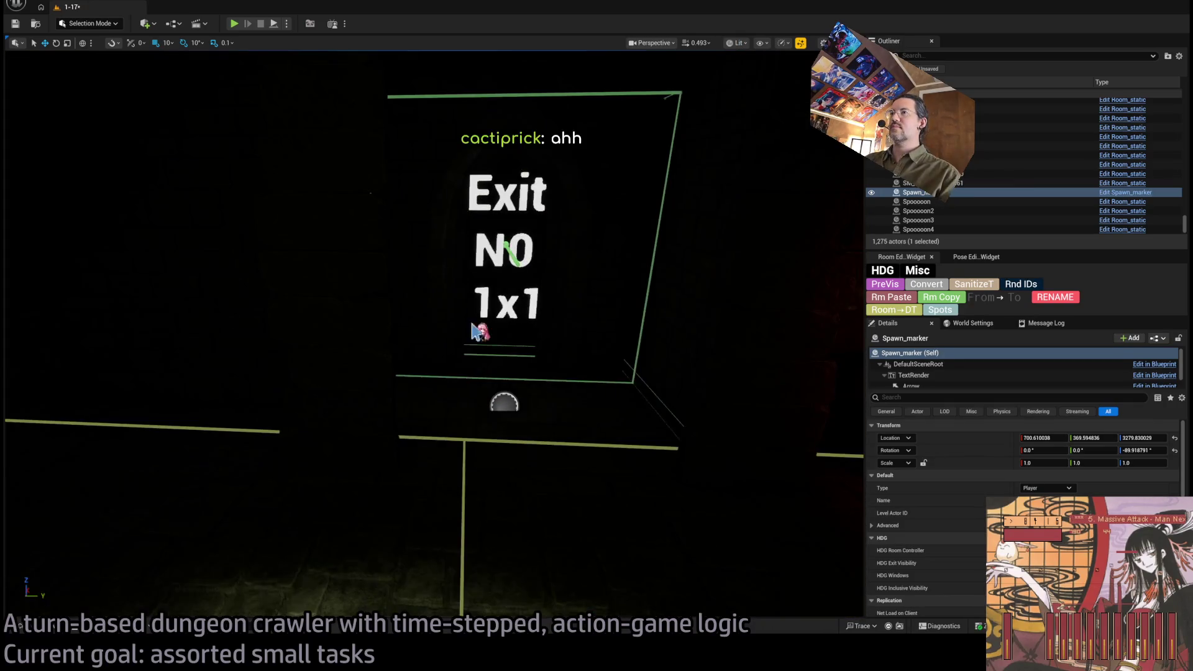
Step: Check wall SM_Wall_F_4x97's HDG Exit Visibility, then select the candelabra's point light in Unlit view
click(646, 290)
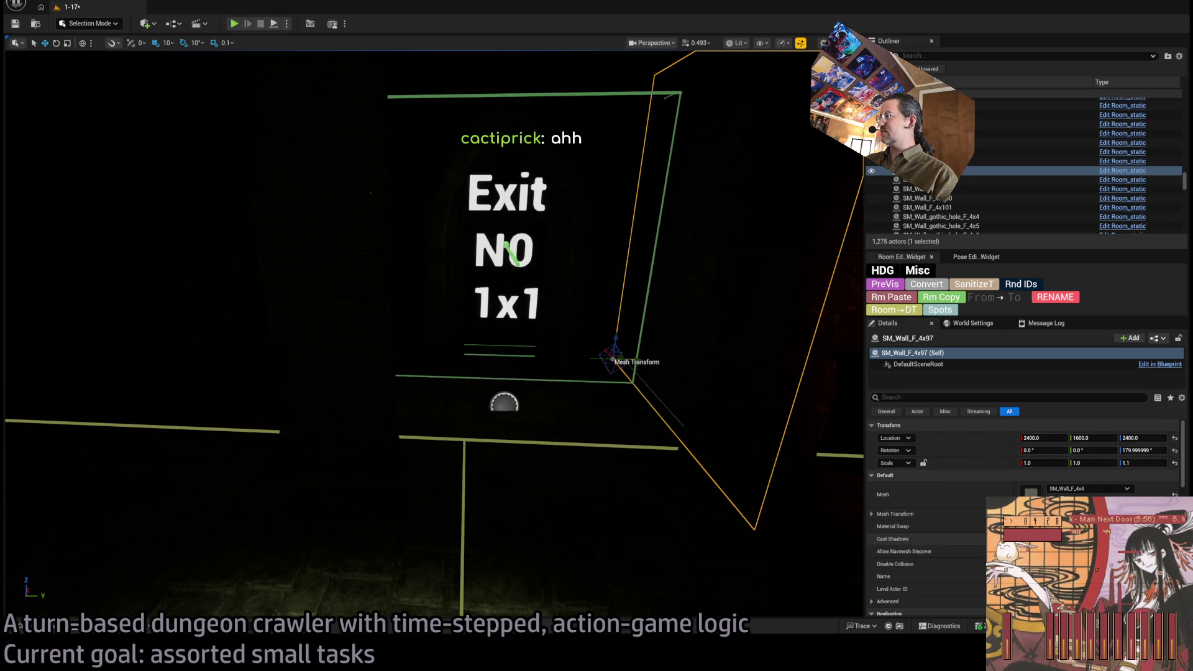
scroll(932, 516, down, 10)
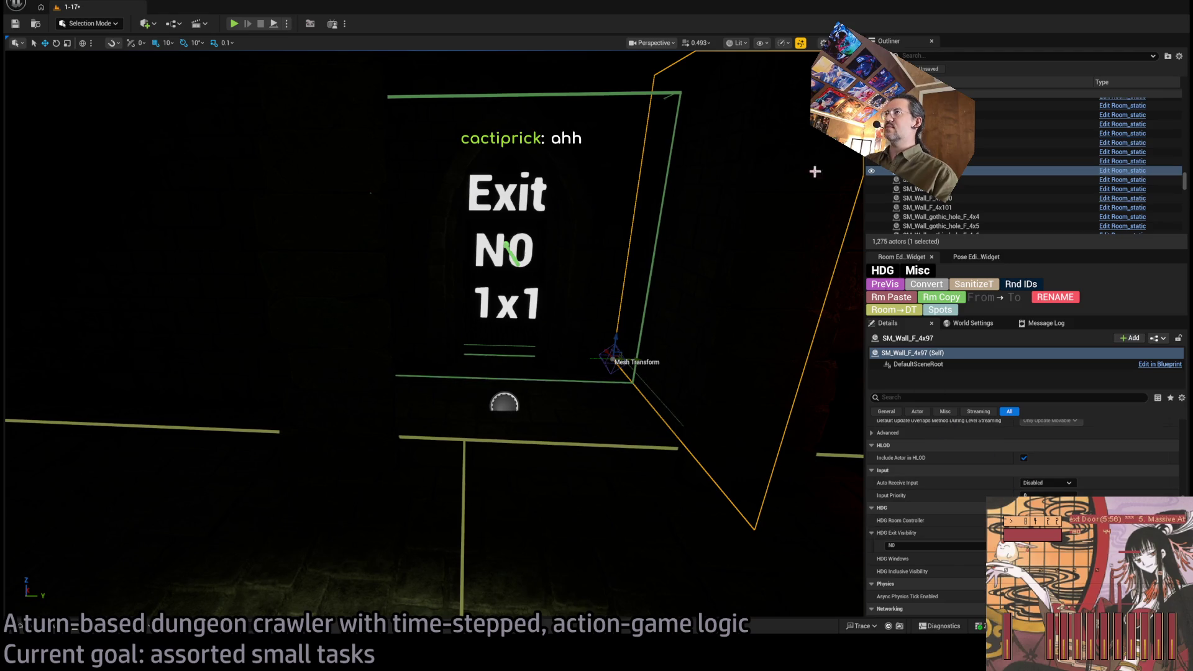
key(alt+3)
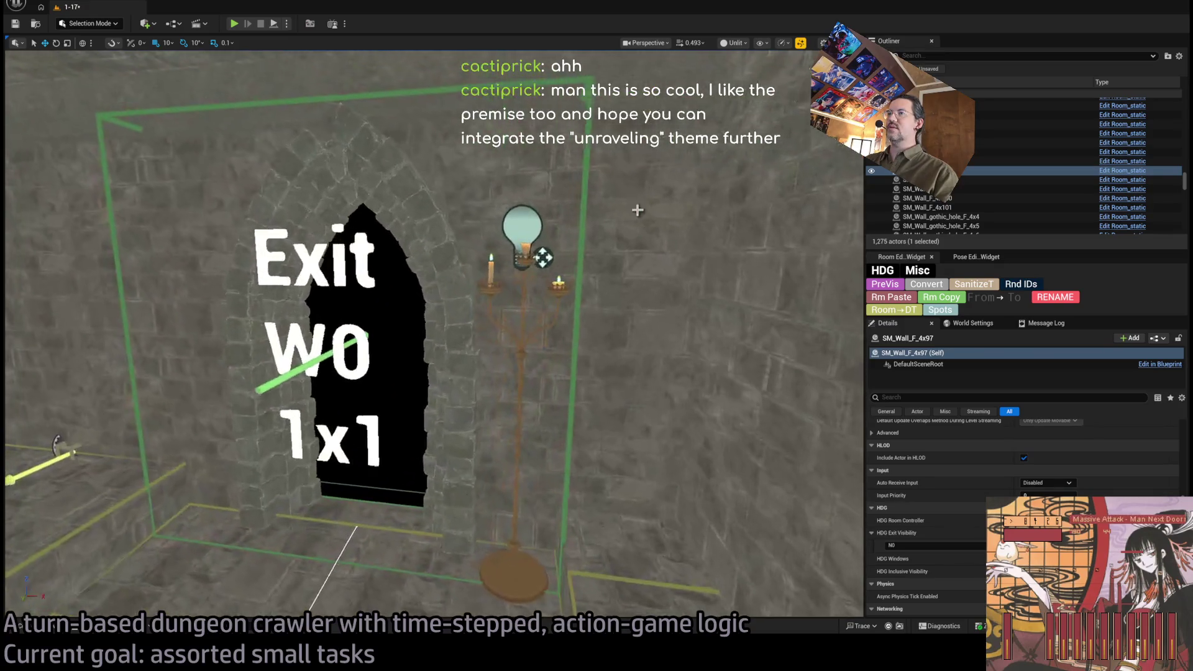
click(547, 258)
Step: Alt-drag a duplicate of the candelabra and its point light and place it beside the Exit N0 sign
ctrl+click(522, 537)
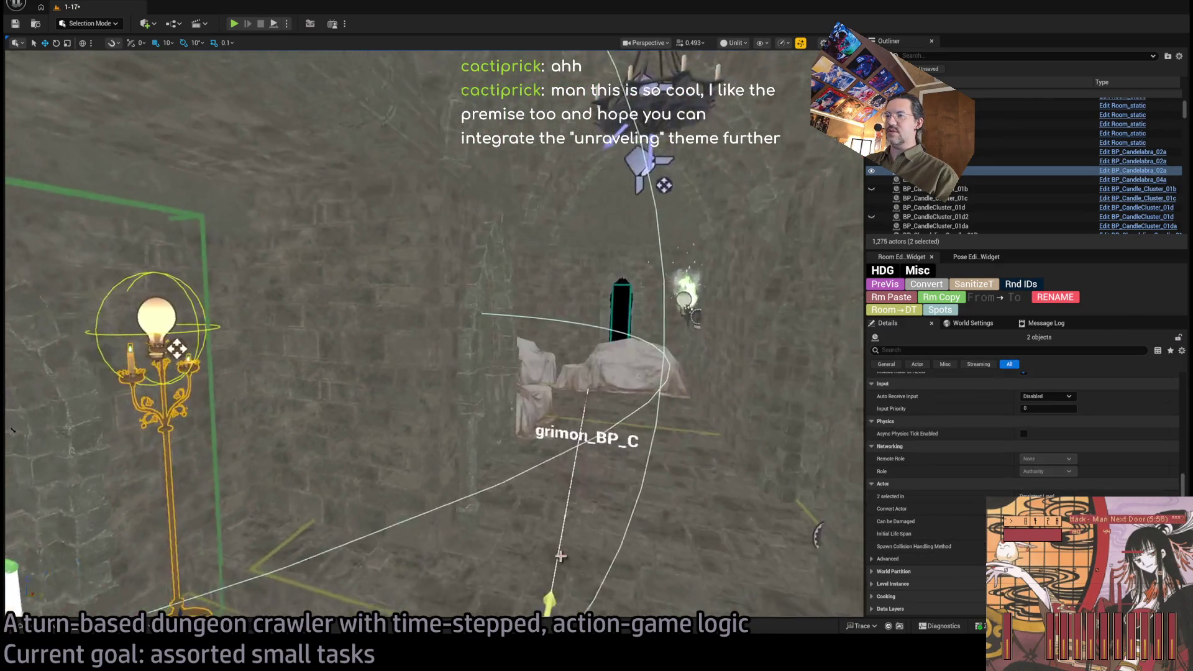
drag(336, 453, 349, 454)
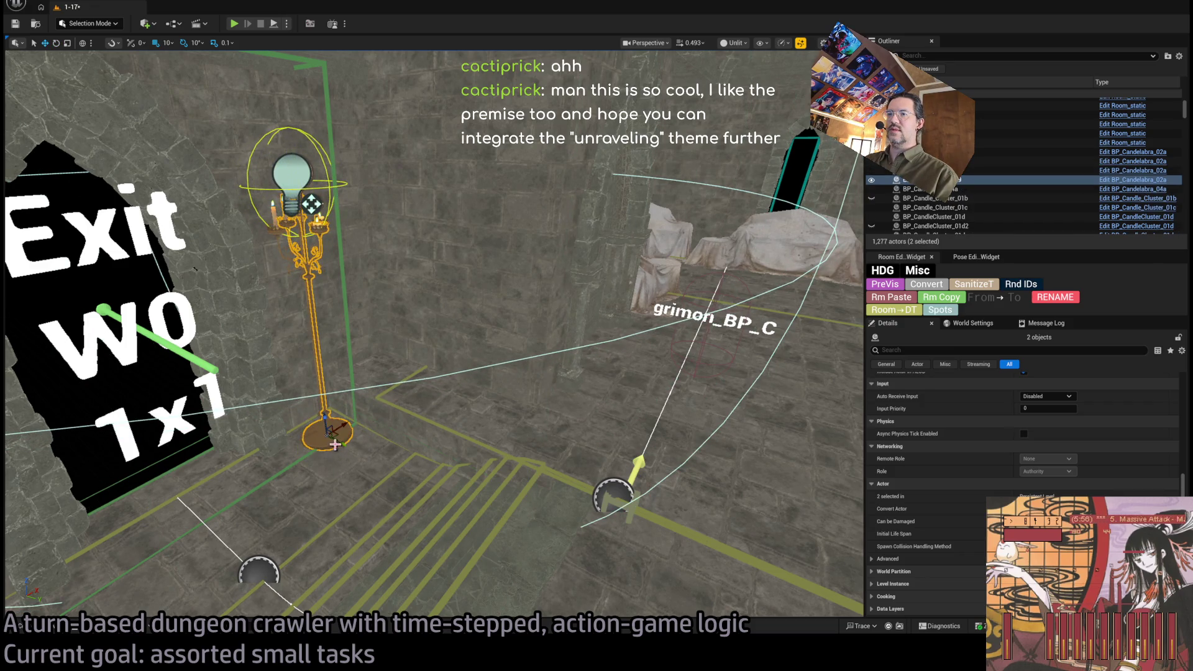
drag(336, 435, 467, 376)
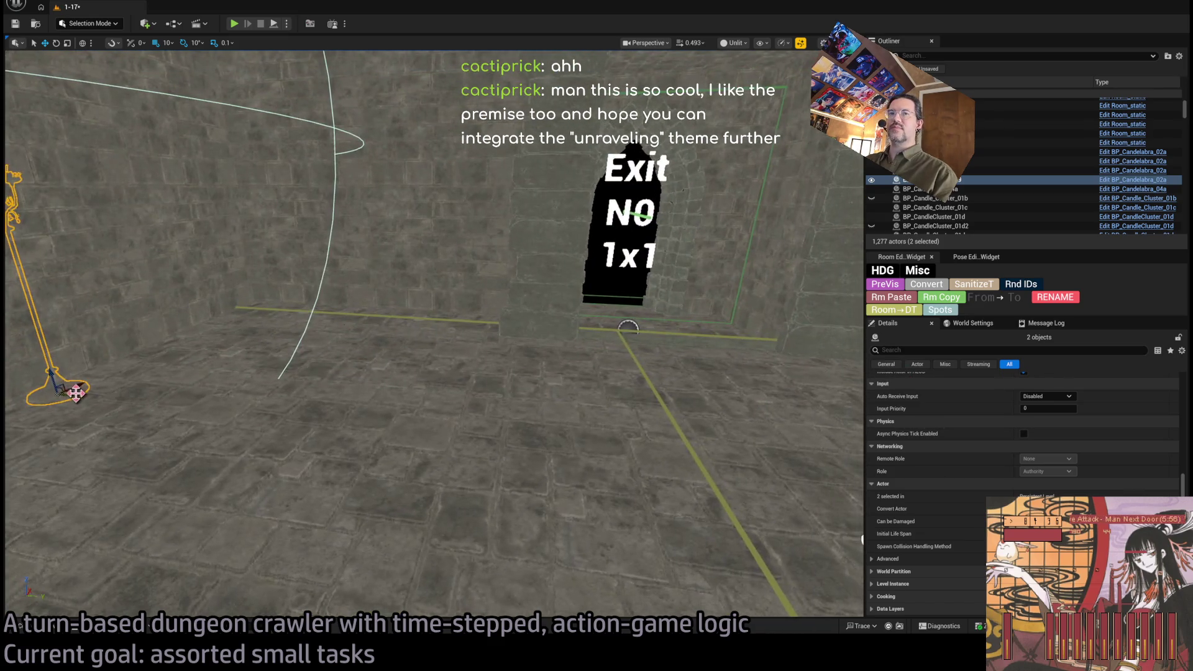
mouse_move(71, 392)
mouse_down()
mouse_move(714, 373)
mouse_move(715, 320)
mouse_move(641, 342)
mouse_up()
drag(514, 387, 513, 352)
drag(501, 391, 607, 203)
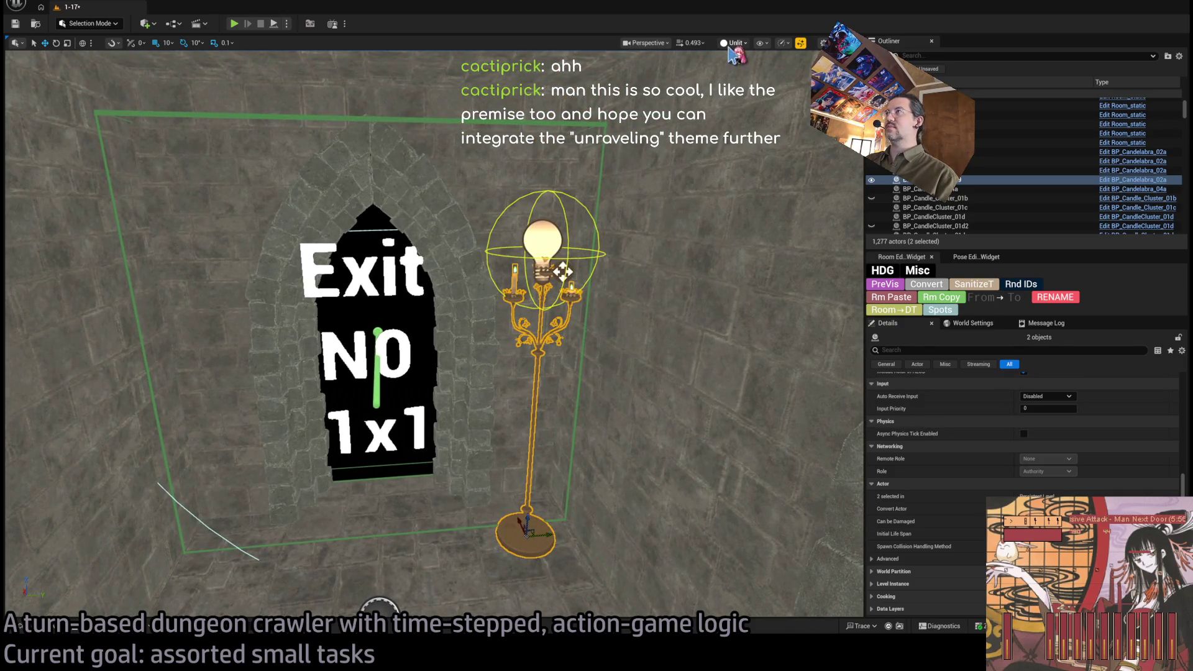
key(alt+4)
click(547, 522)
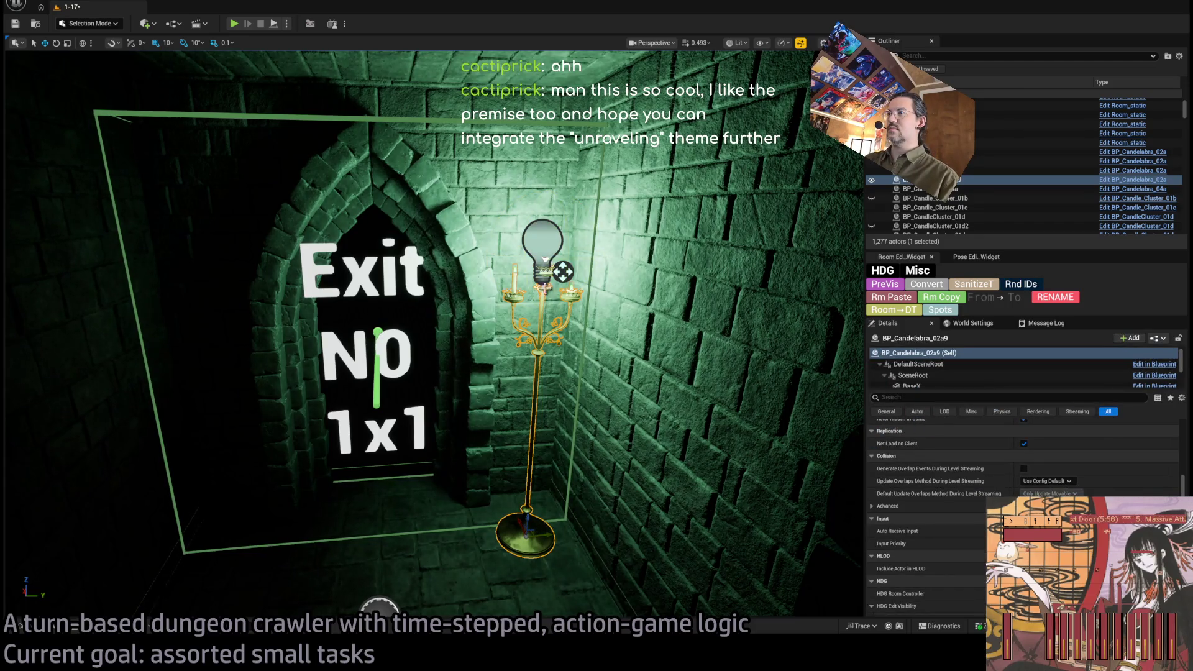
Step: Nudge the copied candelabra together with its point light into place beside the N0 exit
ctrl+click(563, 272)
drag(558, 271, 565, 269)
drag(538, 475, 538, 489)
scroll(984, 468, up, 2)
Step: Inspect the PointLight's Intensity in Details, then reselect the candelabra
click(552, 177)
scroll(1025, 497, down, 2)
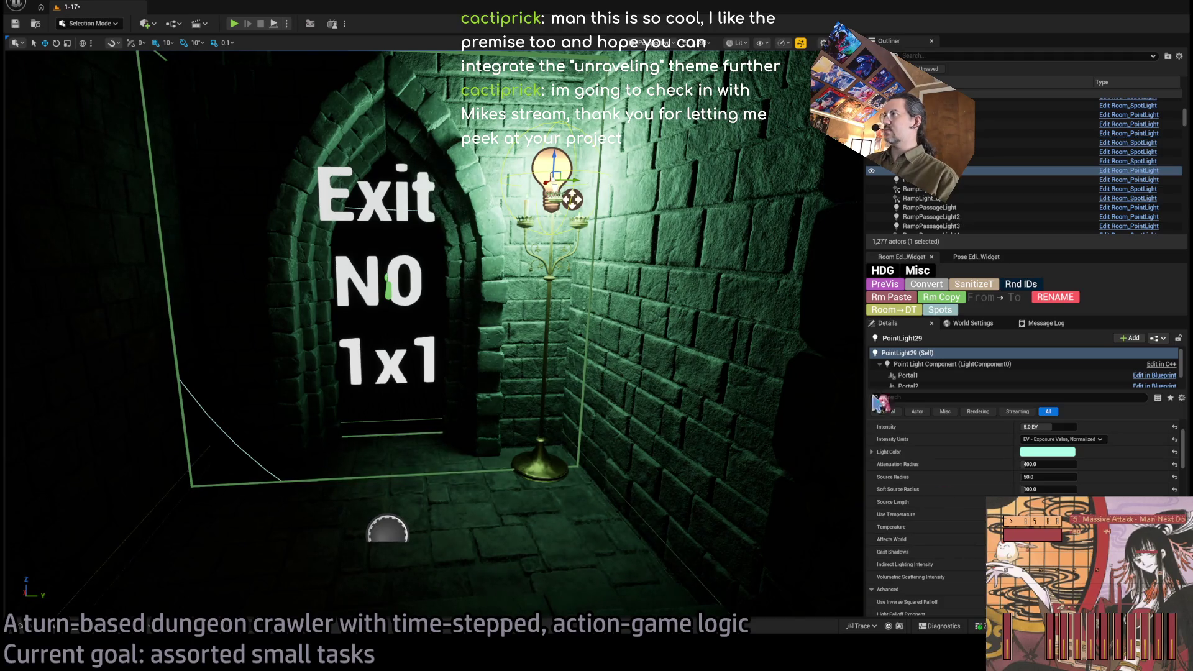
scroll(953, 488, down, 10)
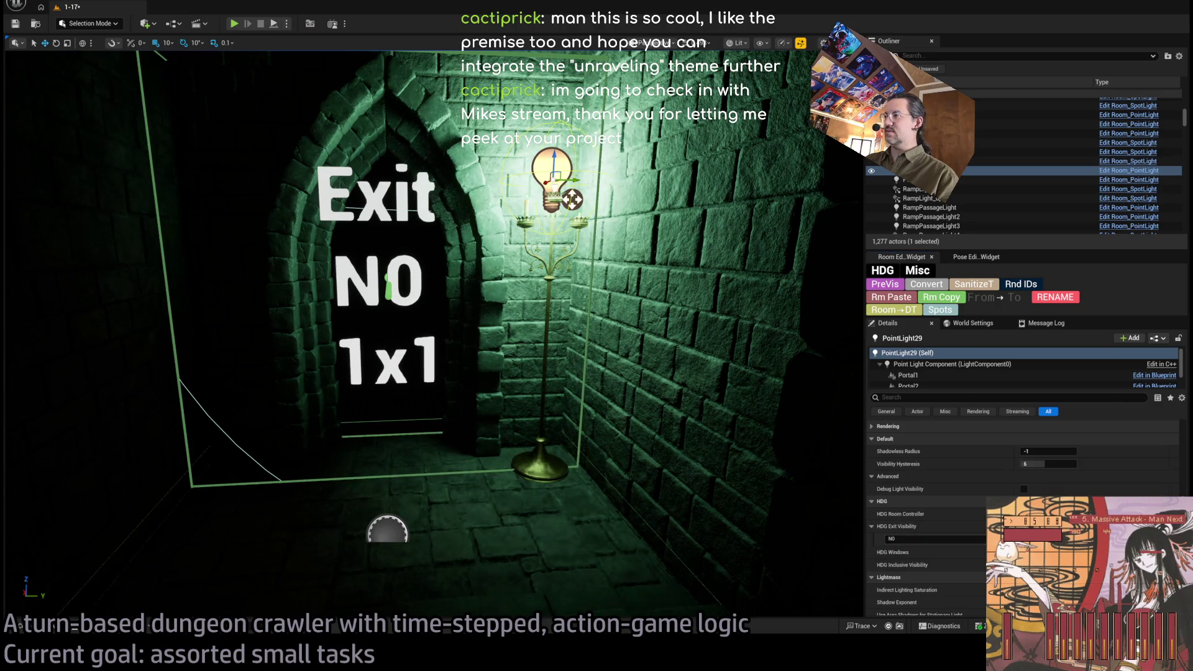
key(ctrl+z)
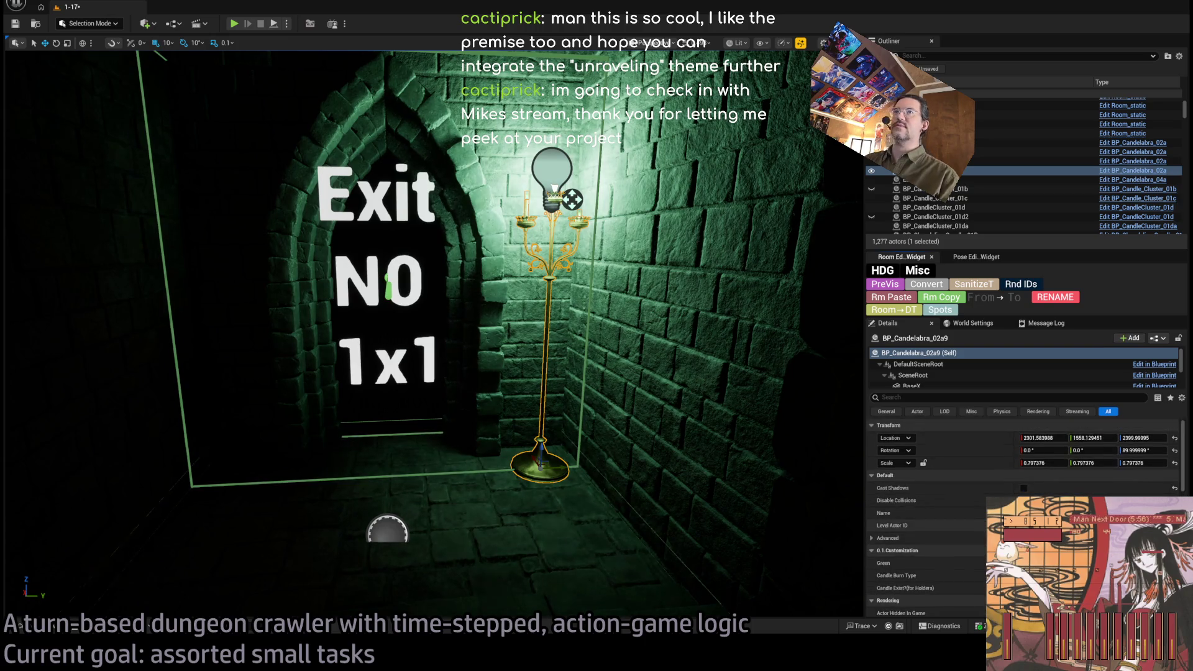
scroll(435, 336, down, 5)
mouse_move(435, 336)
mouse_down()
mouse_move(385, 338)
mouse_move(653, 399)
mouse_up()
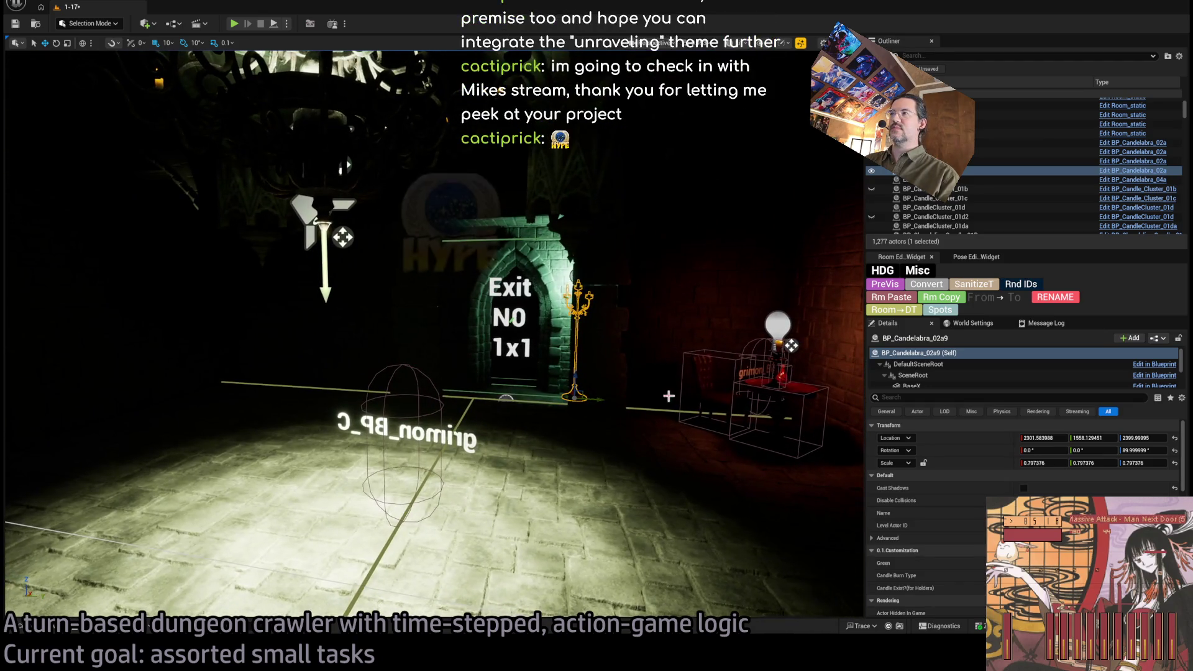
Step: Frame the RoomController from the Outliner in Unlit view and select the stone wall behind the table
key(f)
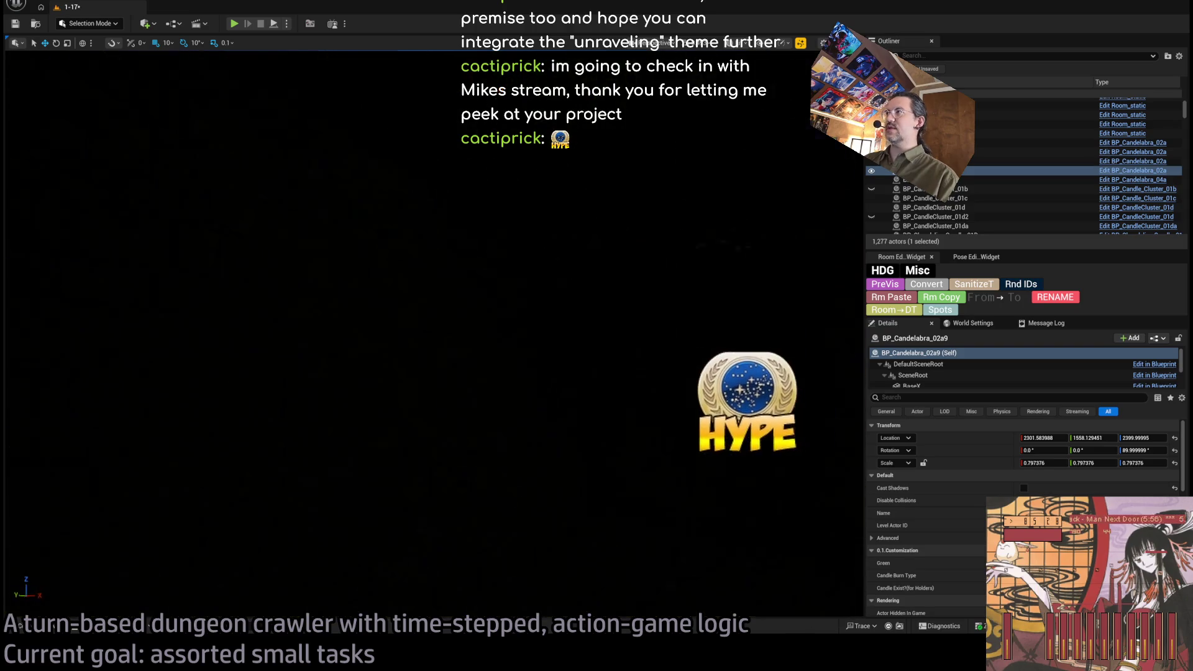
key(f)
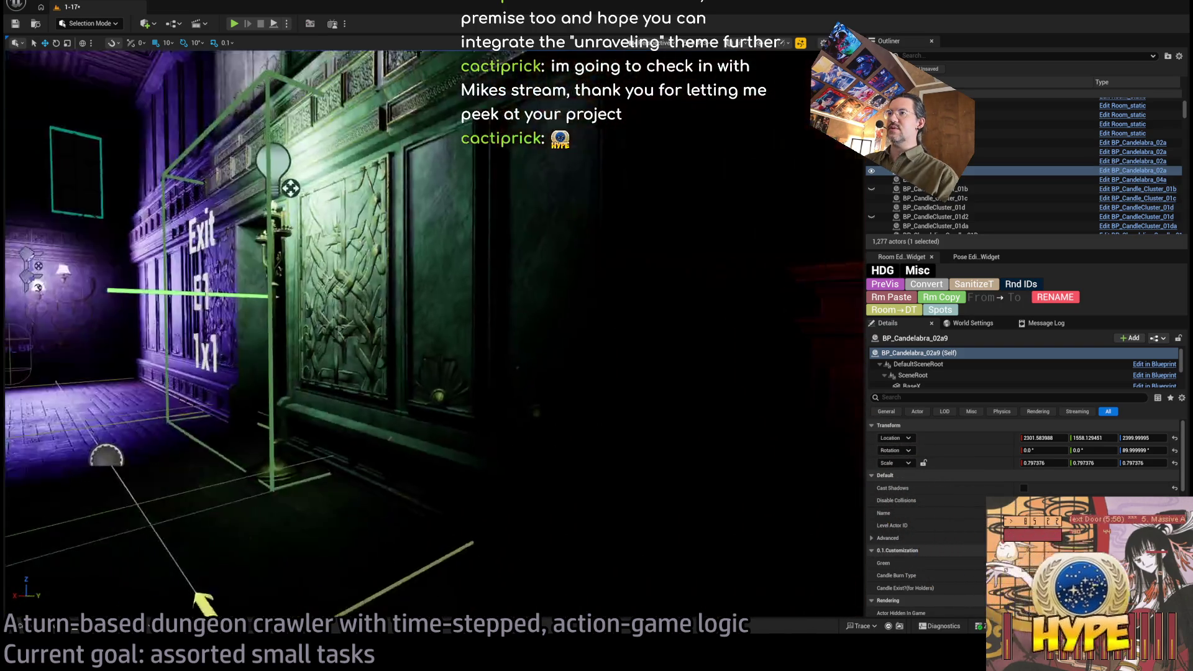
double_click(907, 170)
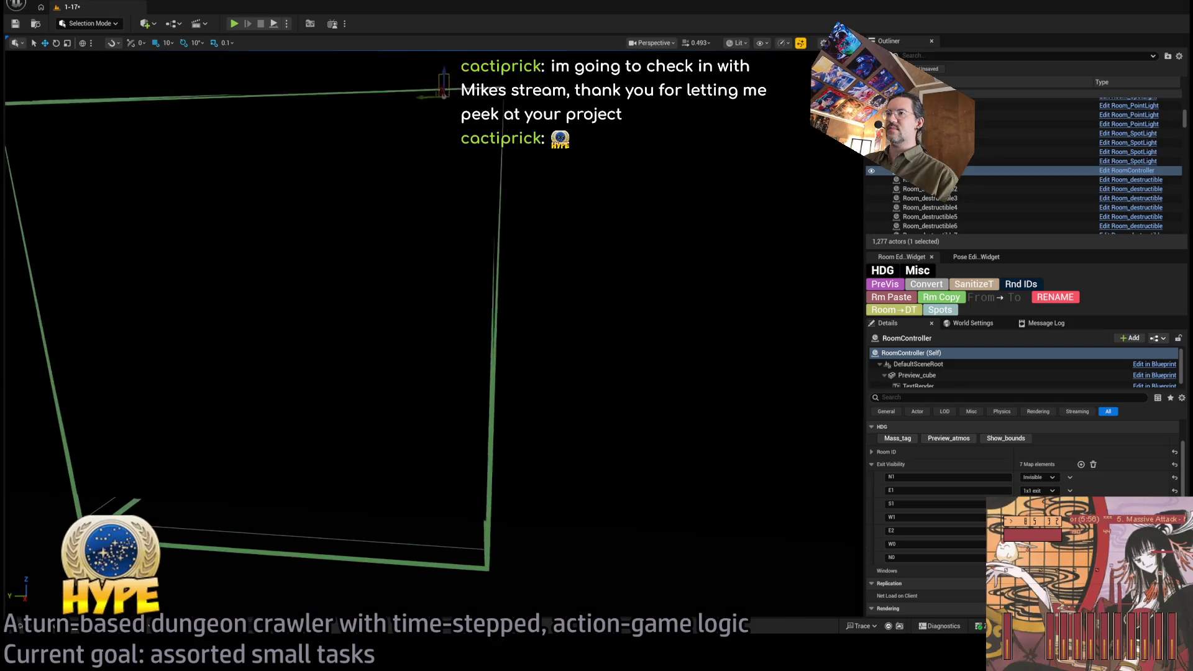
key(alt+3)
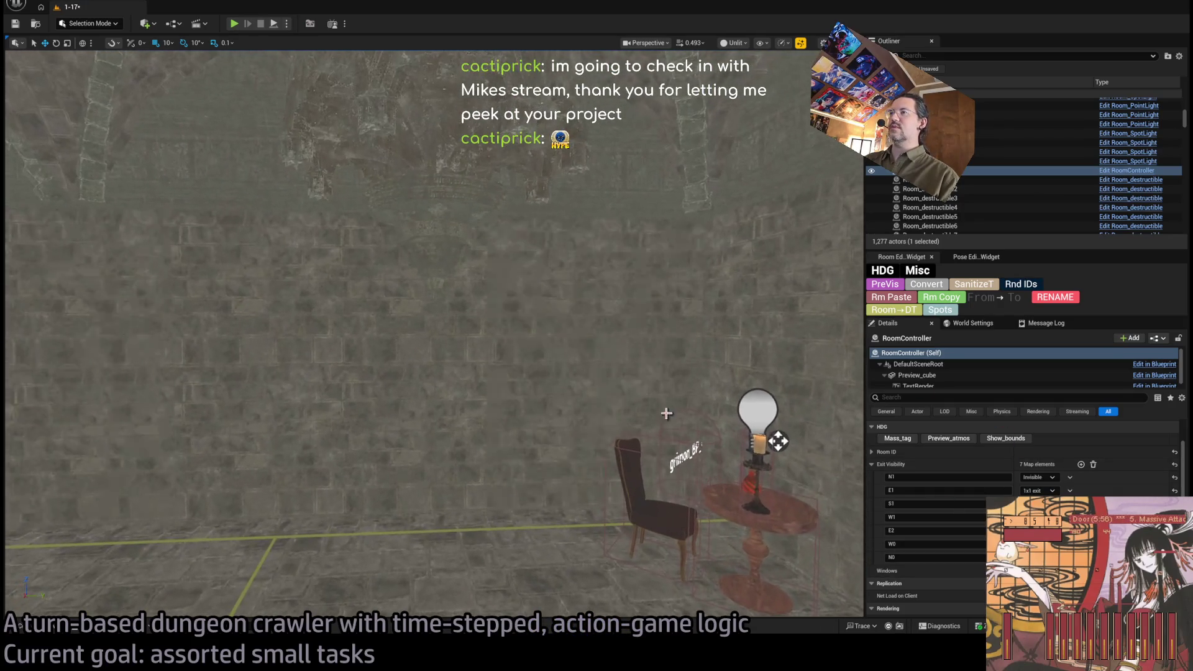
click(596, 321)
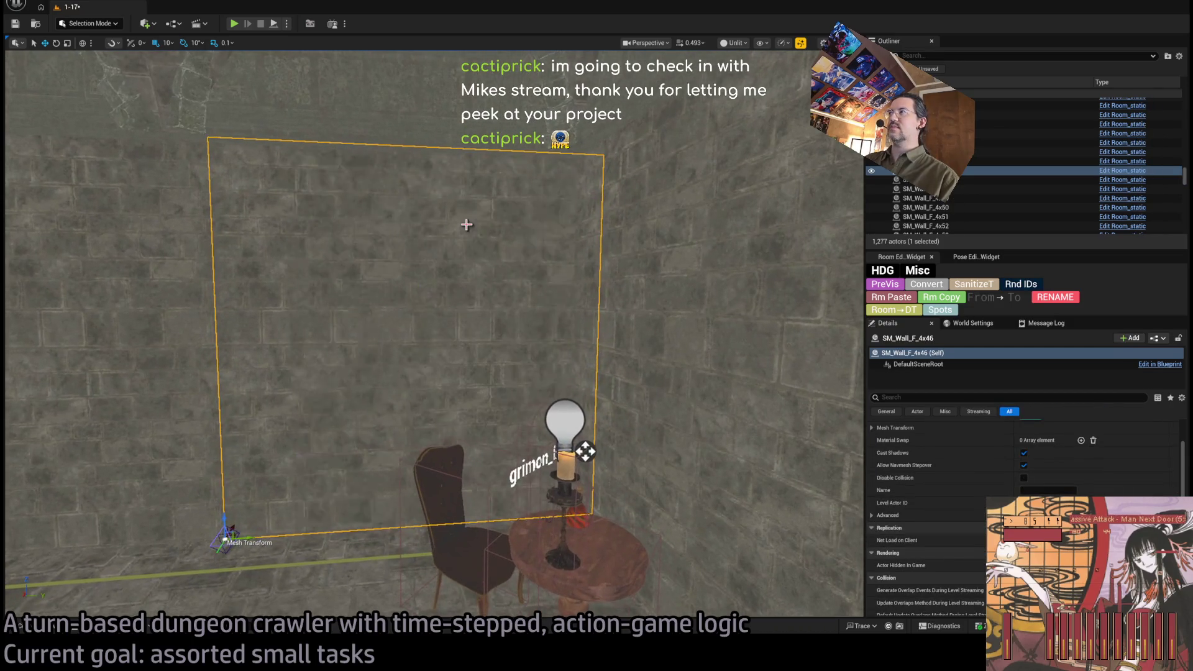
Step: Select several wall pieces in turn and fly the view over to the staircase area
scroll(932, 497, down, 10)
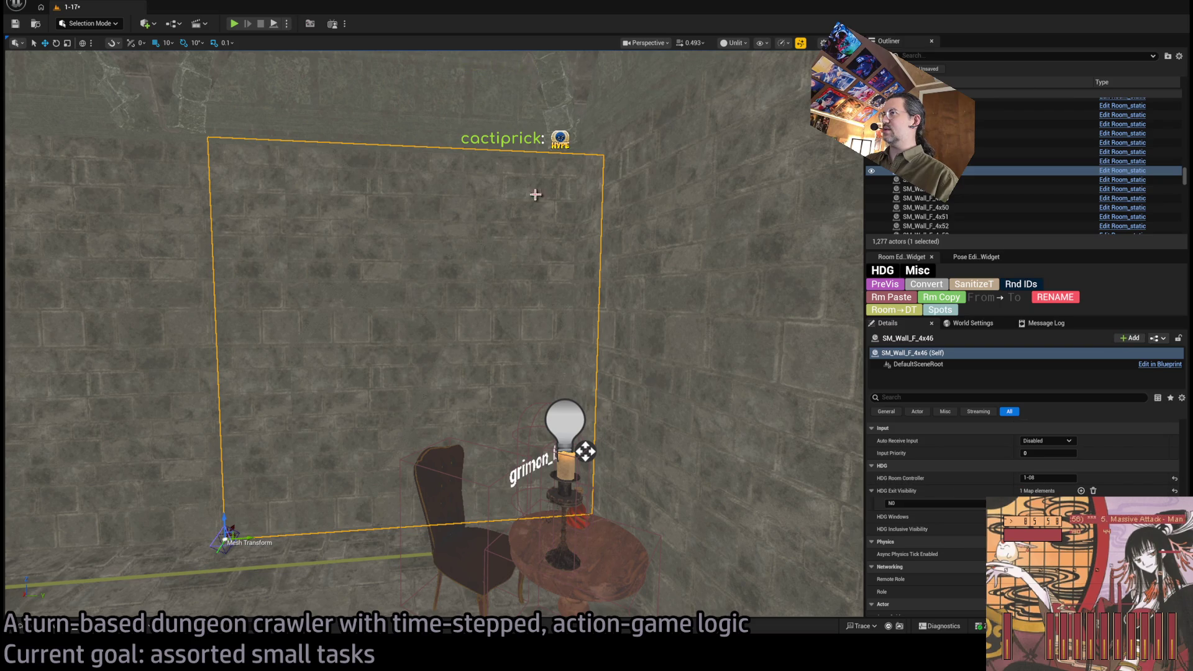
click(561, 292)
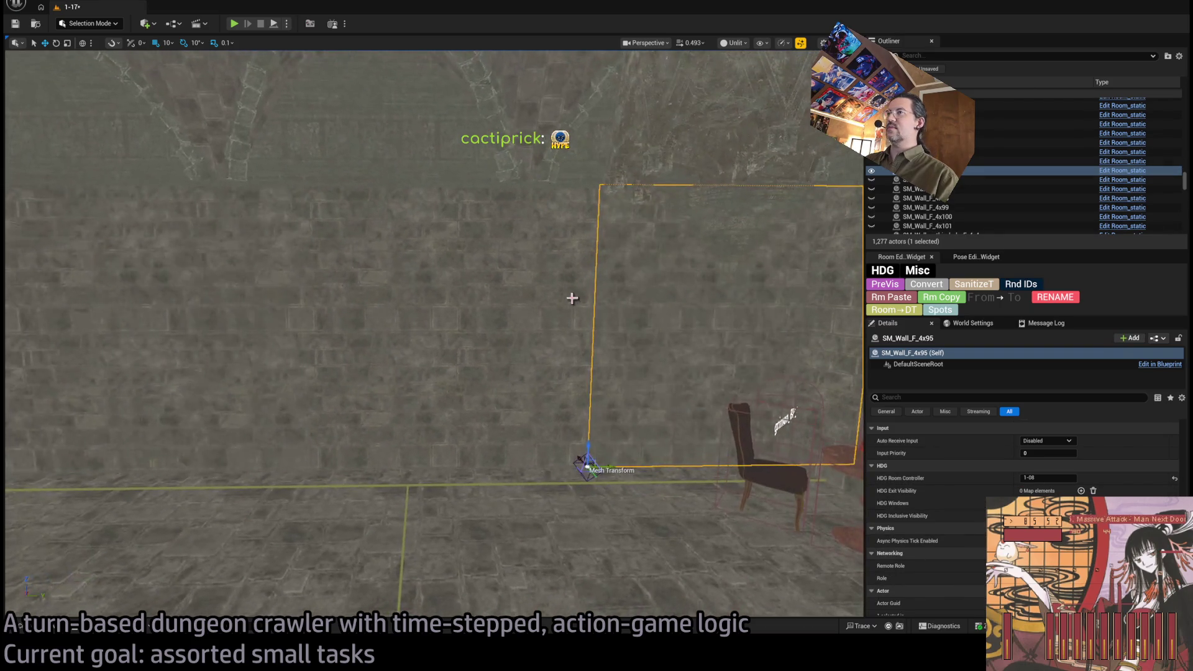
click(229, 319)
click(520, 220)
drag(520, 219, 371, 207)
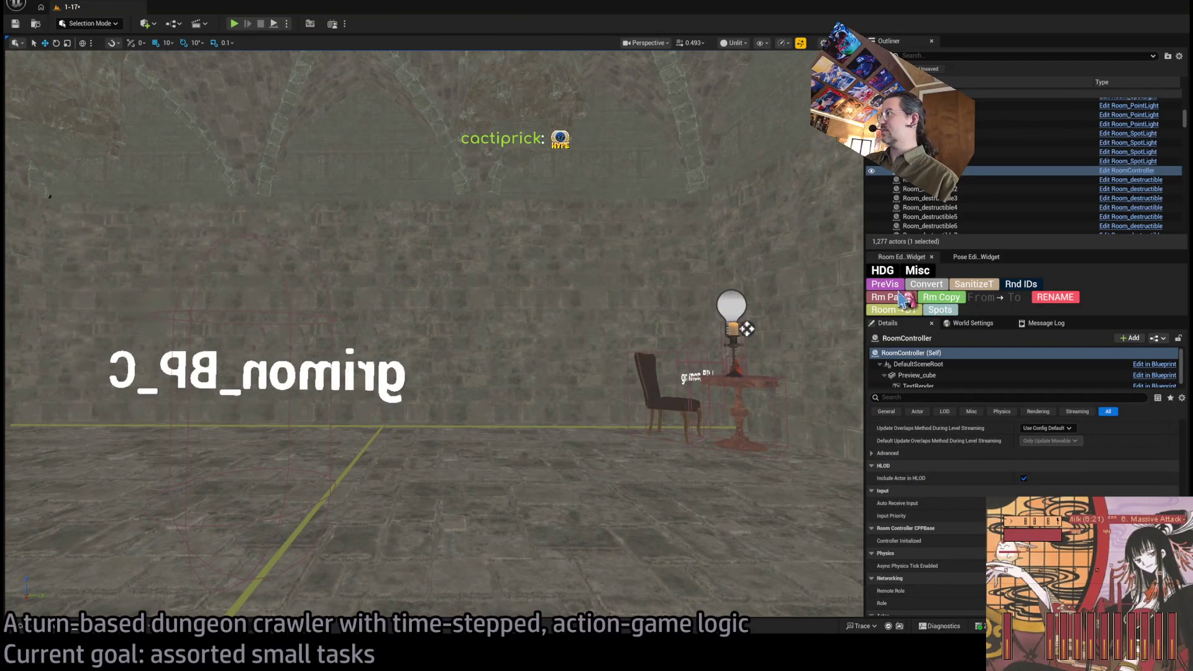
scroll(938, 497, up, 10)
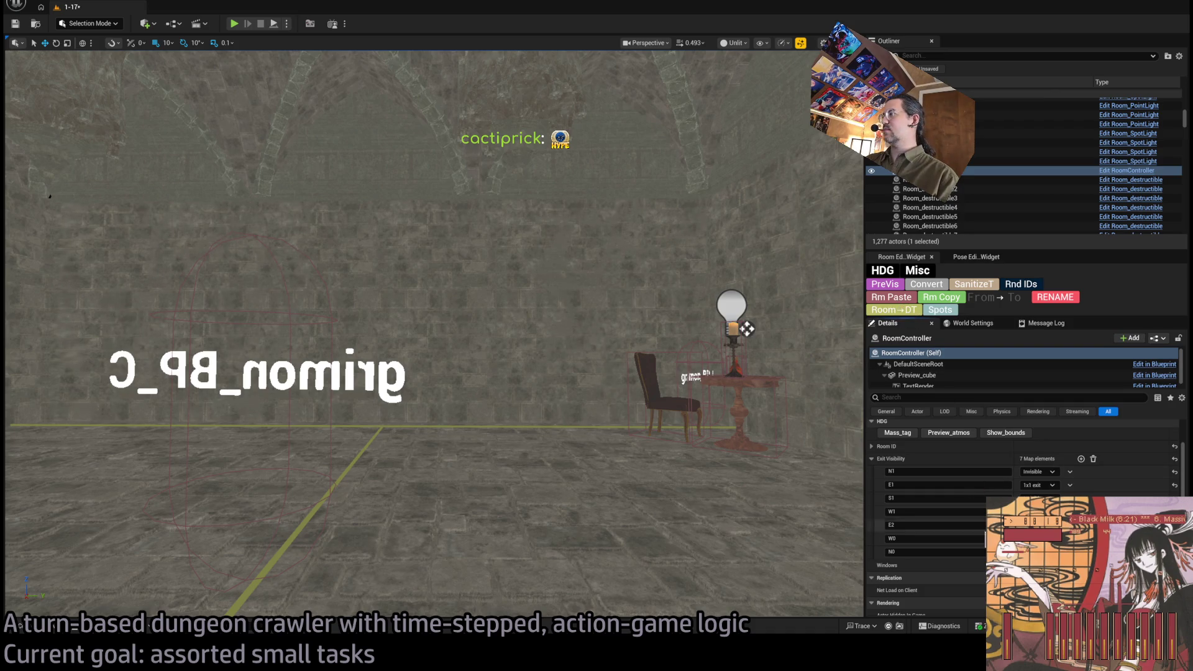
Step: Preview the exit layout with PreVis and add N0 to the Exit Visibility of walls beside the arch
click(892, 286)
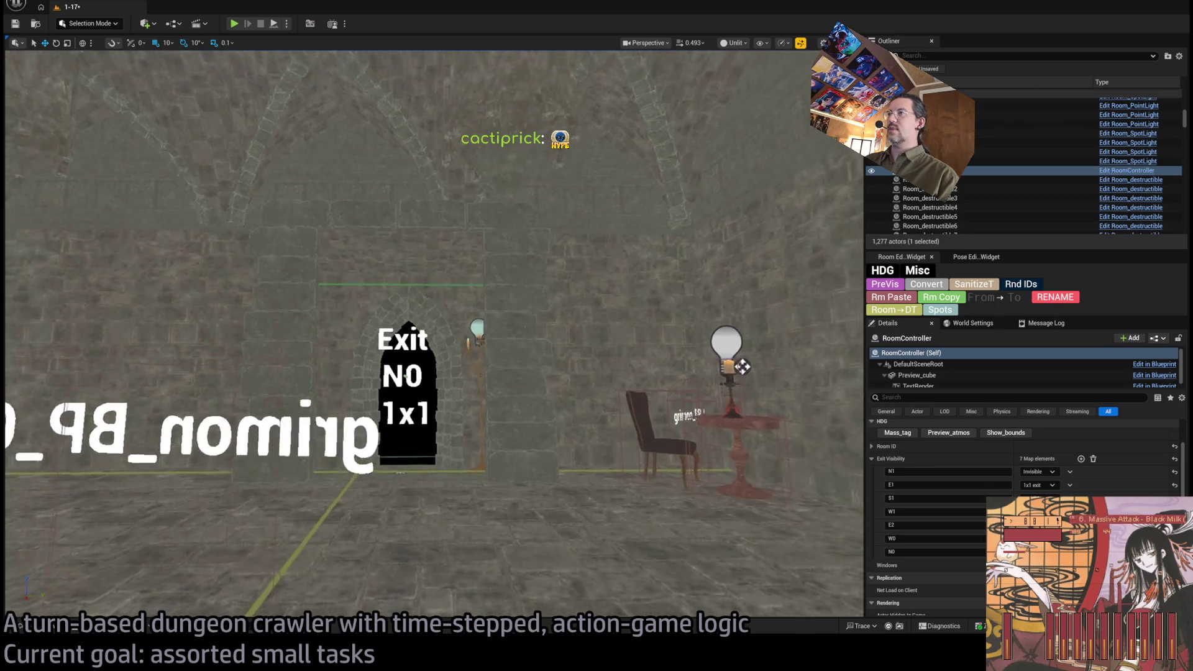
click(636, 304)
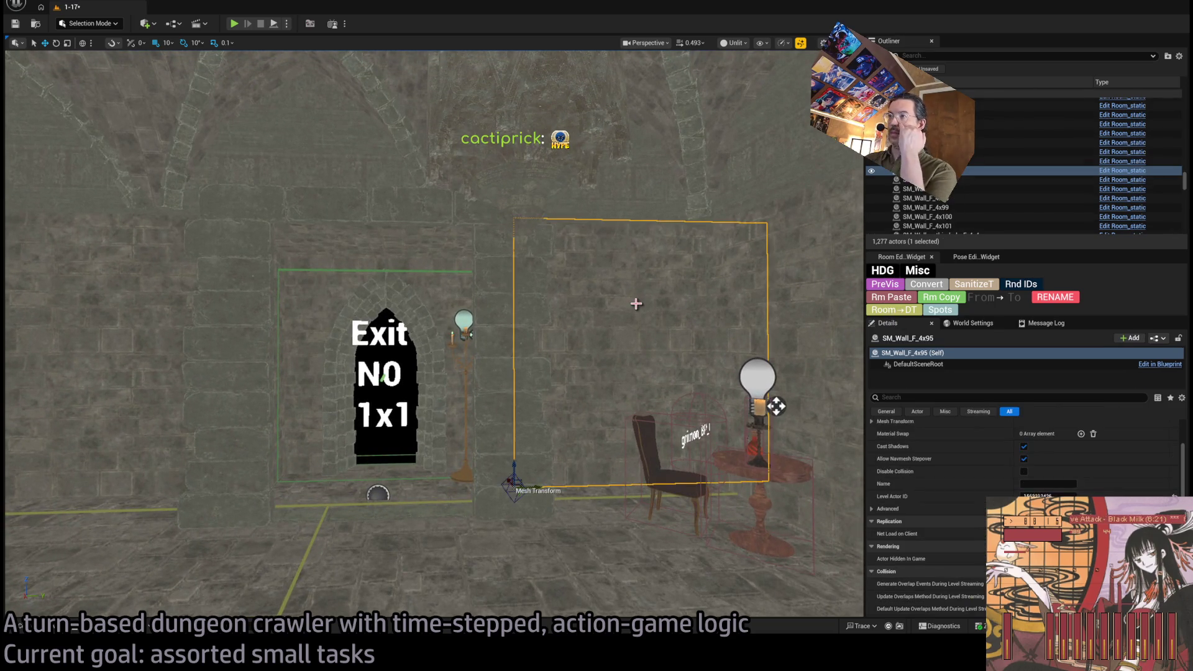
scroll(938, 514, down, 10)
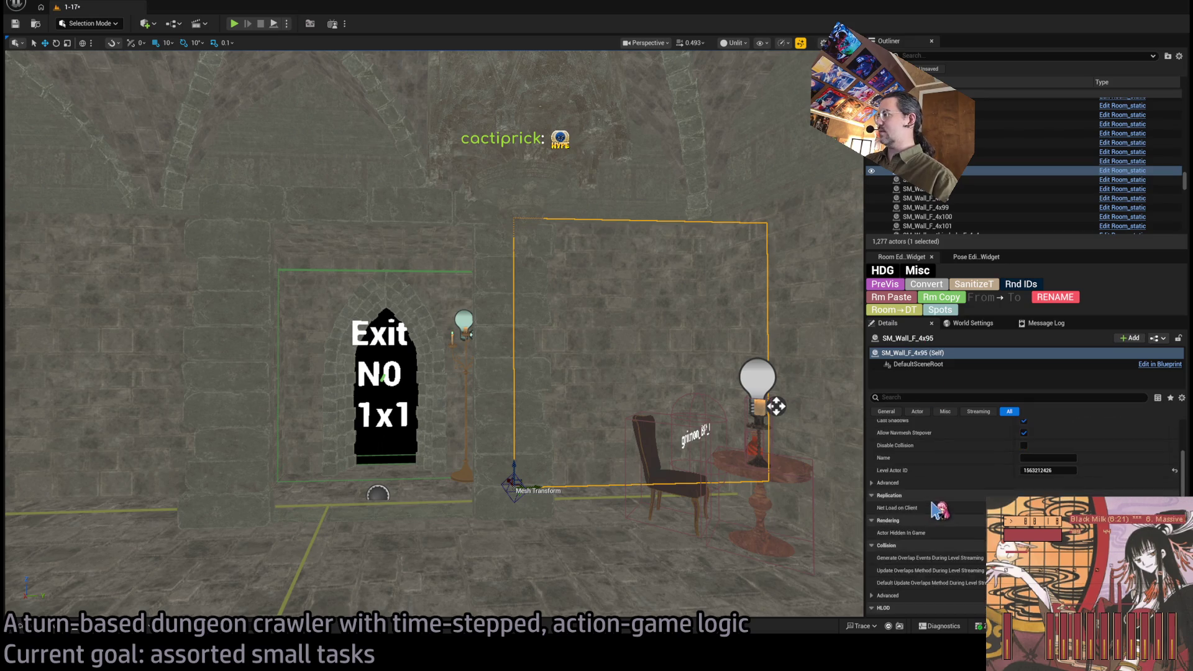
scroll(939, 509, up, 1)
mouse_move(325, 368)
mouse_down()
mouse_move(314, 354)
mouse_move(324, 367)
mouse_up()
click(324, 368)
click(914, 304)
drag(543, 426, 543, 400)
click(542, 400)
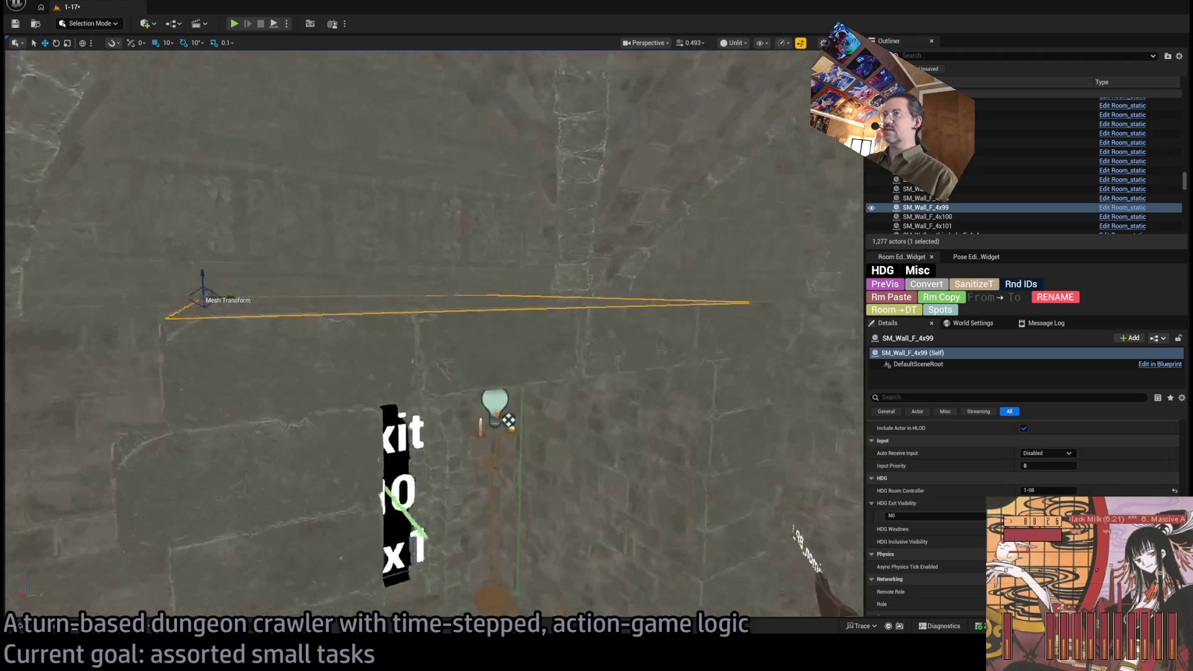